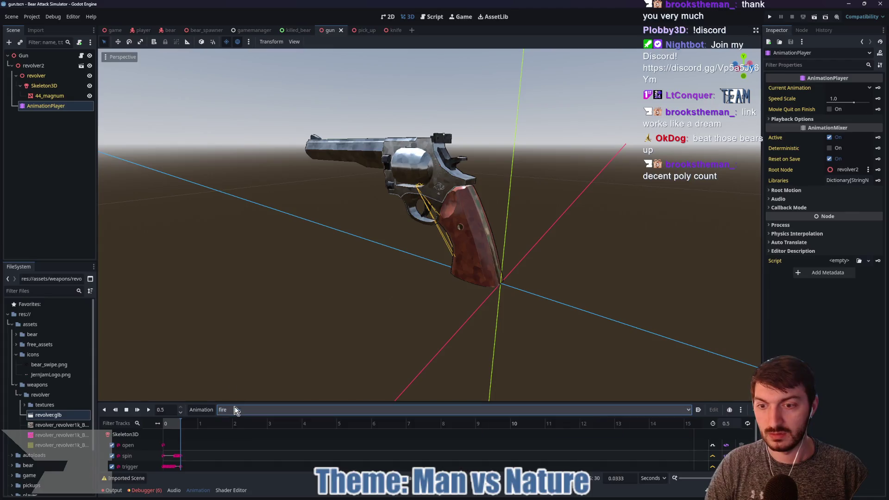
Open the Gun script and change line 8 to animation_player: AnimationPlayer.
click(57, 55)
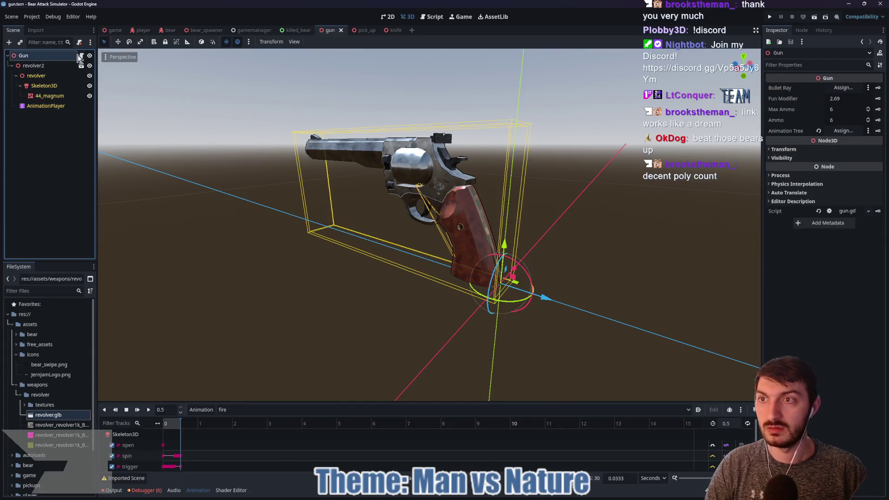
click(81, 55)
scroll(442, 274, up, 3)
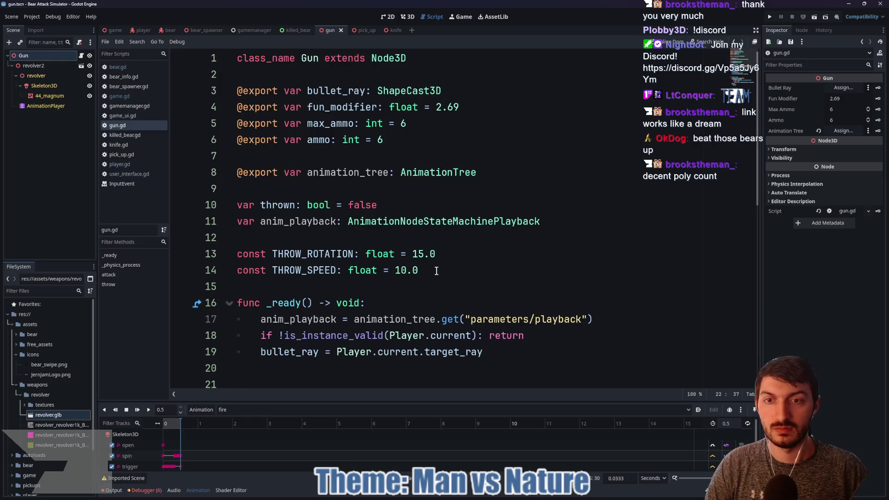
mouse_move(484, 173)
mouse_down()
mouse_move(347, 173)
mouse_move(365, 173)
mouse_up()
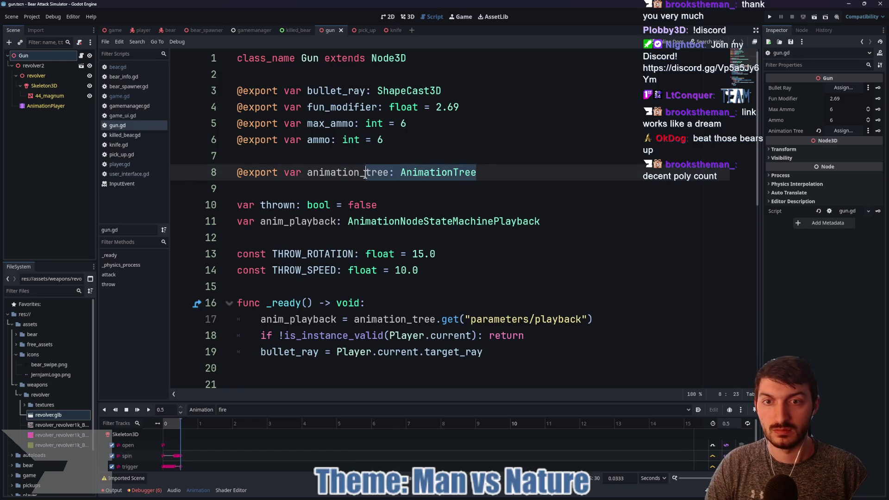
text(player: ANimat)
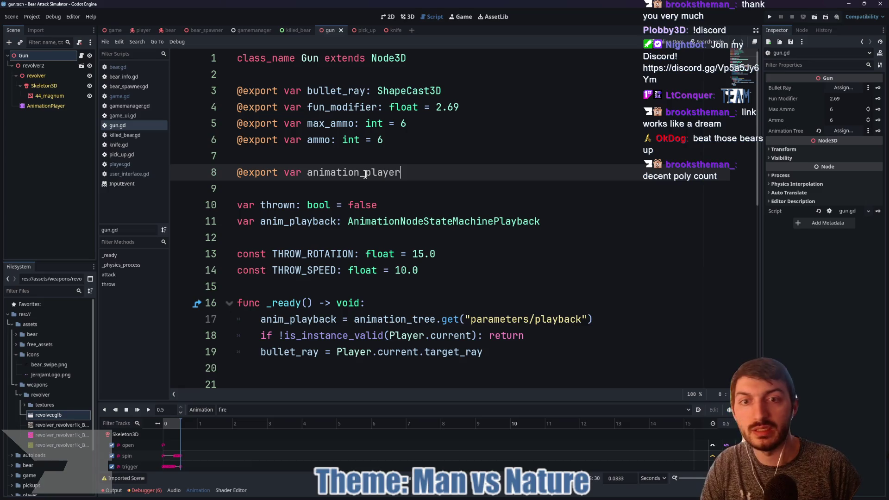
key(BackSpace)
key(BackSpace)
key(BackSpace)
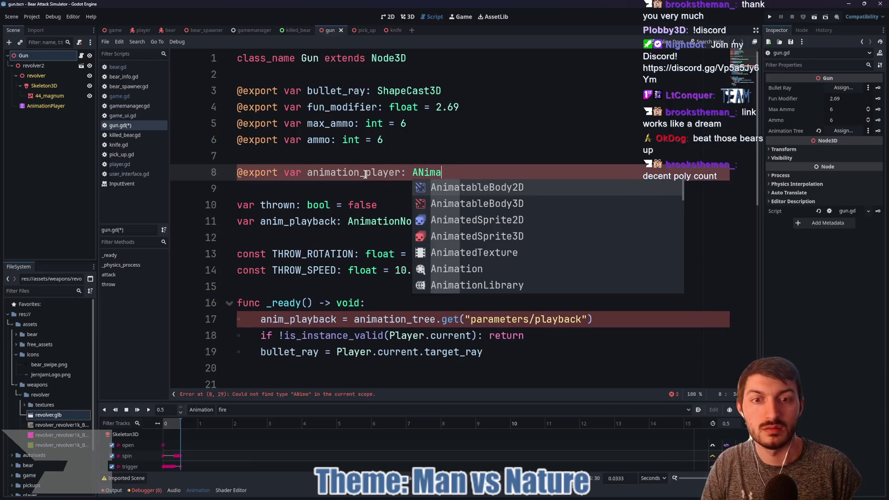
text(nimationP)
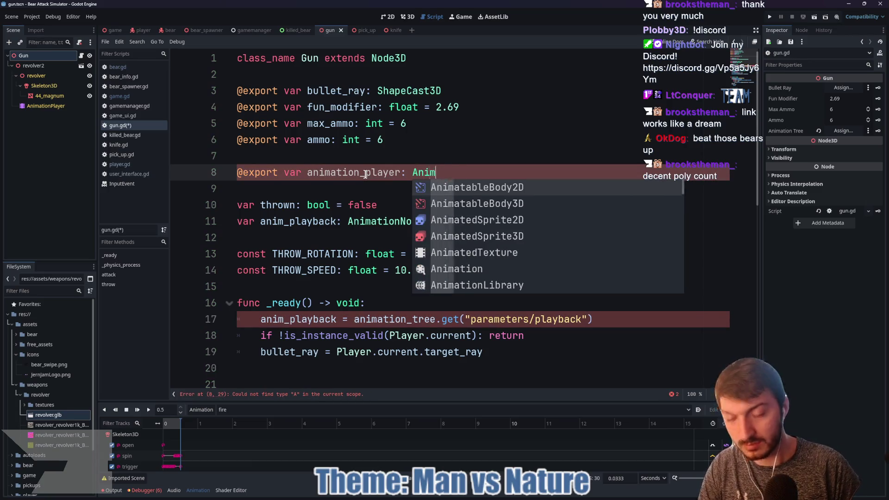
key(Return)
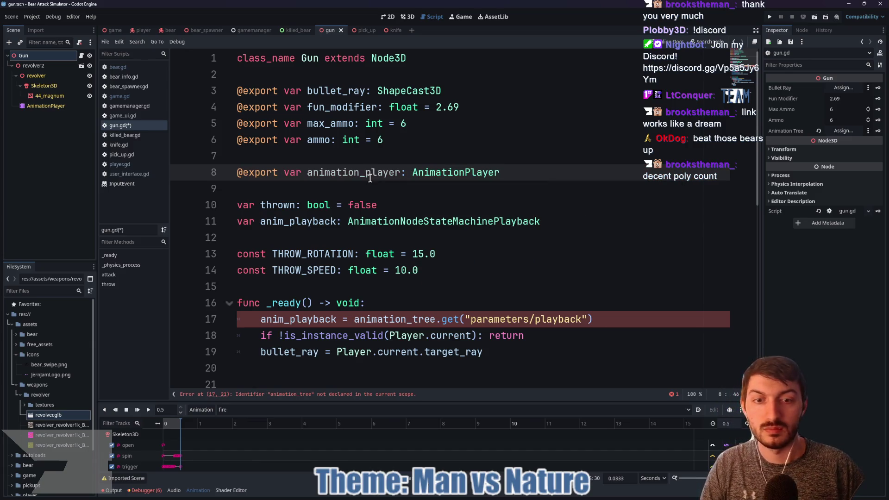
Delete the anim_playback declaration and its animation_tree.get lookup in _ready.
drag(616, 320, 237, 322)
key(ctrl+x)
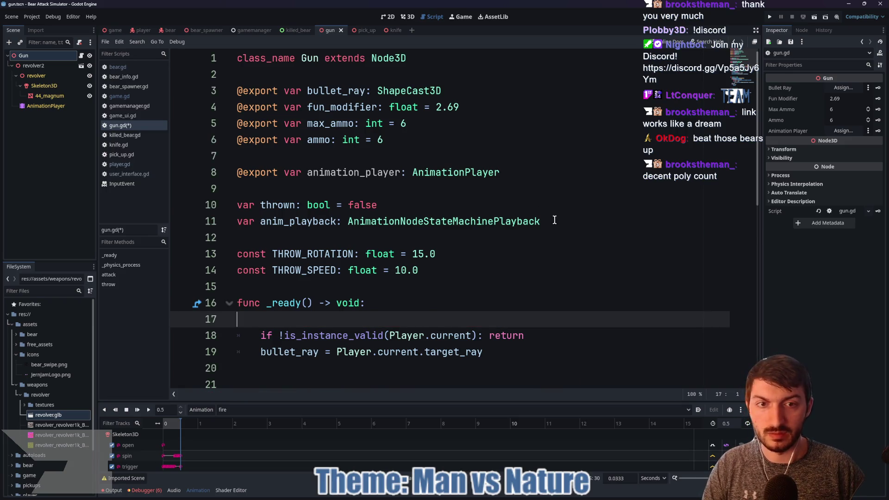
drag(557, 220, 234, 224)
key(ctrl+x)
key(BackSpace)
key(Down)
key(Down)
key(Down)
scroll(305, 307, down, 4)
drag(483, 286, 260, 287)
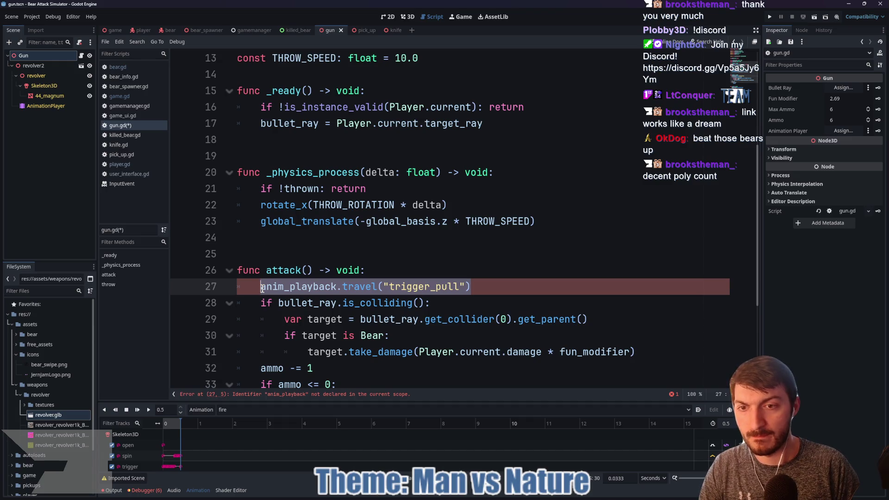
Replace anim_playback.travel("trigger_pull") in attack() with an #anim comment and save gun.gd.
key(BackSpace)
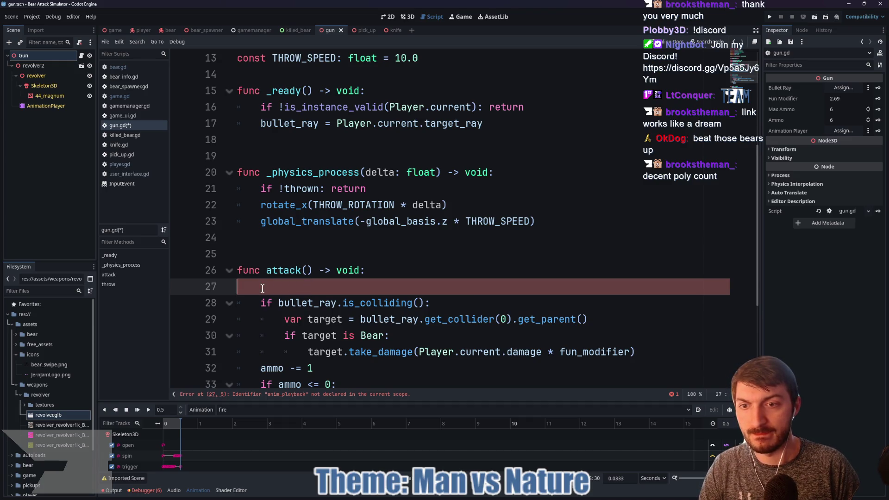
key(BackSpace)
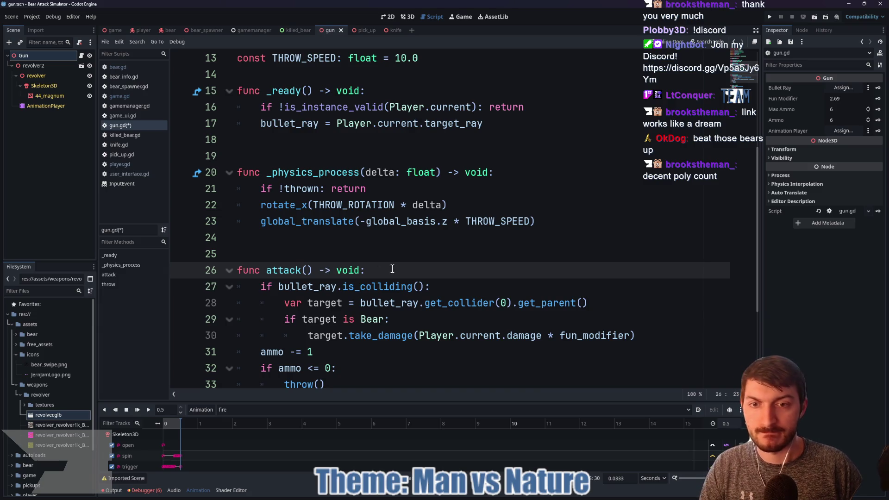
key(Return)
text(anim)
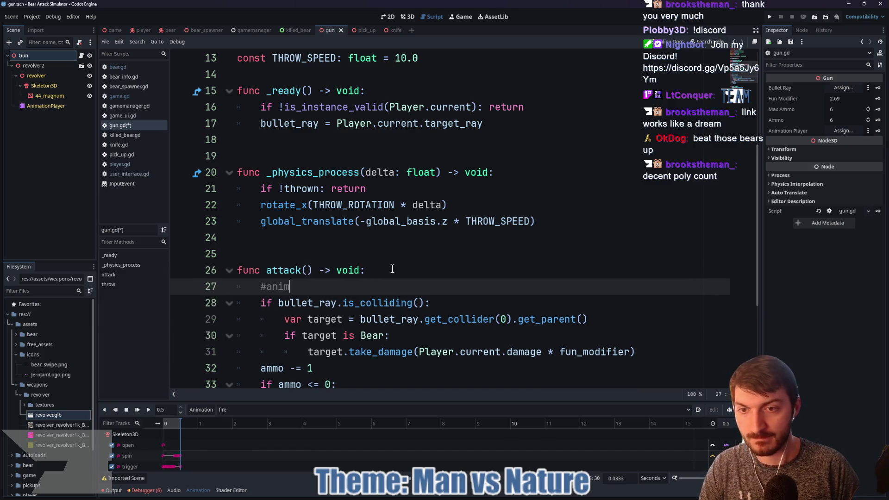
scroll(364, 277, down, 3)
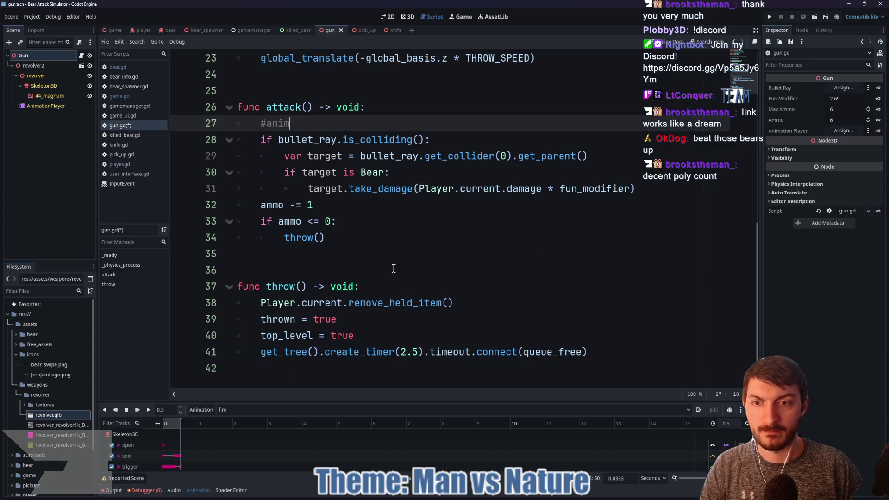
scroll(426, 338, up, 6)
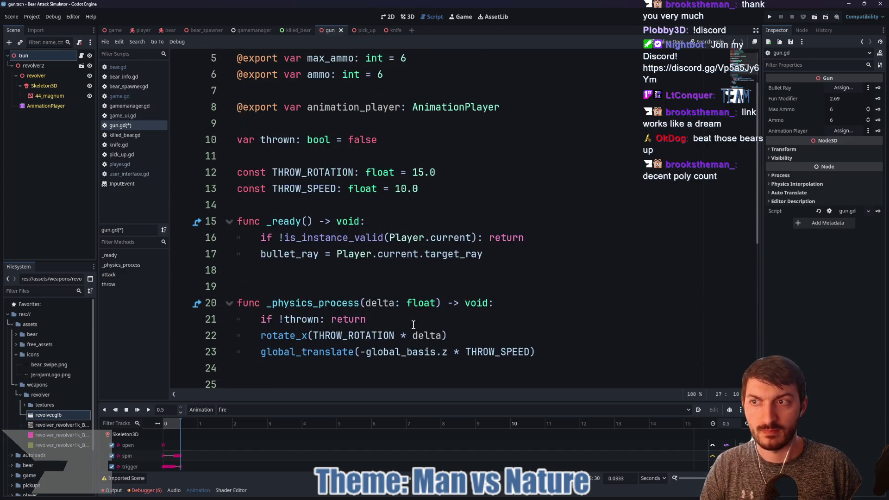
click(358, 280)
key(ctrl+s)
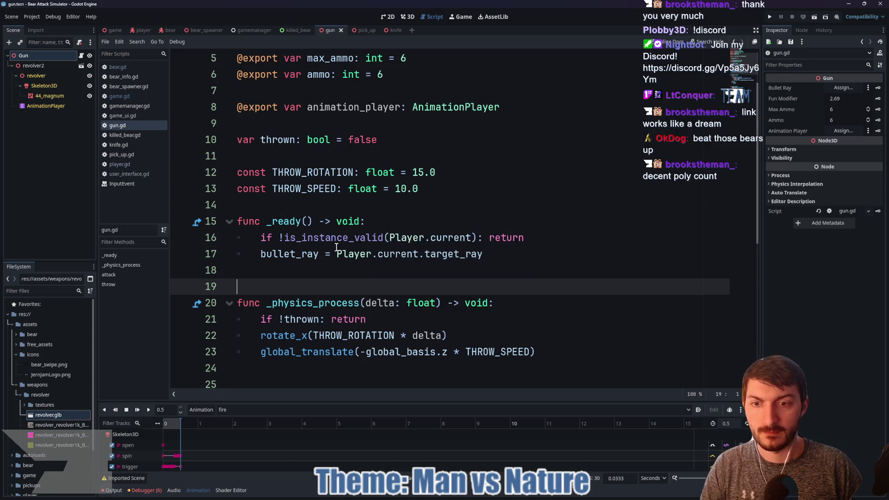
click(45, 105)
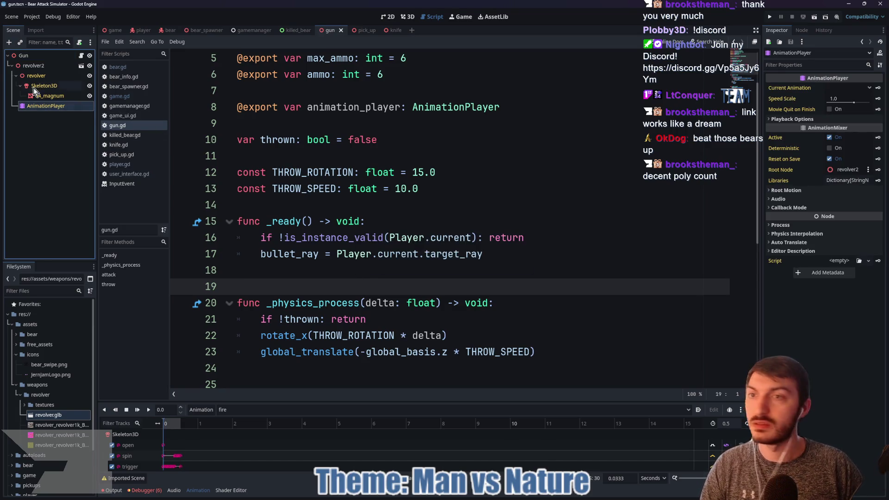
Assign the scene's AnimationPlayer to Gun's Animation Player property and enlarge the bottom panel.
click(30, 56)
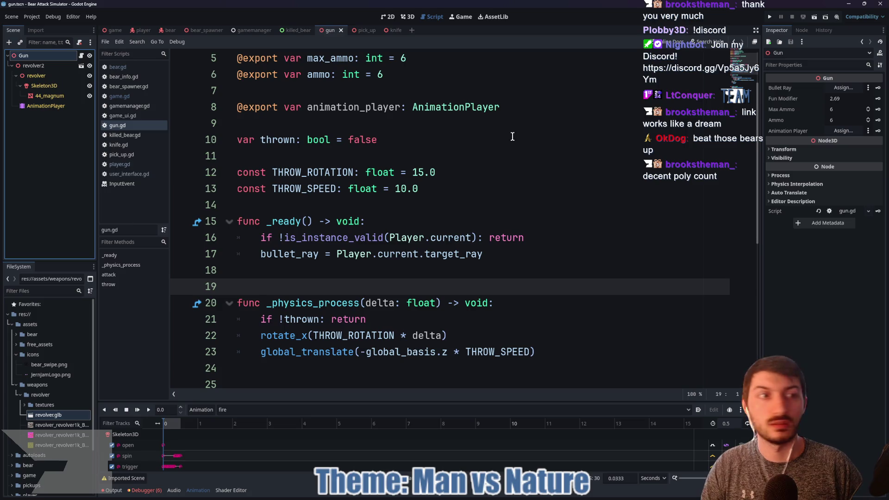
click(854, 128)
click(428, 182)
click(418, 362)
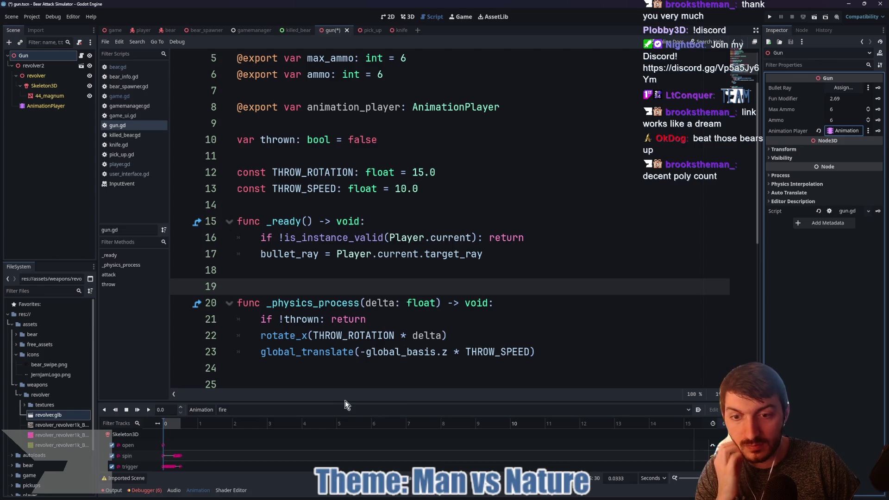
drag(348, 401, 351, 346)
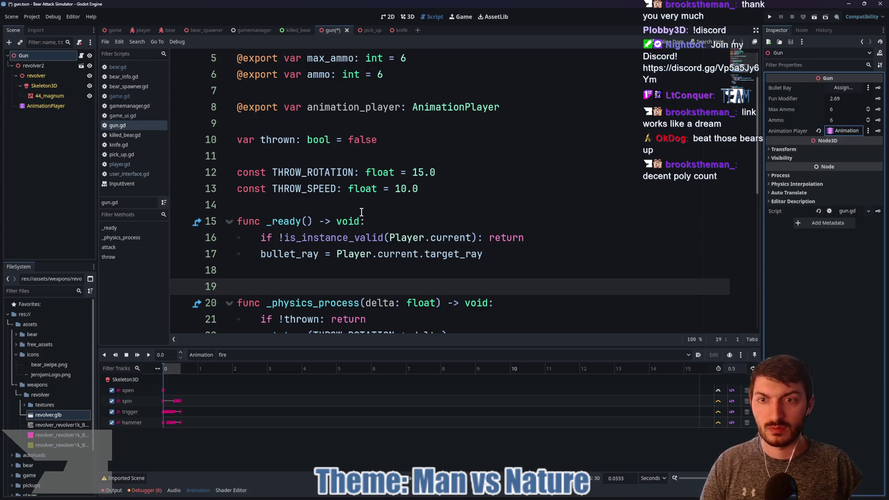
Add a blank line after line 14 of gun.gd and save the script.
scroll(361, 211, down, 1)
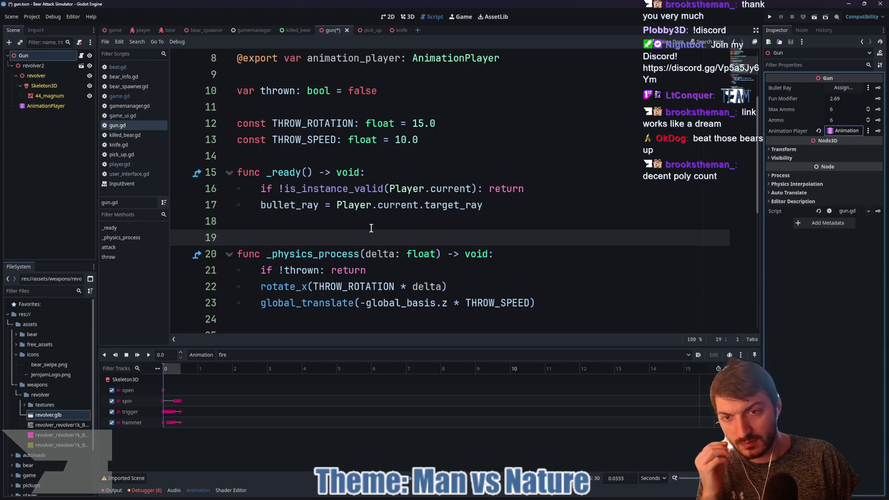
scroll(361, 227, up, 2)
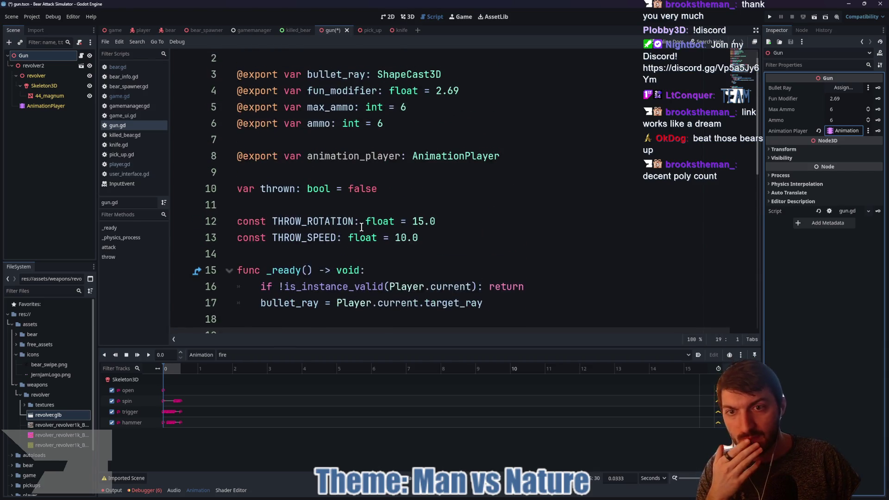
click(279, 254)
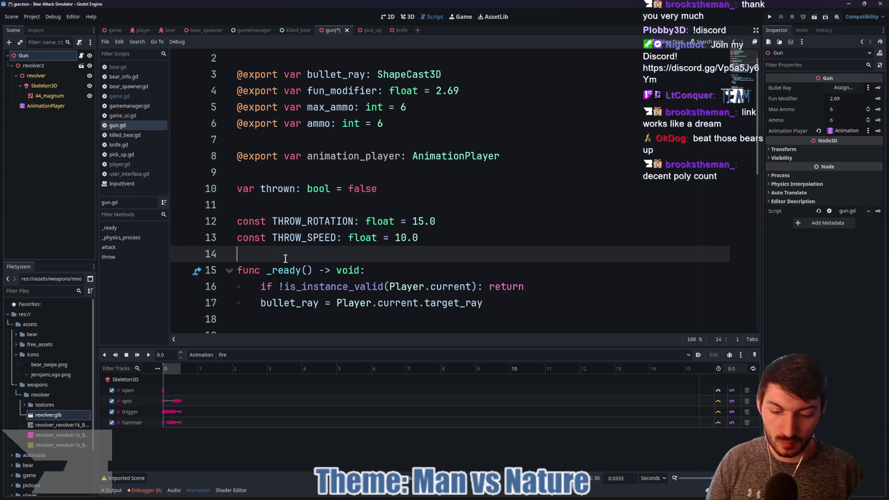
key(Return)
key(ctrl+s)
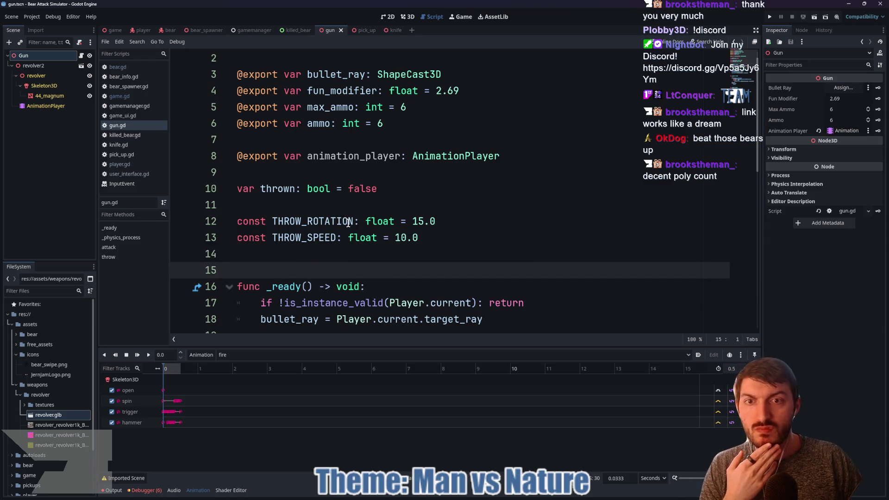
scroll(355, 214, down, 4)
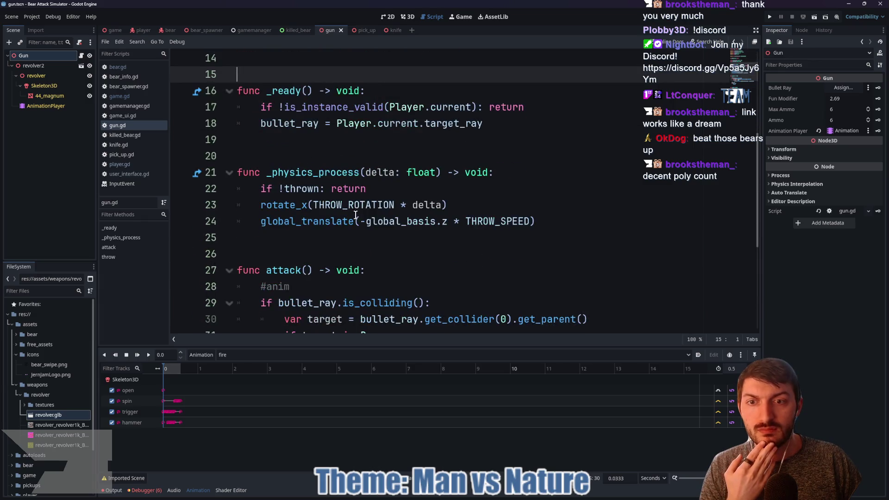
scroll(351, 224, down, 2)
click(36, 55)
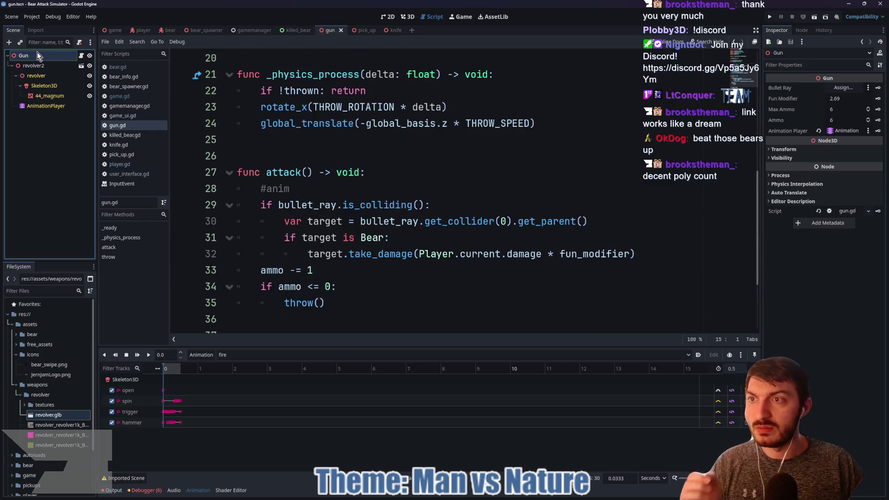
Create an AnimationPlayer child under Gun by searching 'animati' in the Create Node dialog.
key(ctrl+a)
text(animati)
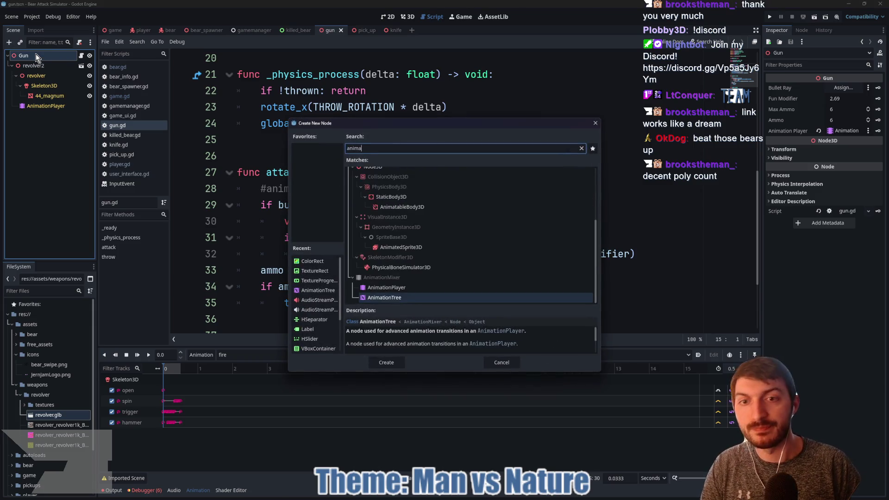
key(Up)
key(Return)
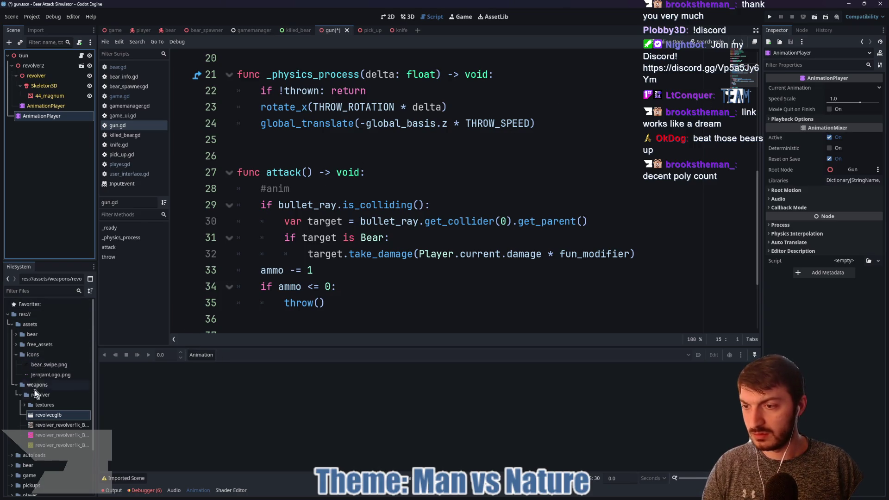
Enable Save to File for revolver.glb's fire animation and browse to assets/weapons/revolver.
double_click(36, 413)
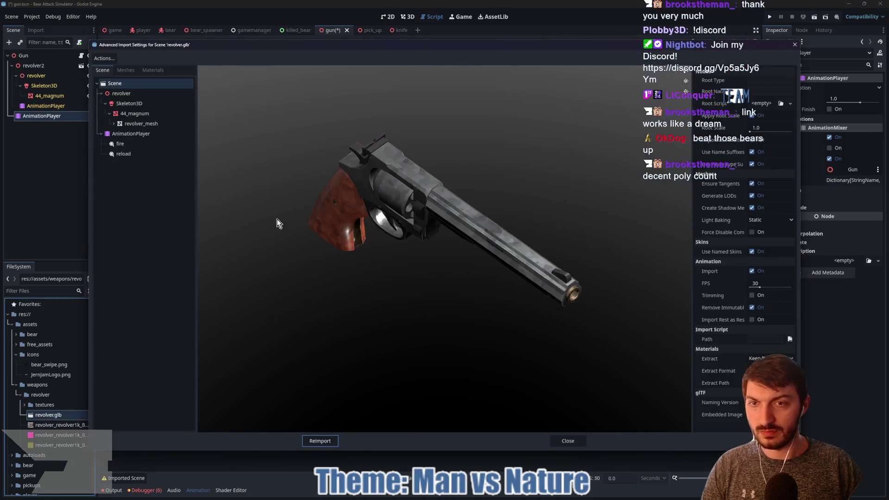
click(147, 144)
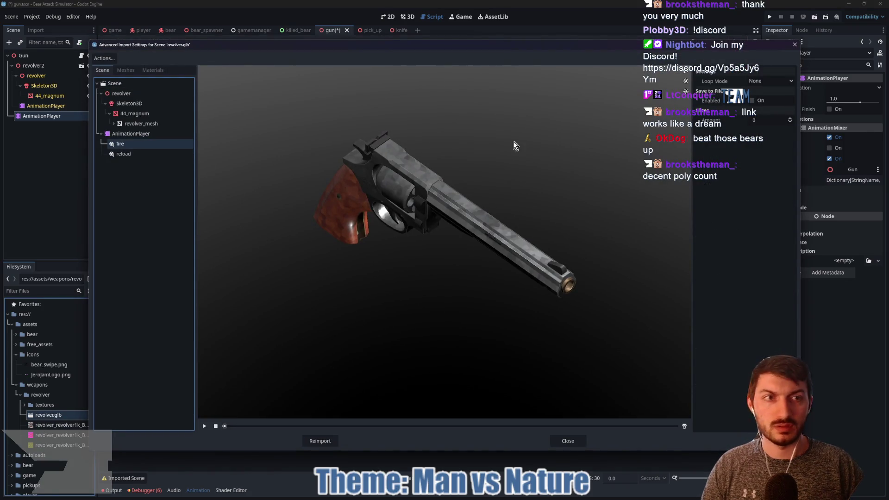
click(755, 102)
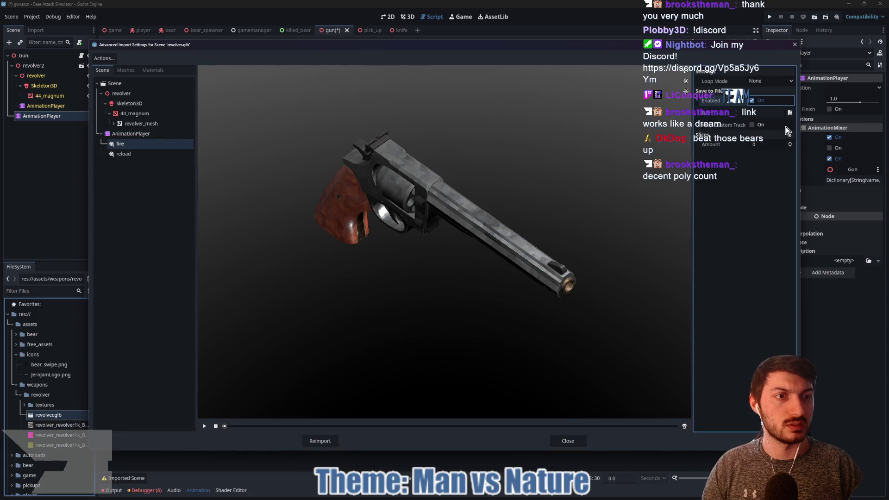
click(789, 113)
double_click(338, 176)
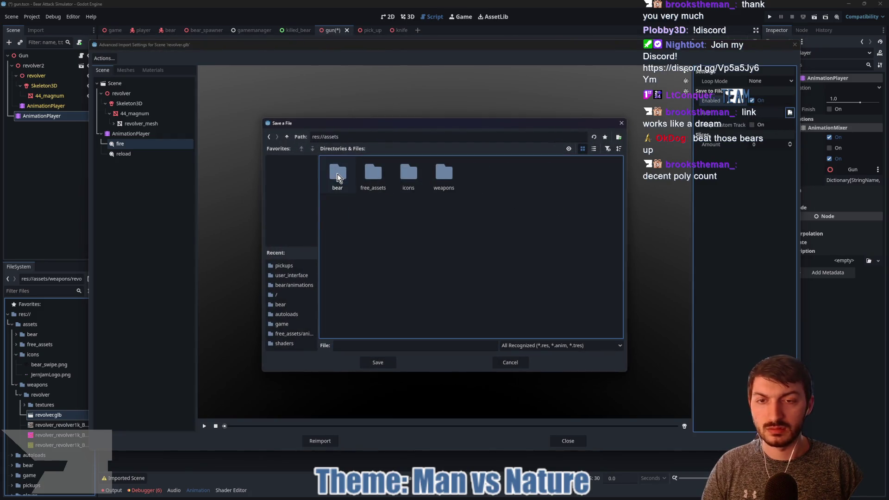
double_click(443, 176)
double_click(338, 176)
Create an 'animations' folder, save the animation there as 'fire', and reimport the model.
right_click(387, 185)
click(405, 191)
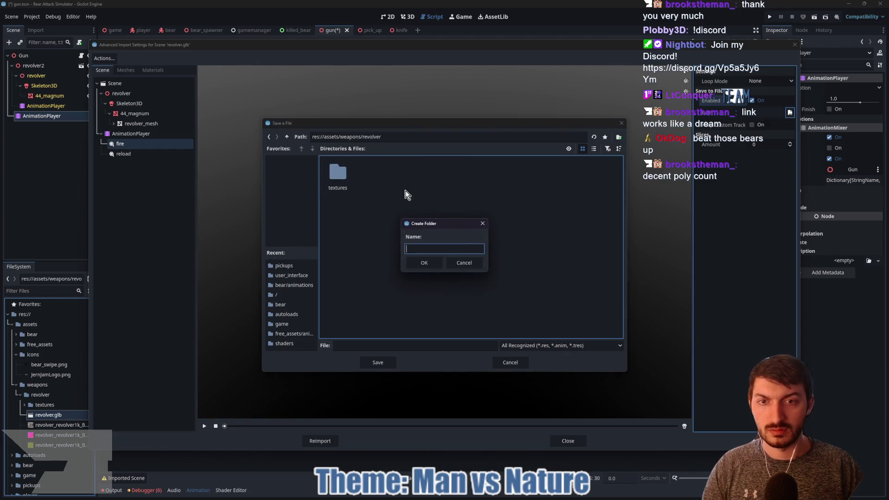
text(animations)
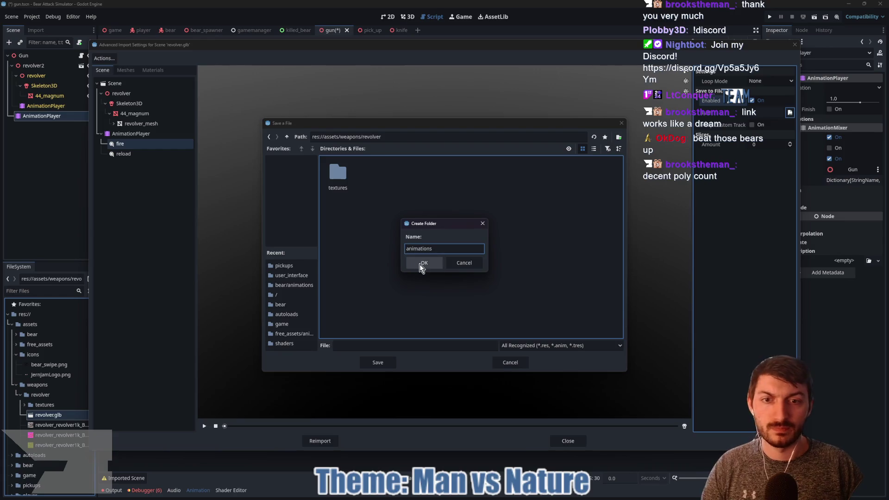
click(423, 263)
click(375, 345)
text(fire)
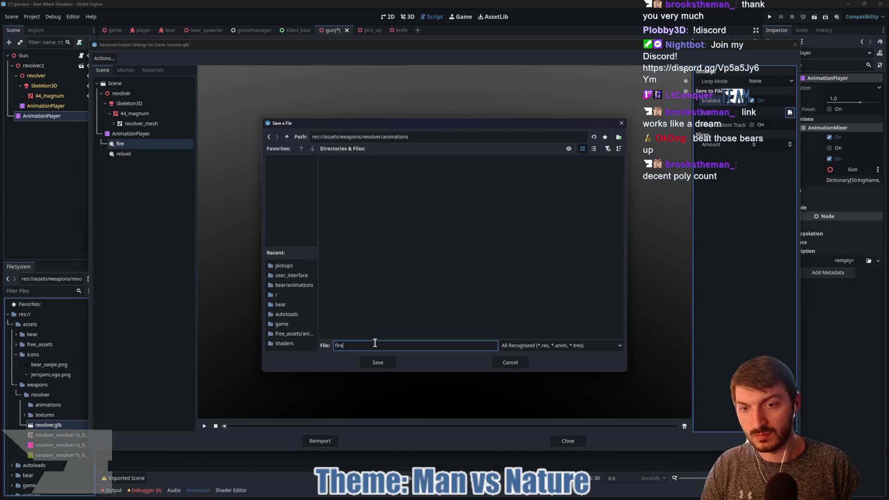
click(384, 359)
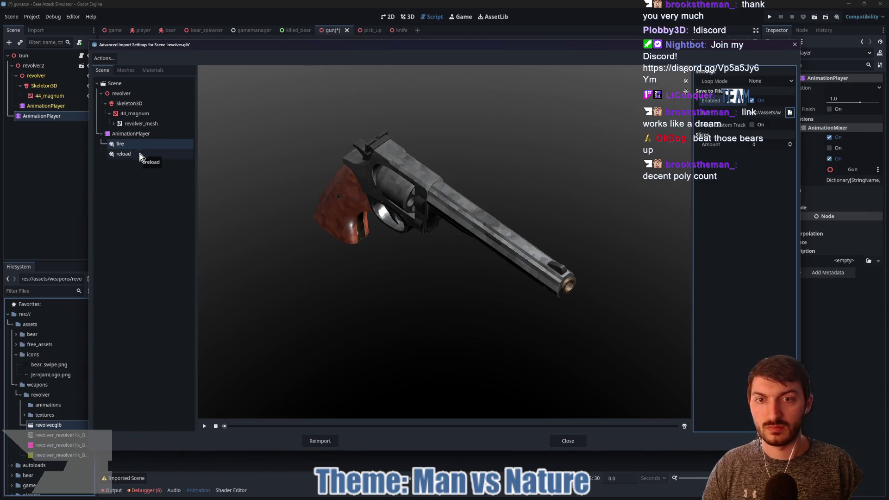
click(315, 442)
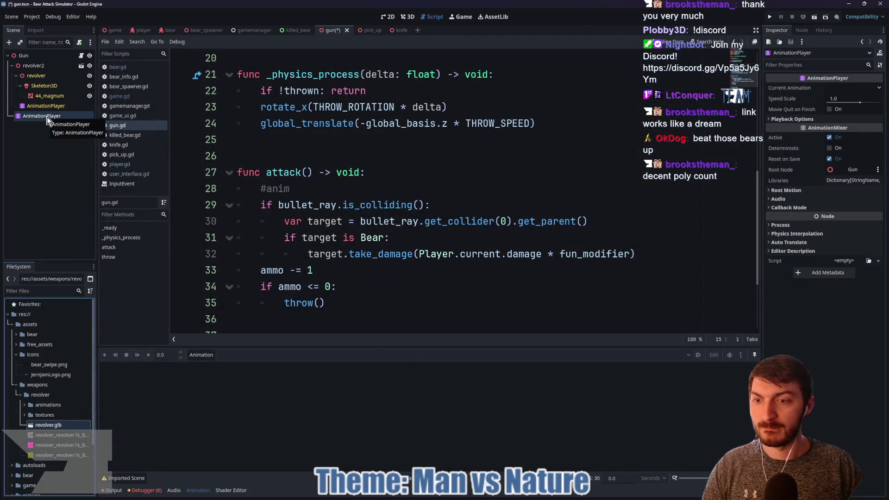
Create a new animation named 'fire' on the AnimationPlayer.
click(203, 354)
click(207, 365)
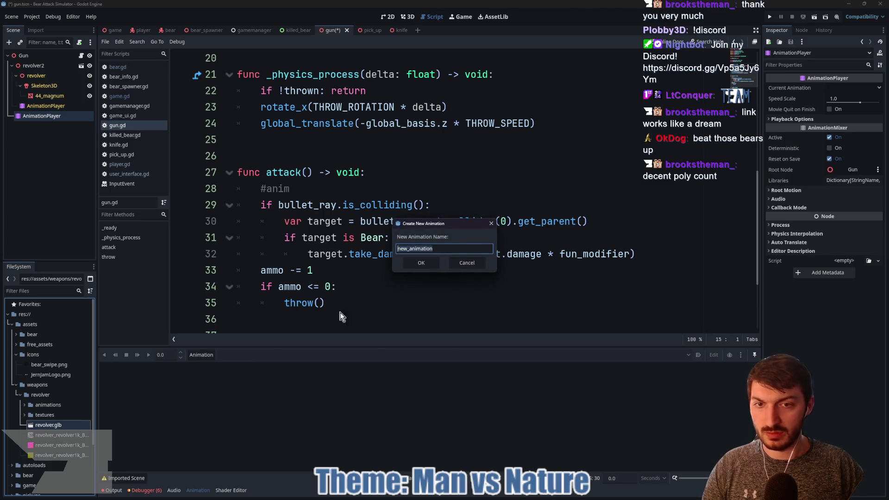
text(fire)
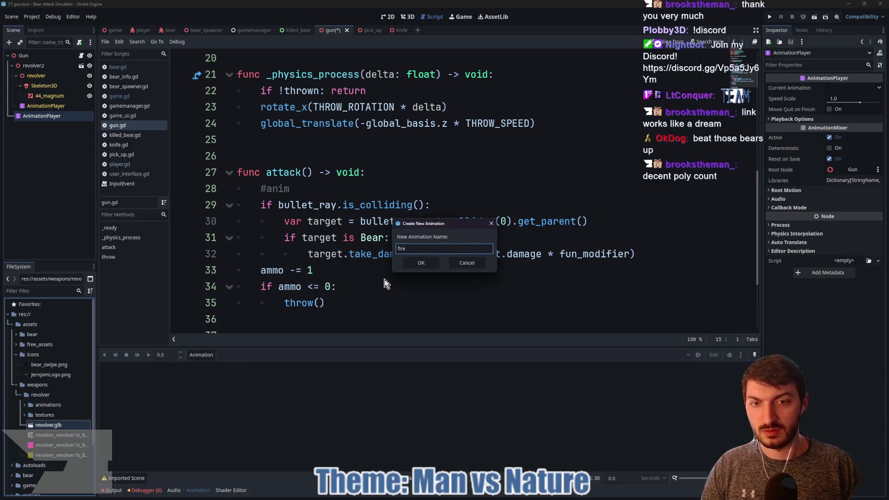
click(420, 262)
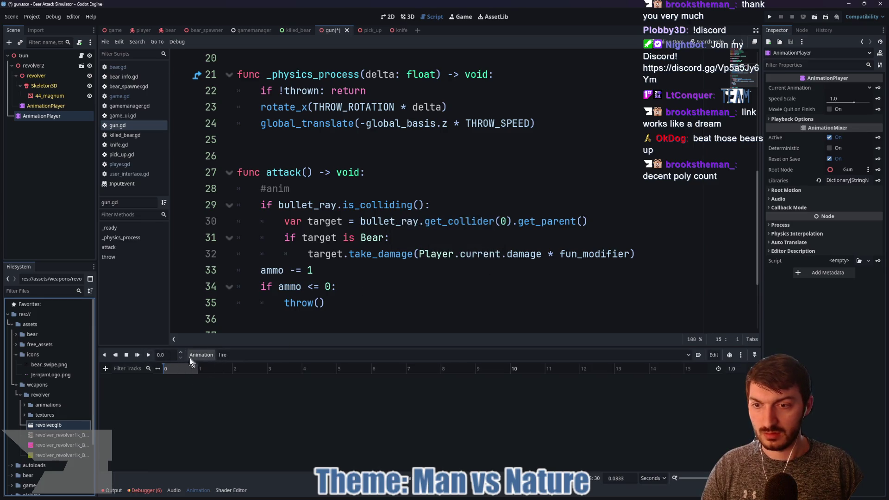
Add a new animation library named 'revolver' in Manage Animations.
click(199, 357)
click(218, 379)
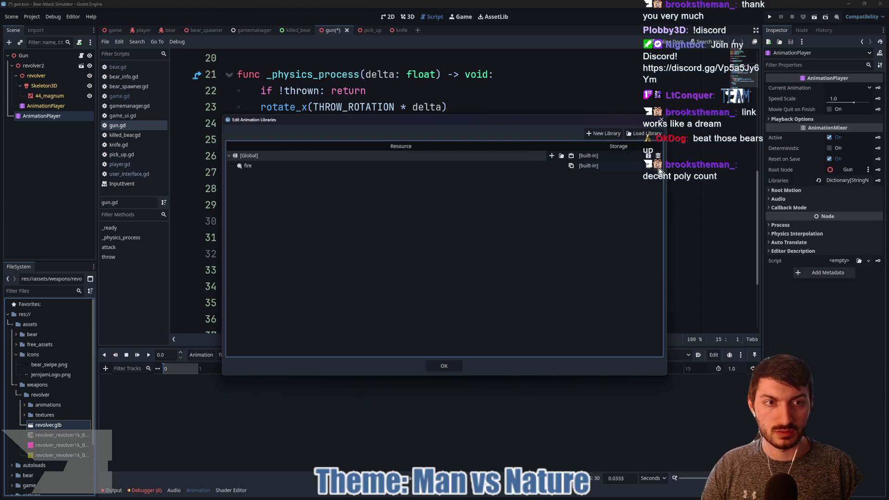
click(603, 134)
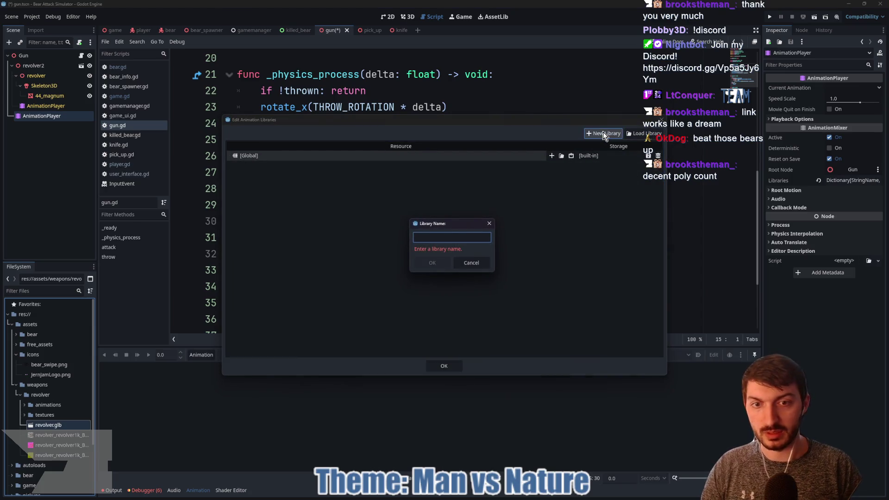
text(revolver)
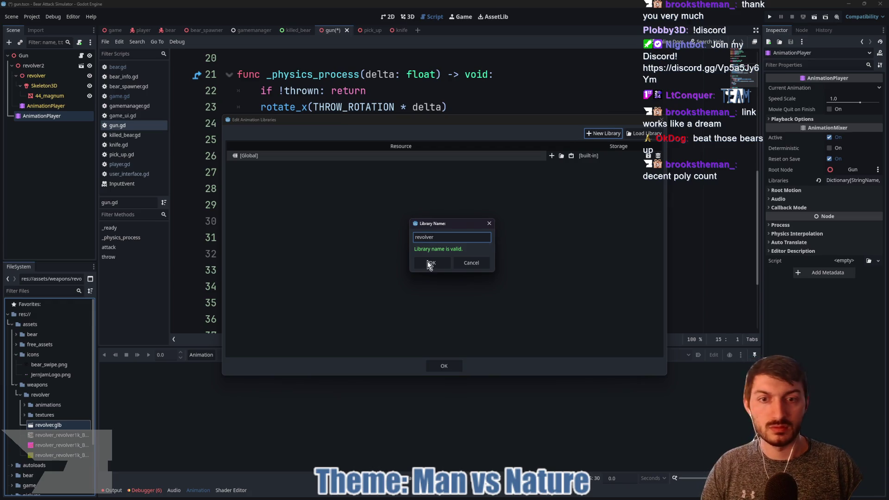
click(428, 262)
Load fire.res from assets/weapons/revolver/animations into the revolver library.
click(560, 165)
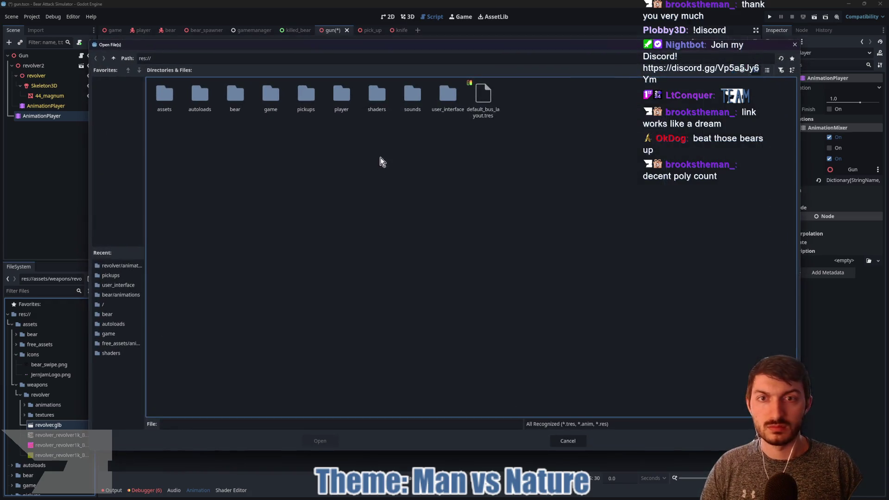
double_click(164, 97)
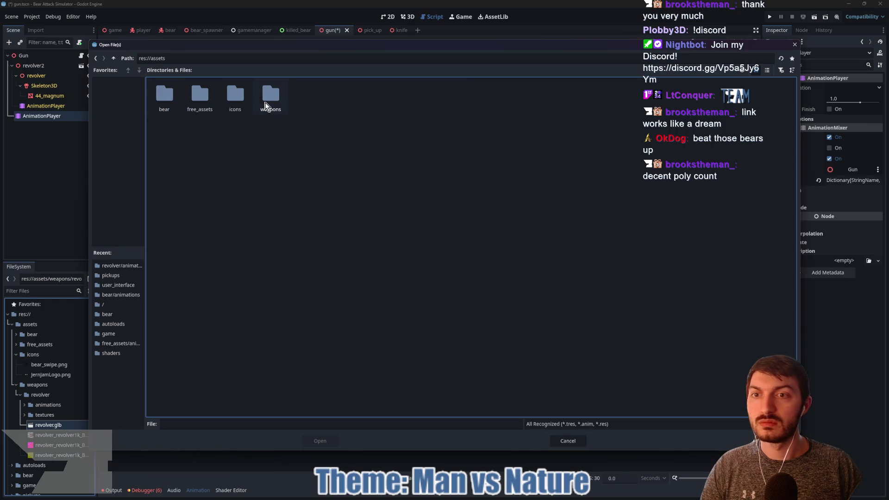
double_click(263, 102)
double_click(163, 99)
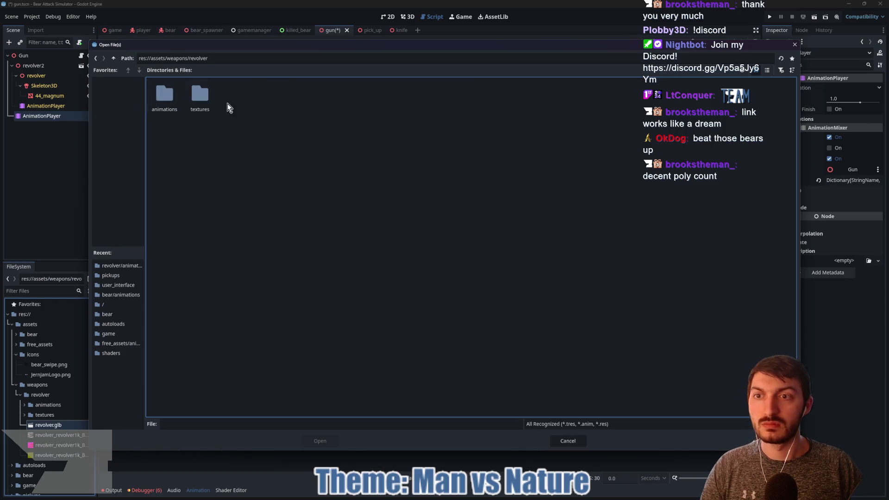
double_click(159, 98)
click(163, 101)
click(319, 442)
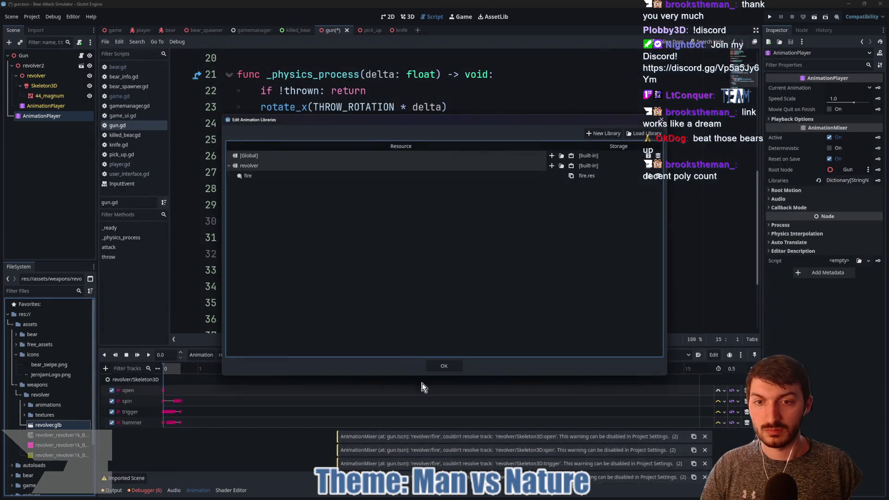
click(438, 368)
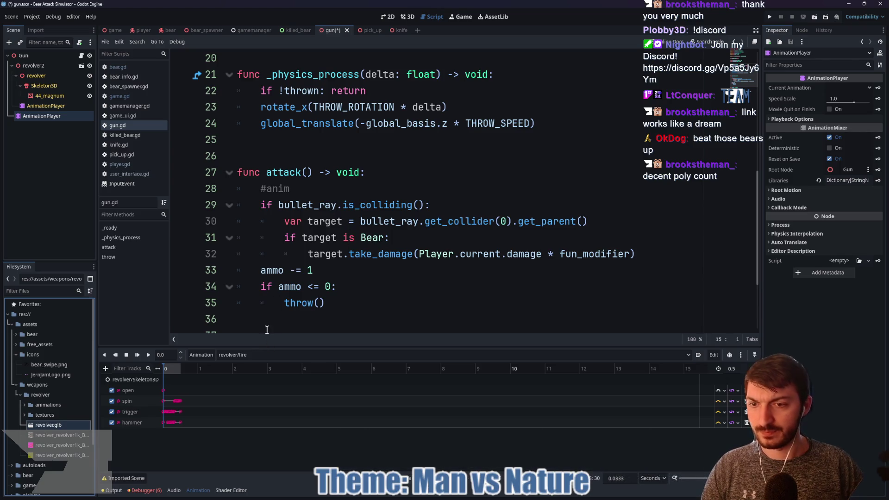
click(407, 17)
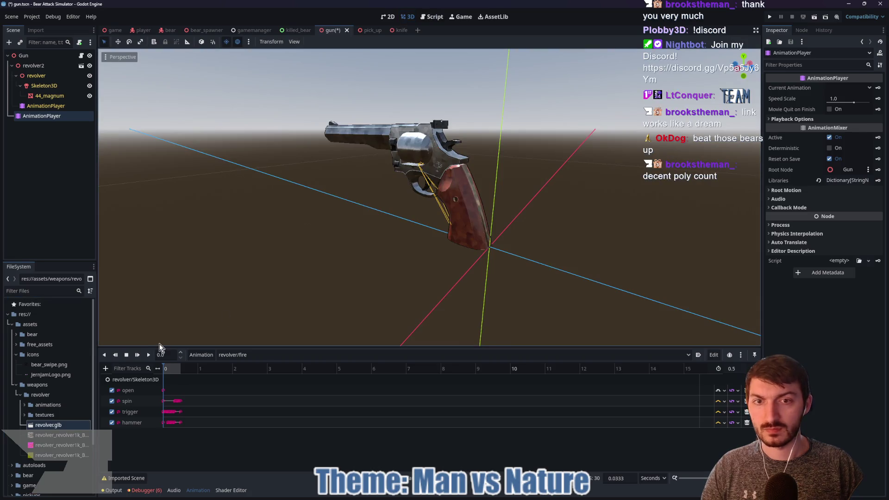
Try Skeleton3D as the AnimationPlayer's root node and play the fire animation.
click(149, 354)
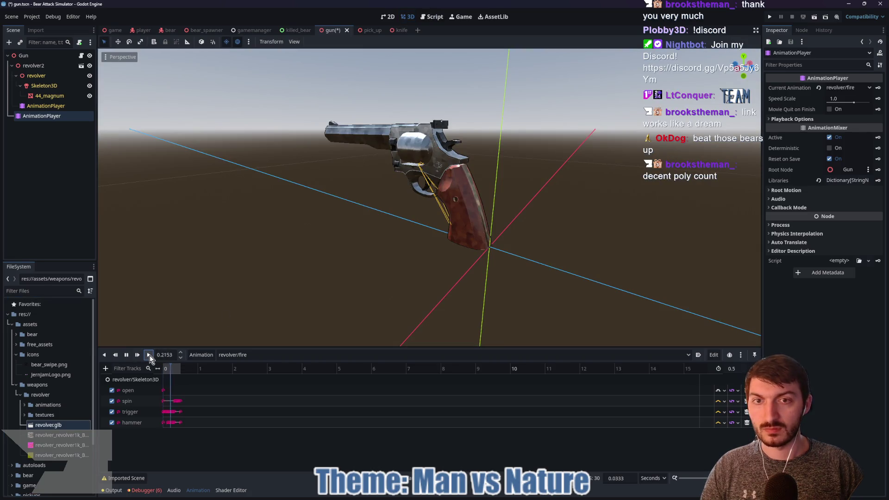
click(790, 119)
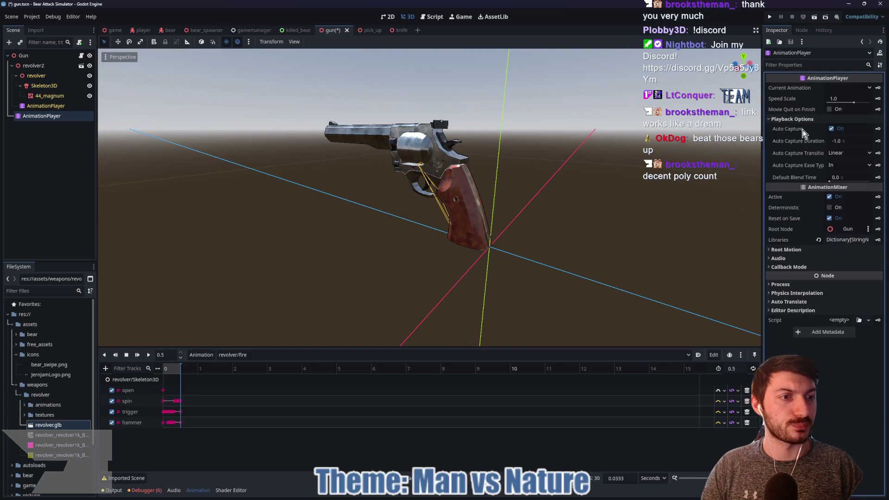
click(843, 229)
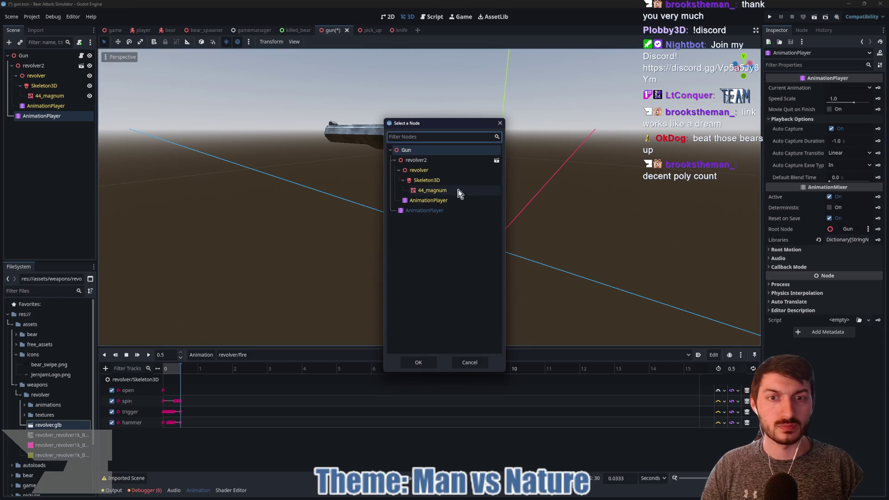
click(435, 181)
click(418, 363)
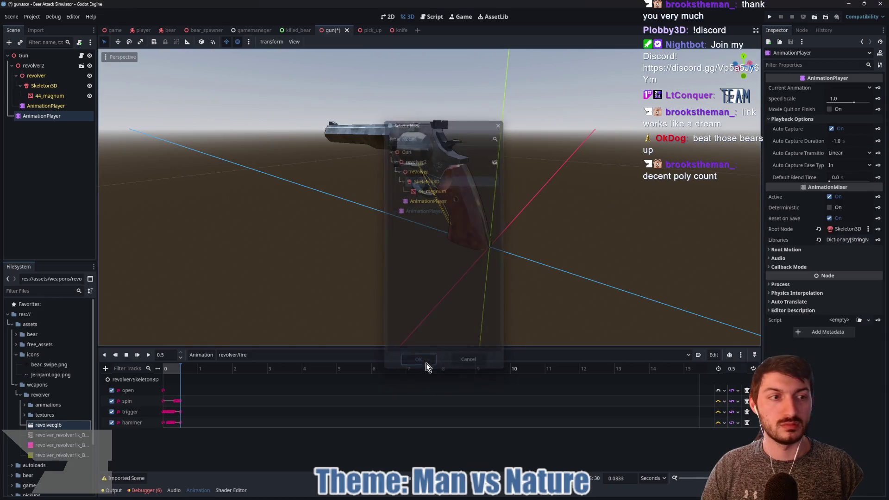
click(149, 355)
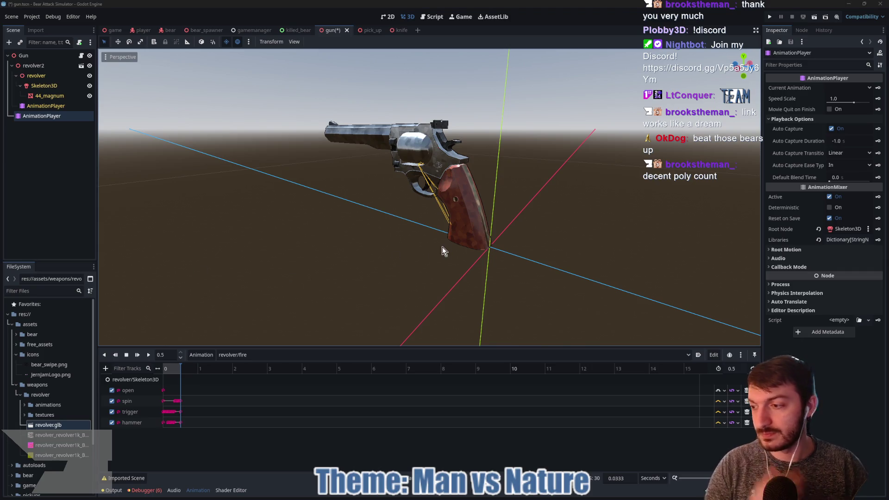
Set the root node to revolver2, replay the fire animation and scrub to about 0.18 s.
click(818, 228)
click(841, 230)
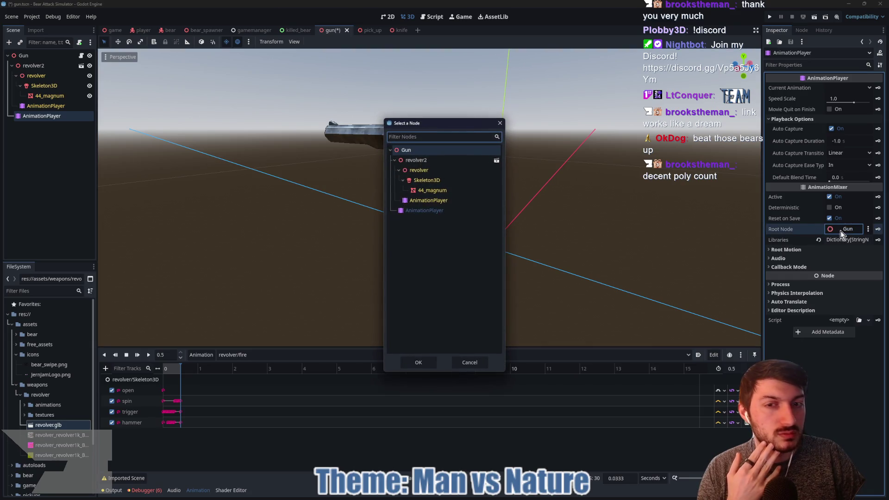
click(416, 160)
click(418, 362)
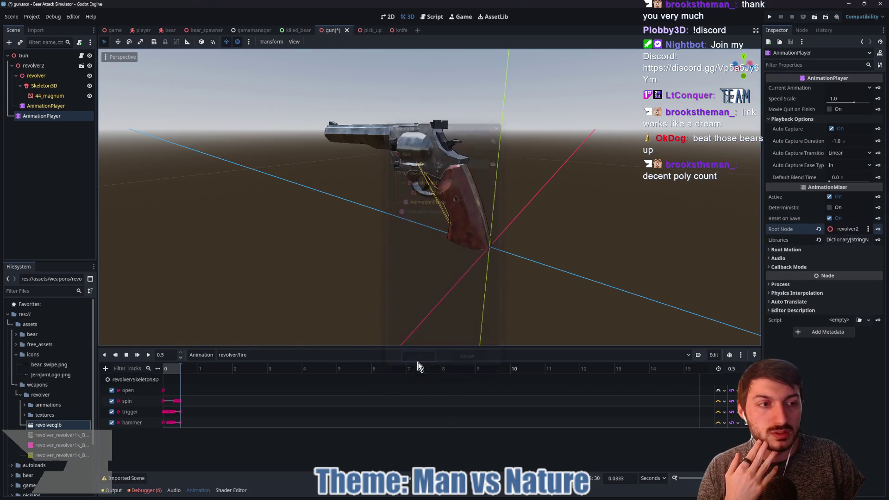
click(146, 357)
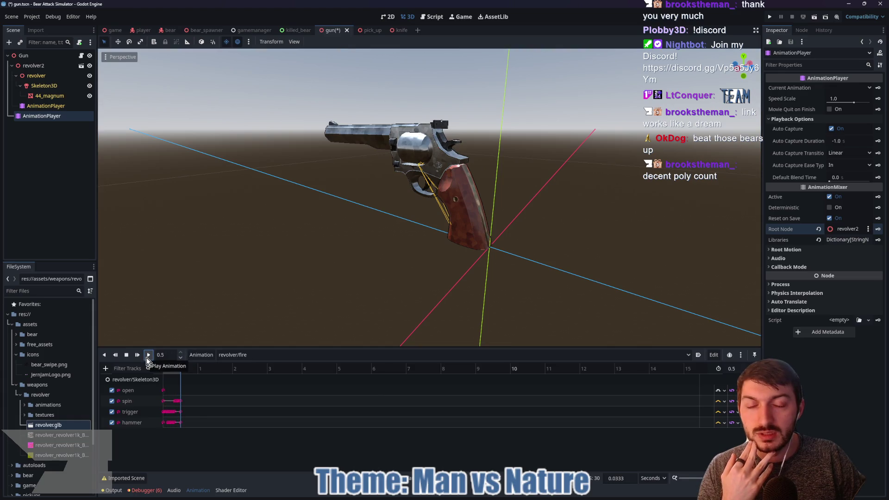
mouse_move(175, 369)
mouse_down()
mouse_move(163, 368)
mouse_move(175, 369)
mouse_up()
click(105, 368)
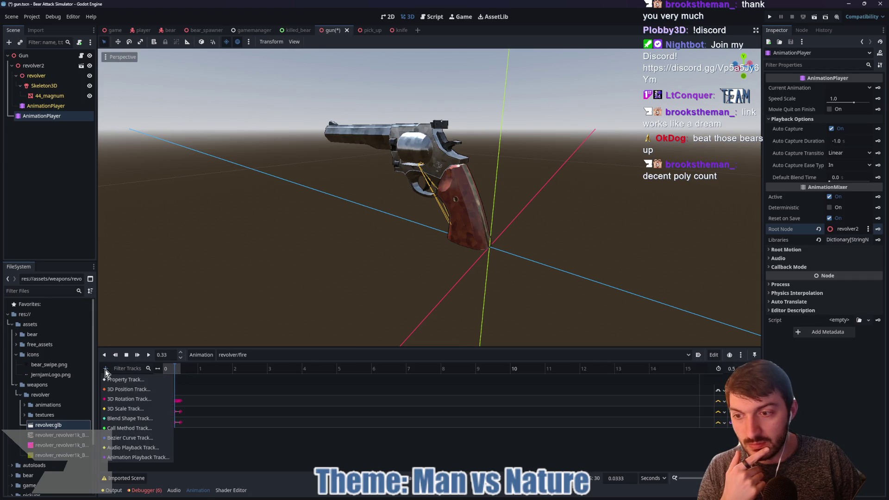
Add a new track to the fire animation targeting the Gun node.
click(124, 430)
click(423, 151)
click(417, 364)
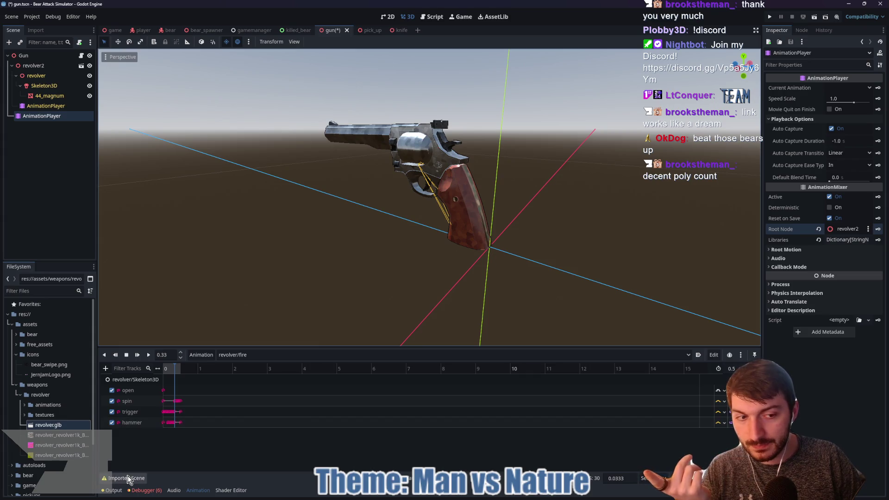
mouse_move(129, 479)
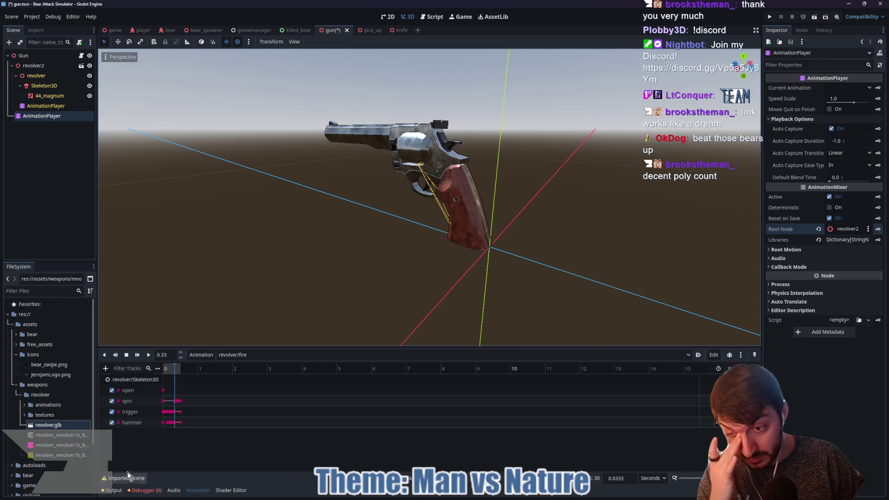
Select revolver/fire in the Animation dropdown and make the timeline panel taller.
click(244, 354)
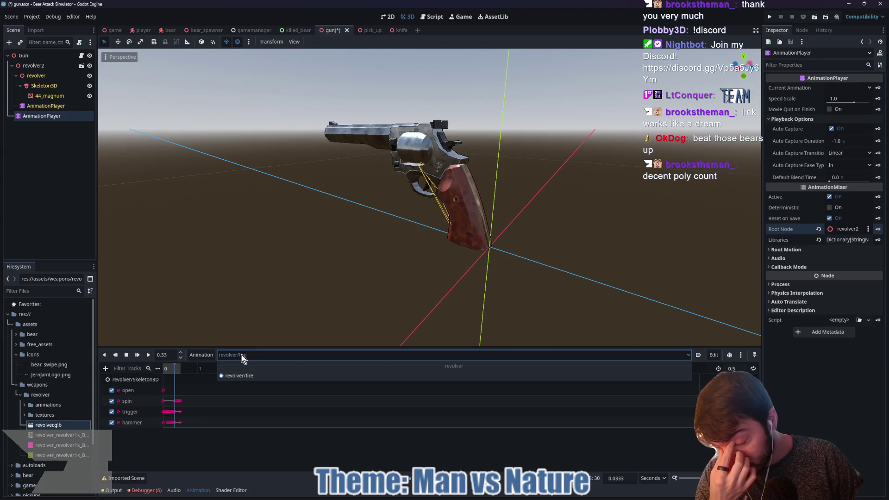
click(241, 359)
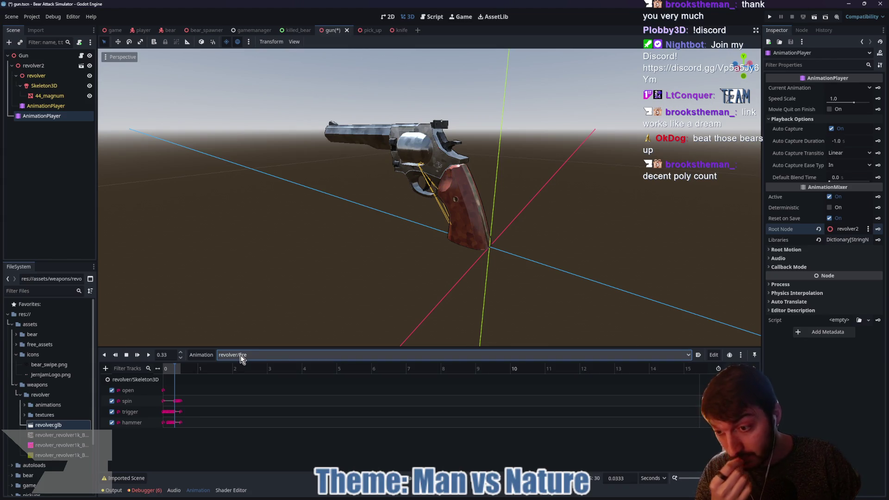
drag(324, 348, 329, 303)
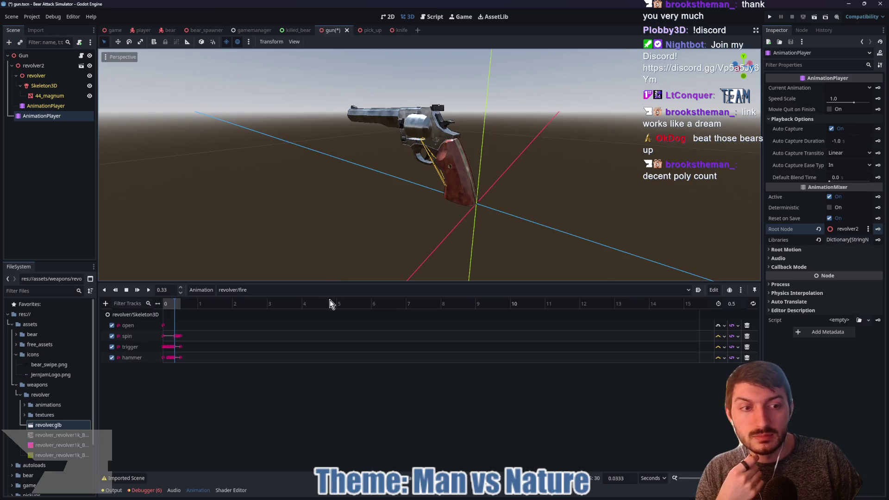
click(44, 75)
Make revolver2 local, compare both AnimationPlayers, and delete the duplicate one.
right_click(36, 66)
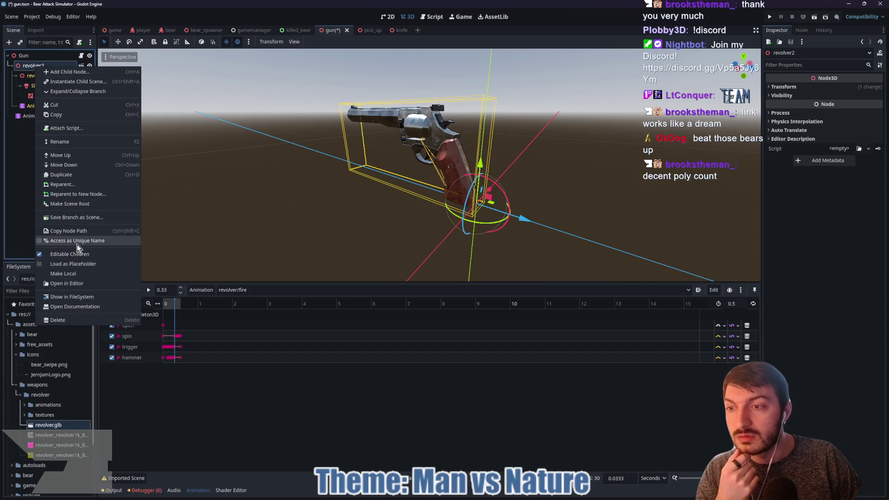
click(77, 275)
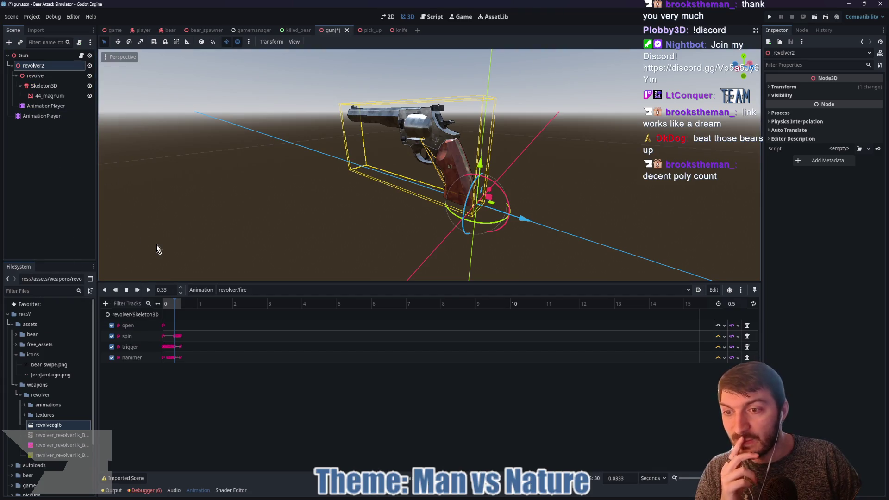
click(46, 116)
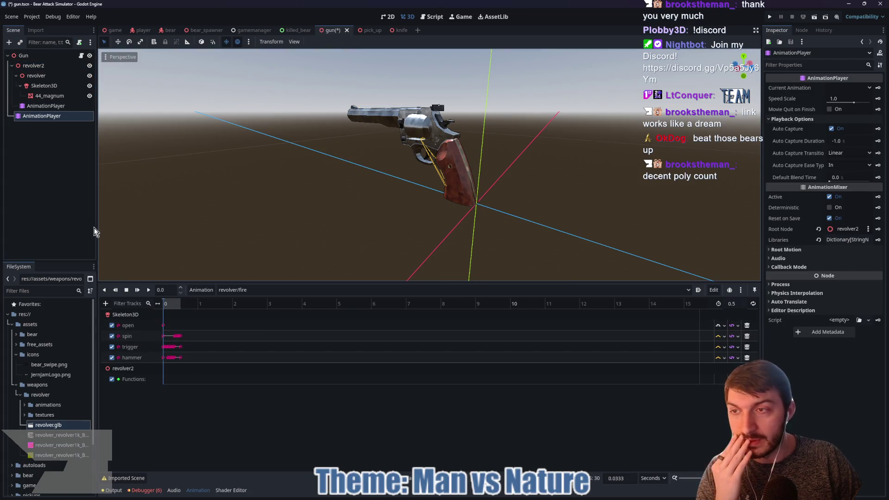
click(36, 107)
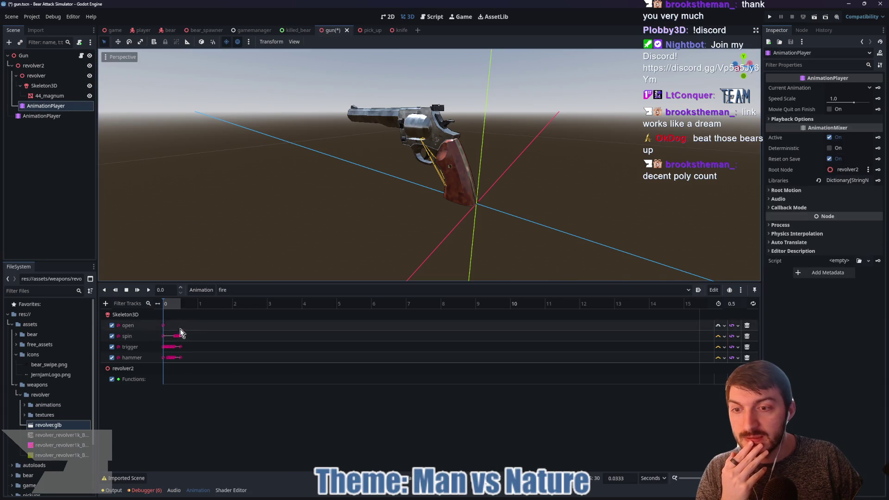
click(32, 115)
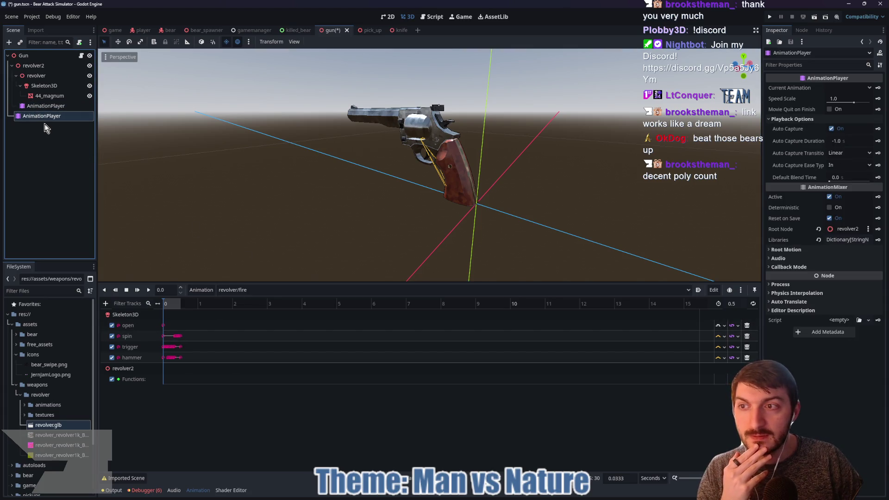
key(Delete)
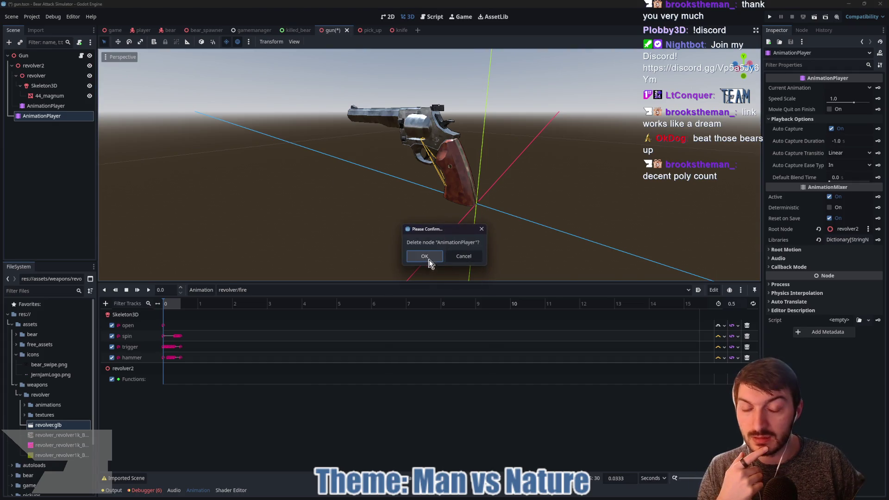
click(424, 256)
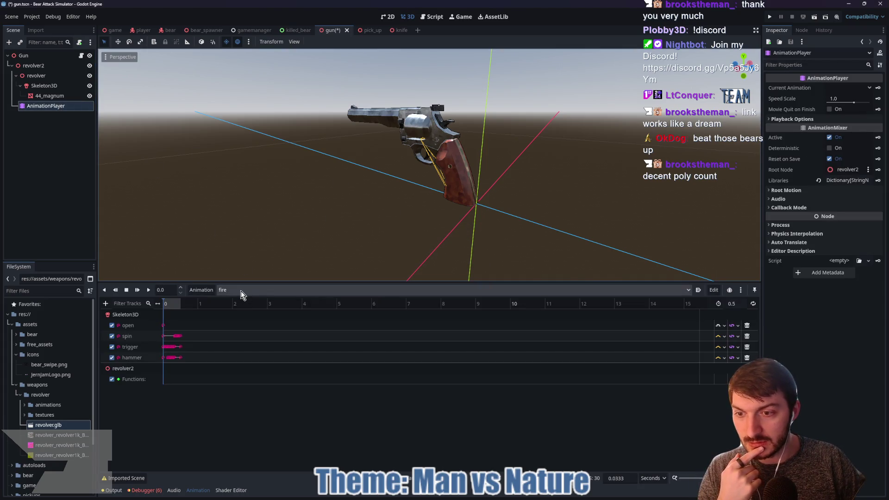
Search 'fire' when inserting a Functions track key, cancel, and select Gun.
drag(166, 302, 176, 303)
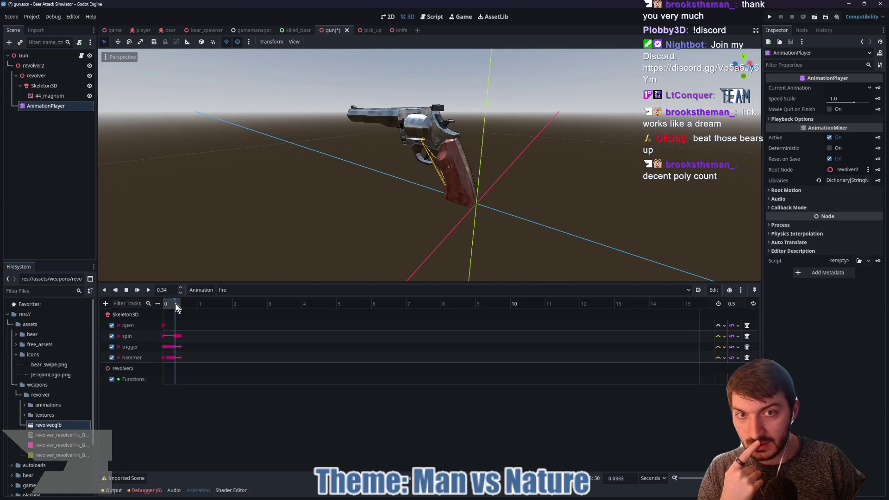
right_click(176, 381)
click(180, 387)
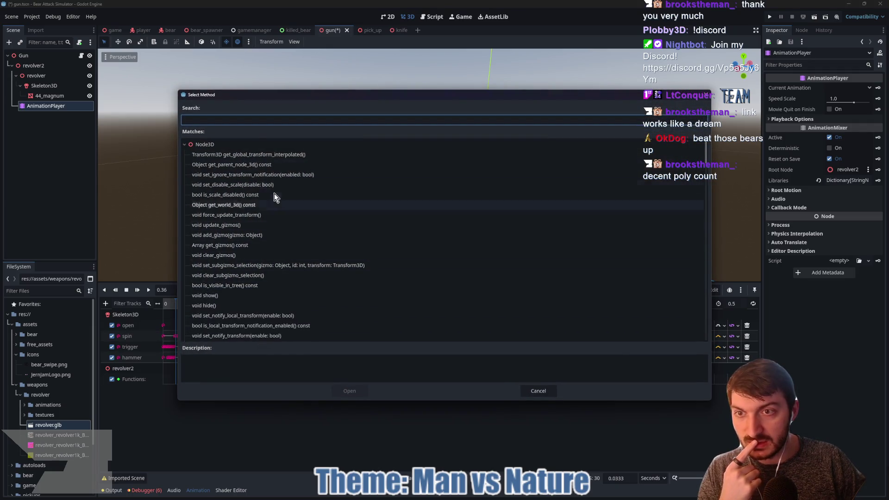
text(fi)
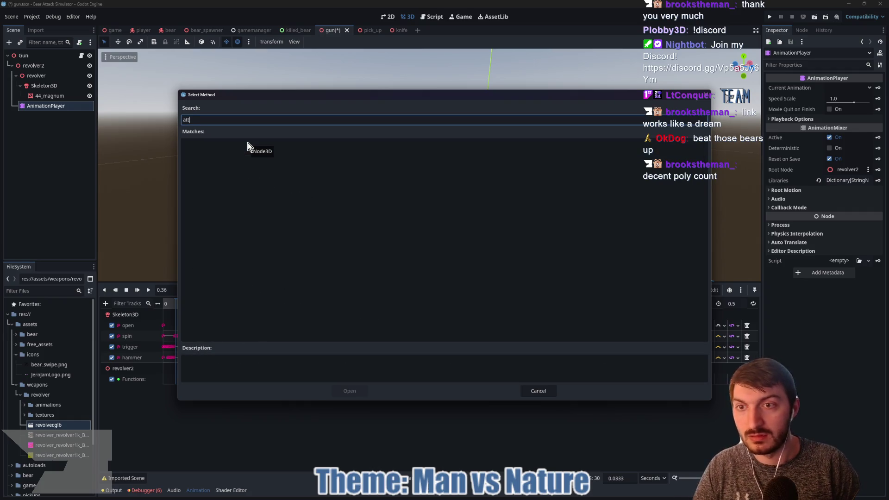
text(re)
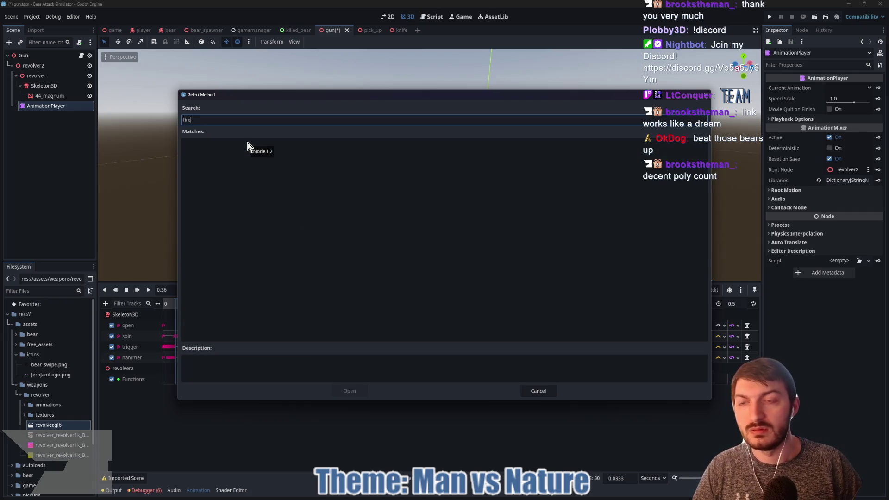
click(553, 390)
click(24, 55)
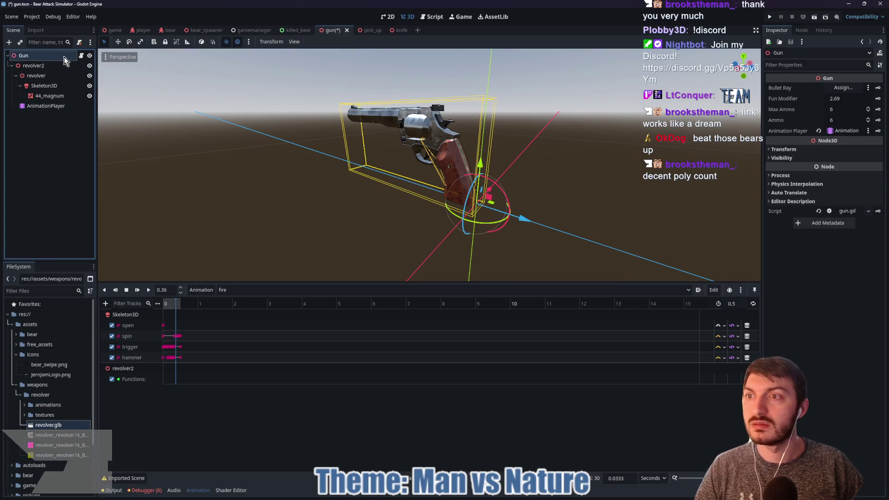
Open gun.gd in a taller code area, read through attack() and throw(), then select AnimationPlayer.
click(81, 55)
mouse_move(374, 279)
mouse_down()
mouse_move(381, 366)
mouse_move(381, 305)
mouse_up()
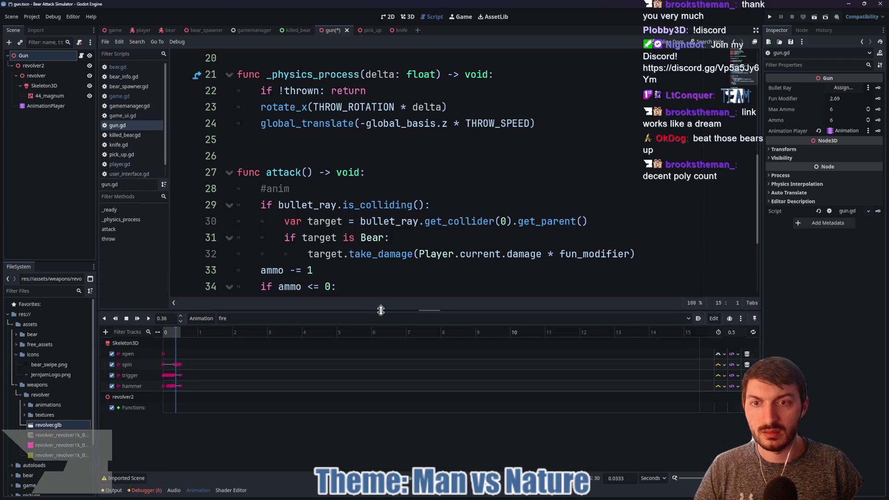
scroll(315, 188, down, 2)
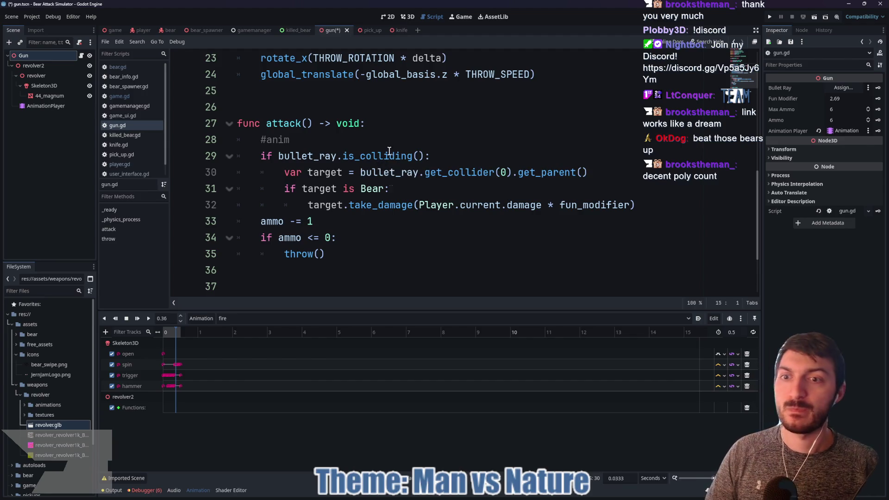
mouse_move(361, 157)
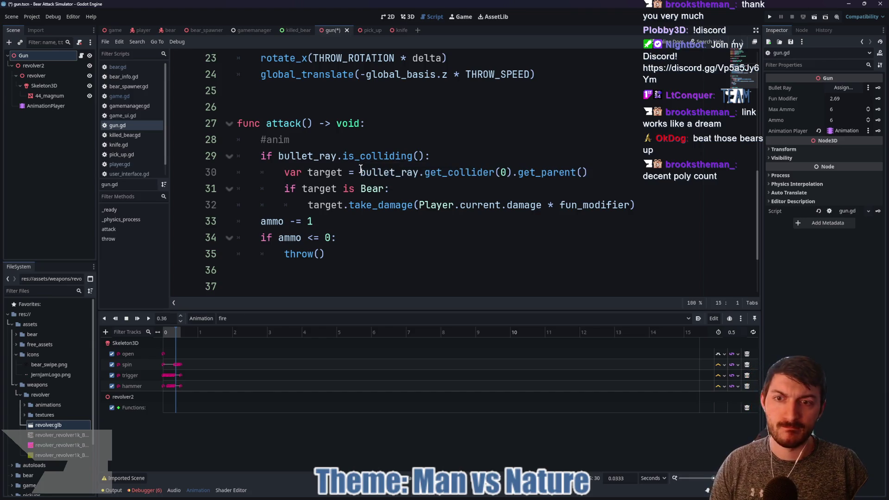
scroll(369, 154, up, 4)
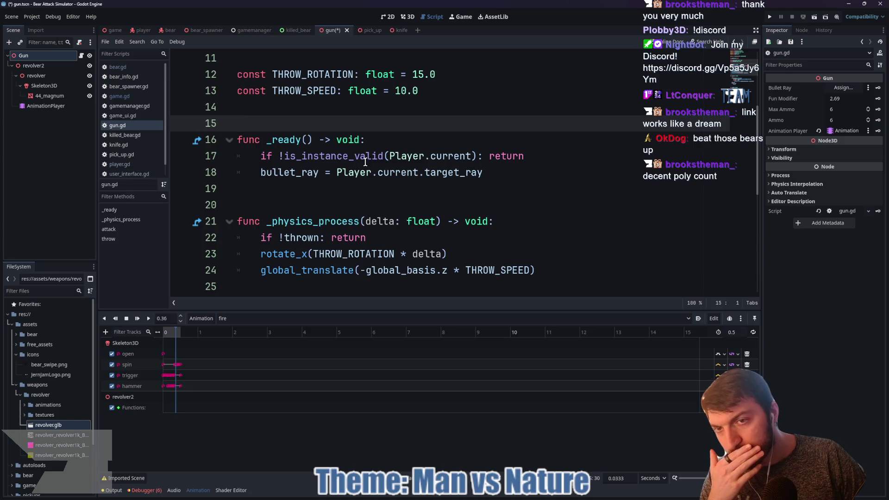
scroll(365, 172, down, 1)
scroll(366, 173, down, 1)
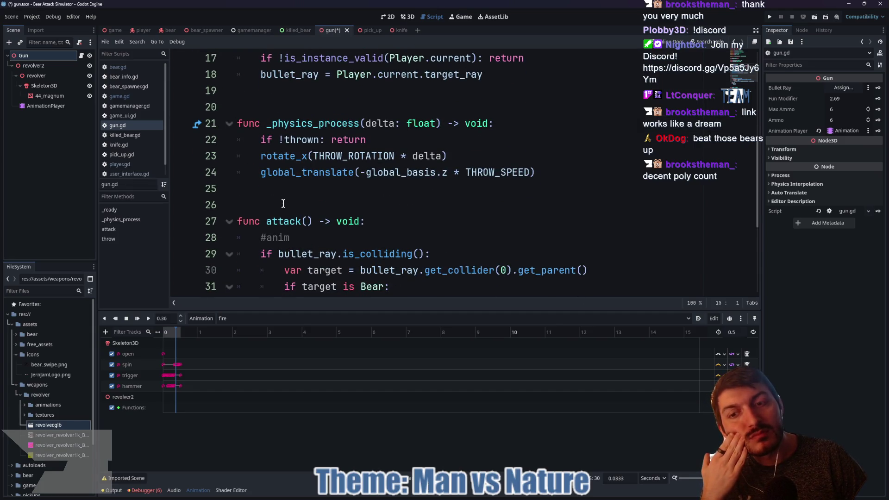
scroll(360, 237, down, 4)
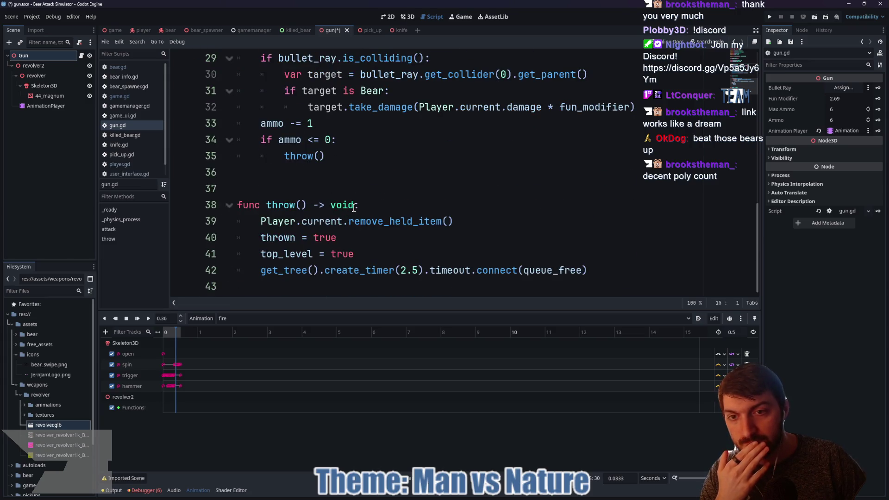
drag(409, 307, 407, 391)
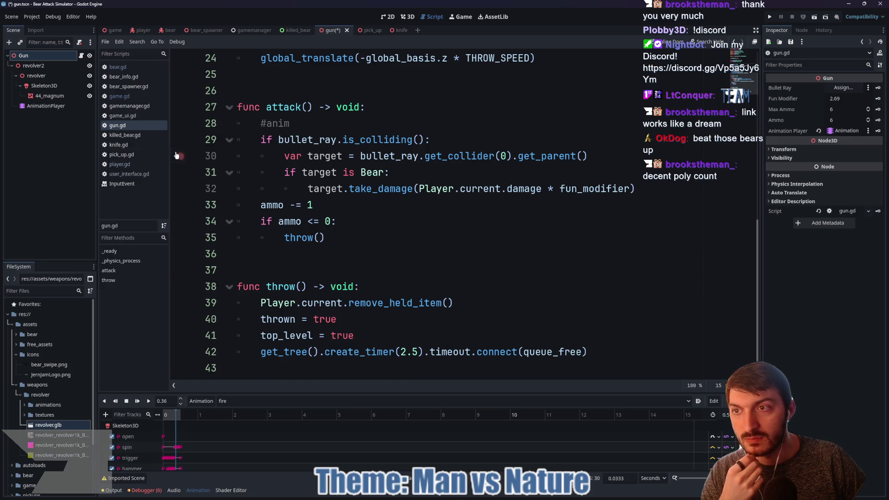
click(68, 106)
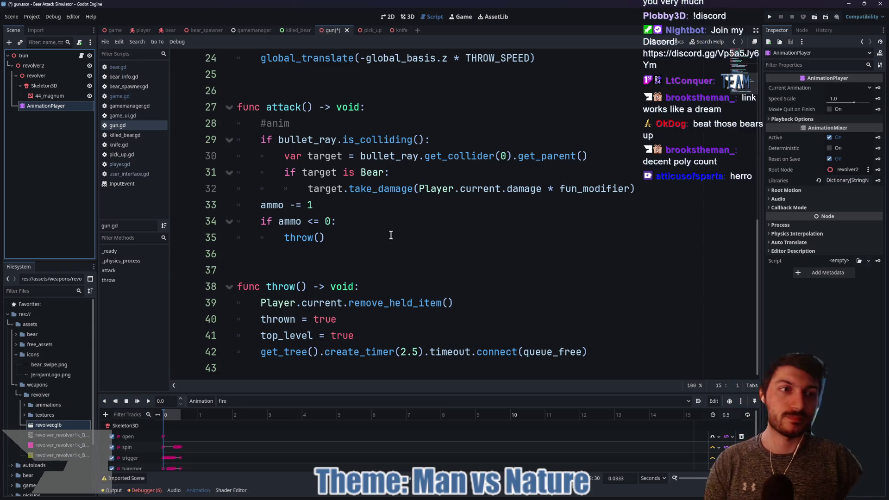
Review the attack() and throw() functions in gun.gd.
scroll(391, 236, up, 4)
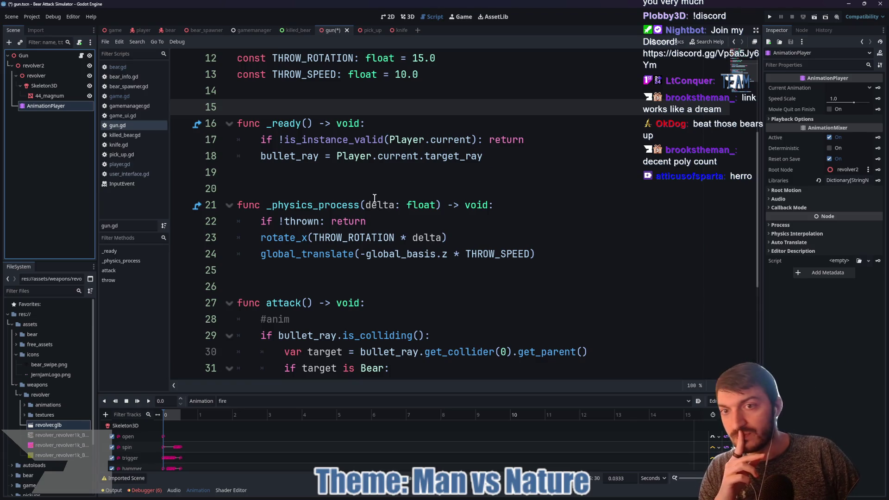
scroll(367, 202, down, 4)
click(310, 269)
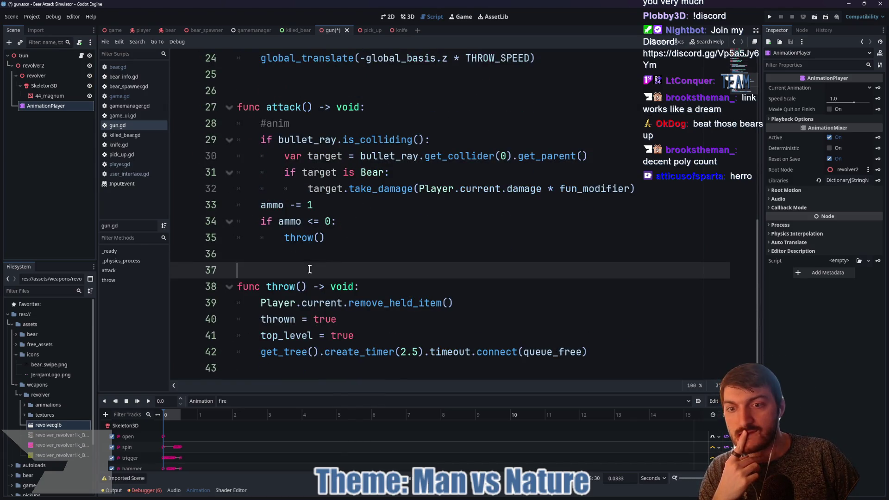
click(289, 285)
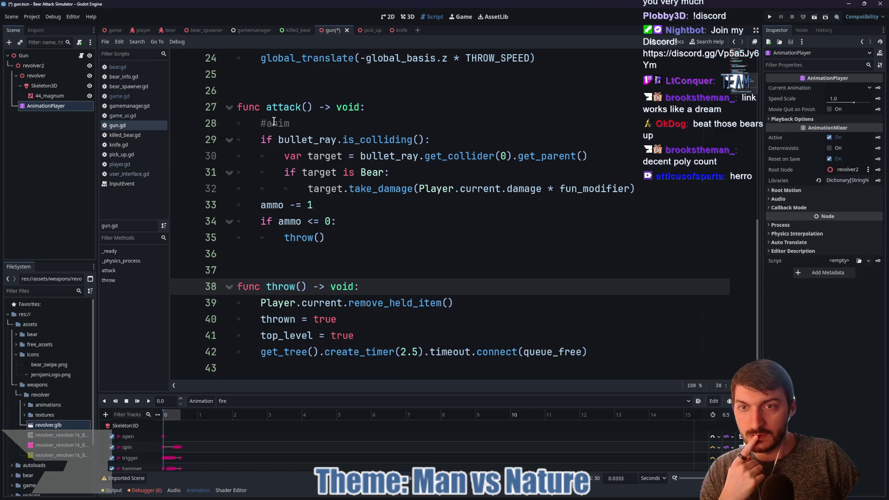
click(278, 108)
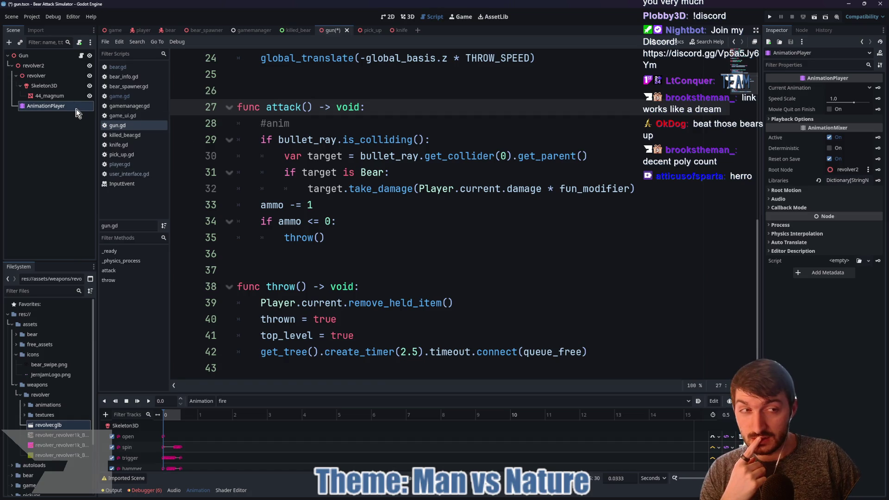
Glance at the animation libraries, scrub the fire animation to 0.37 s, and select revolver2.
click(202, 400)
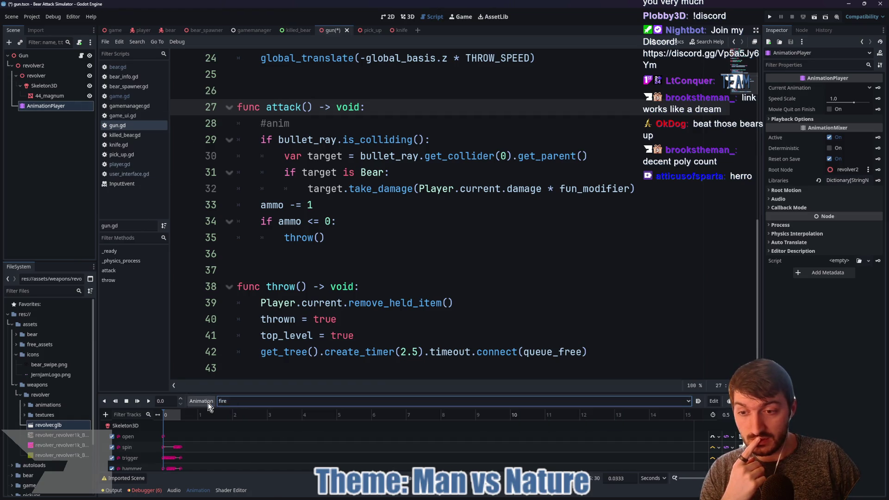
click(220, 426)
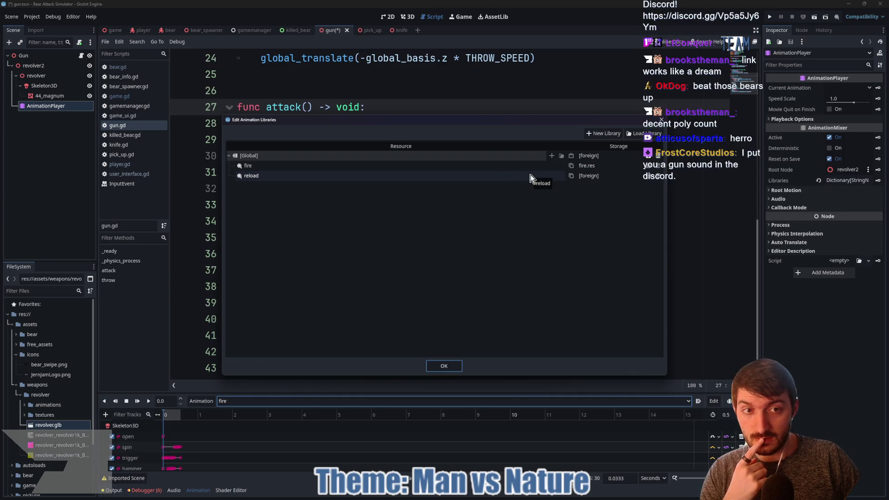
click(444, 366)
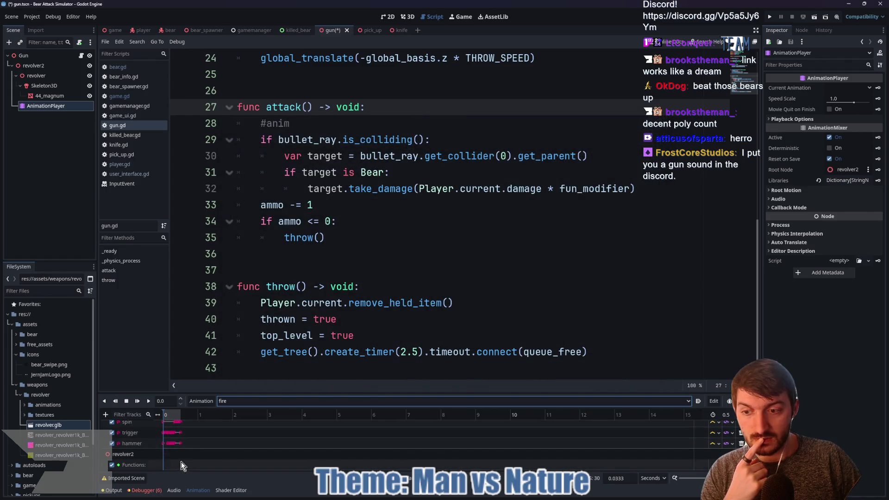
scroll(157, 435, down, 2)
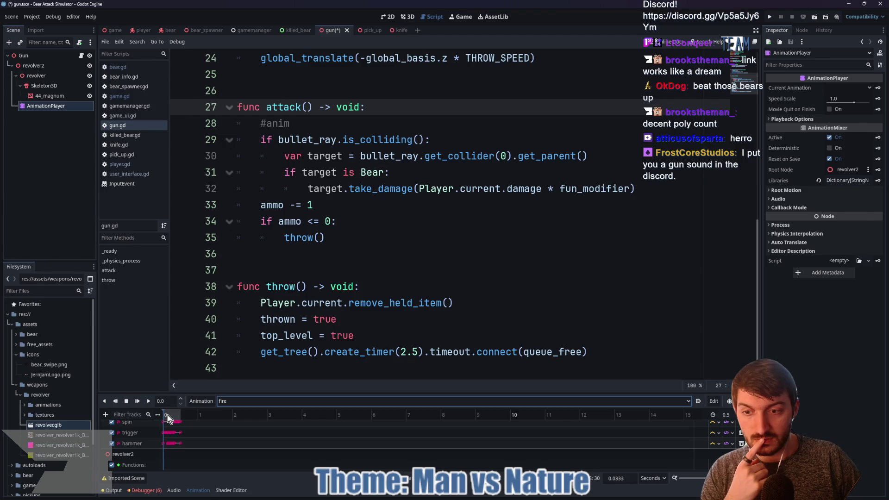
drag(168, 415, 178, 416)
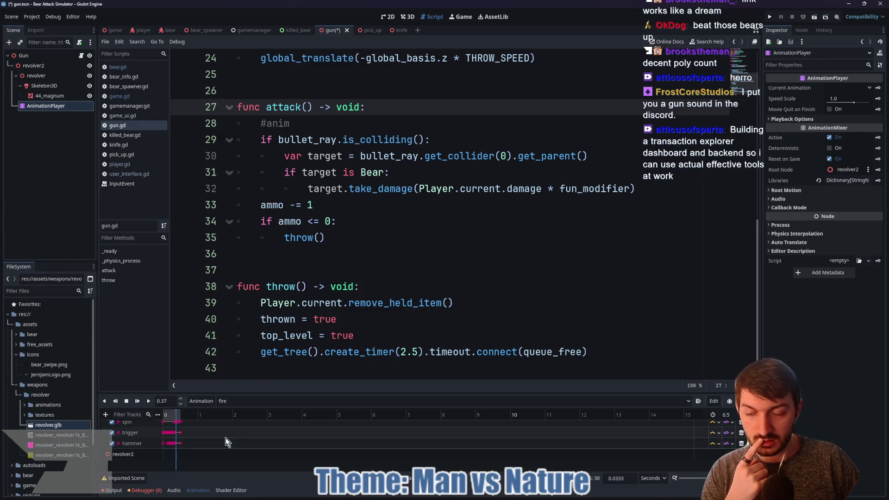
click(144, 456)
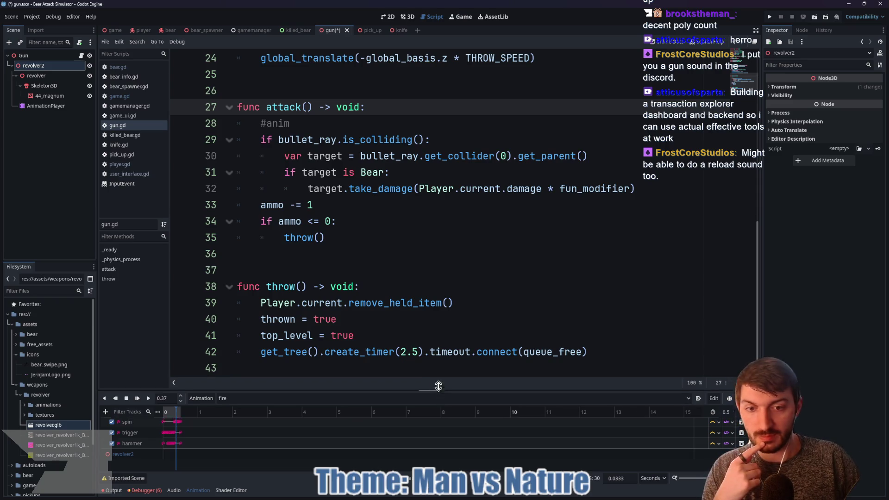
Add a Call Method track targeting revolver2 to the fire animation.
drag(433, 392, 433, 316)
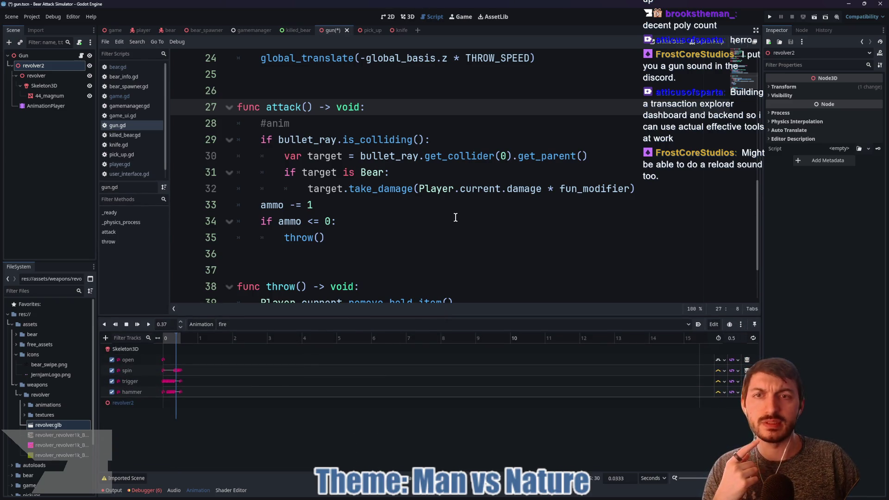
click(407, 17)
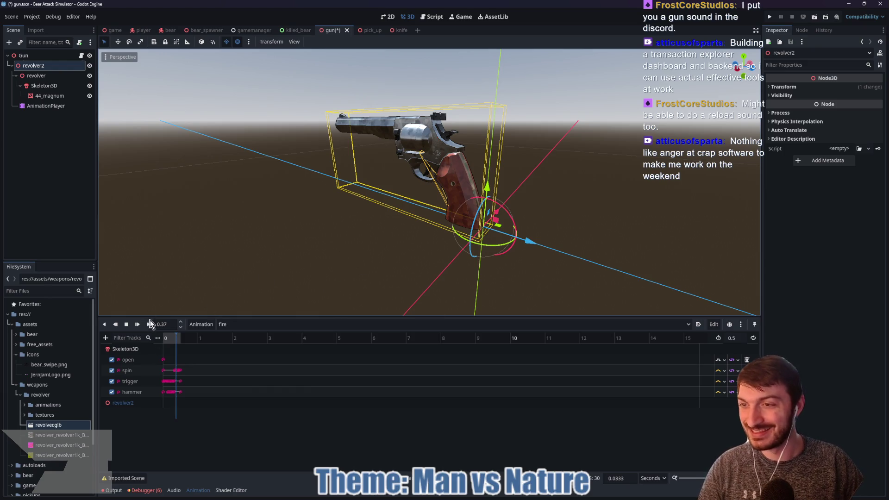
click(105, 337)
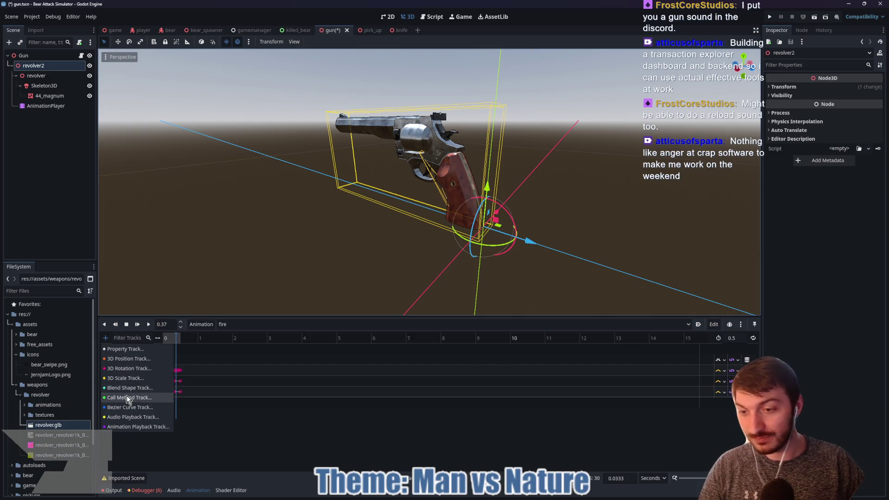
click(126, 397)
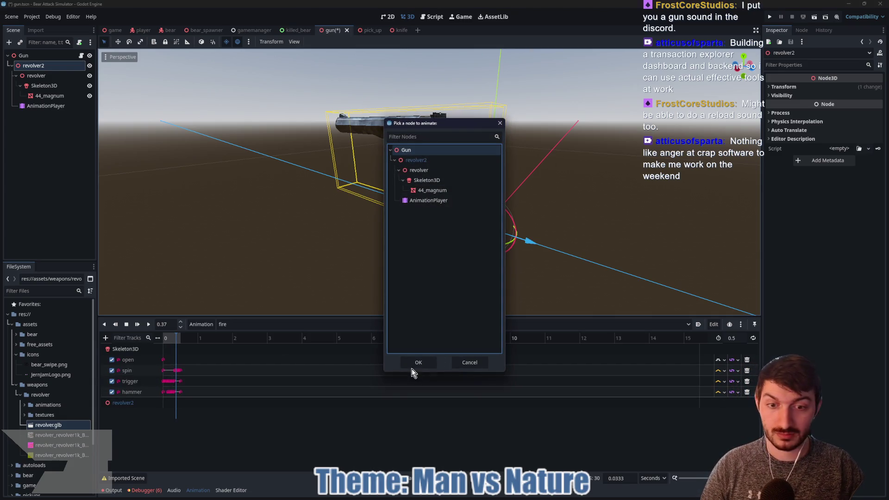
click(412, 369)
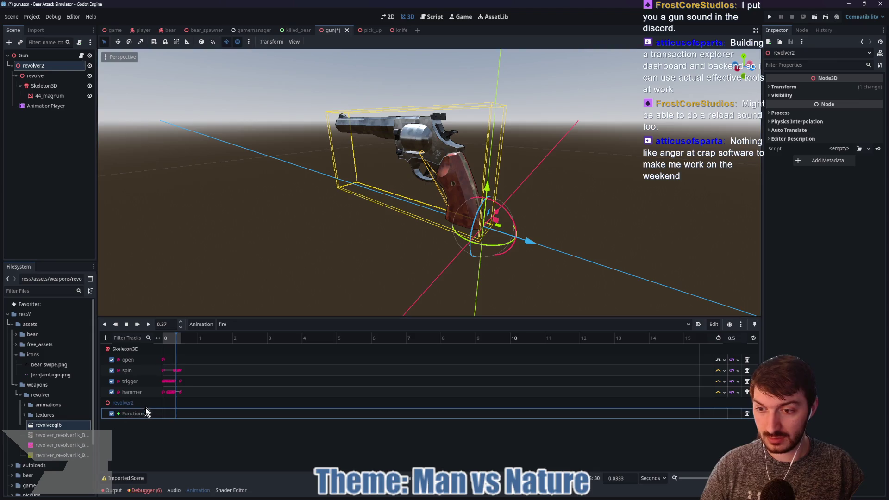
Insert an attack() method key at 0.37 seconds on the Functions track.
right_click(176, 415)
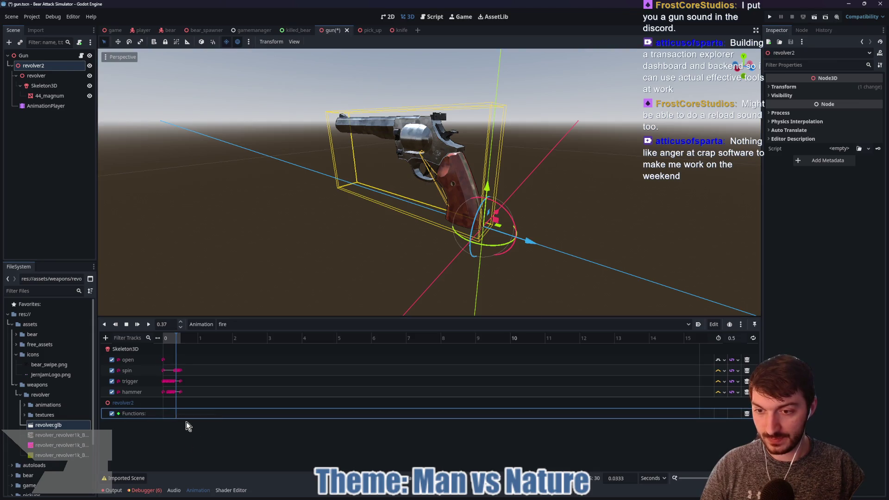
click(187, 421)
text(att)
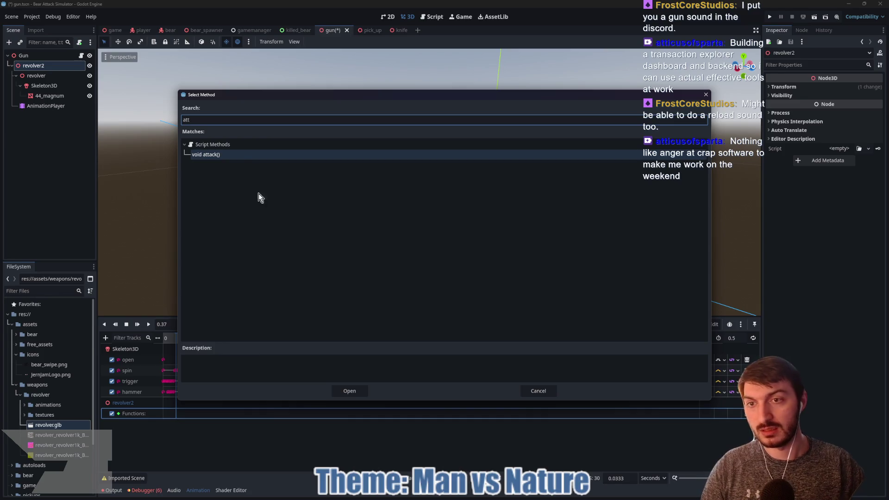
click(235, 154)
click(351, 392)
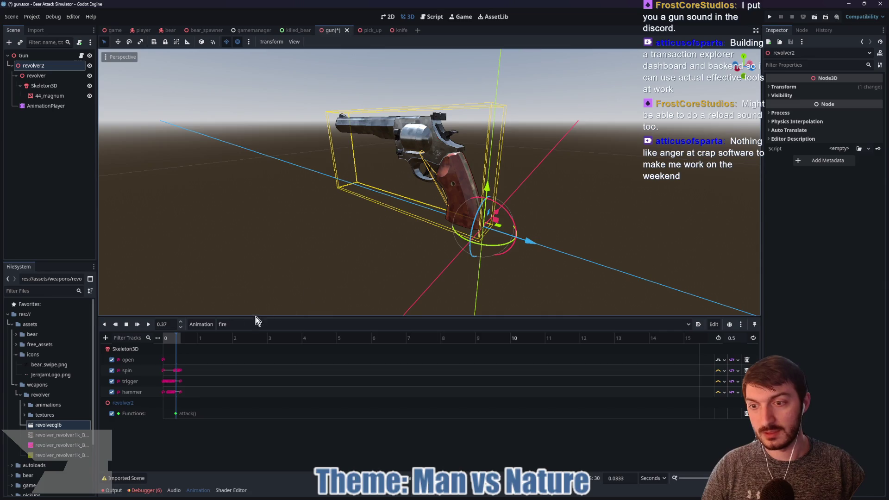
Delete the attack() key from the fire animation's Functions track.
click(83, 59)
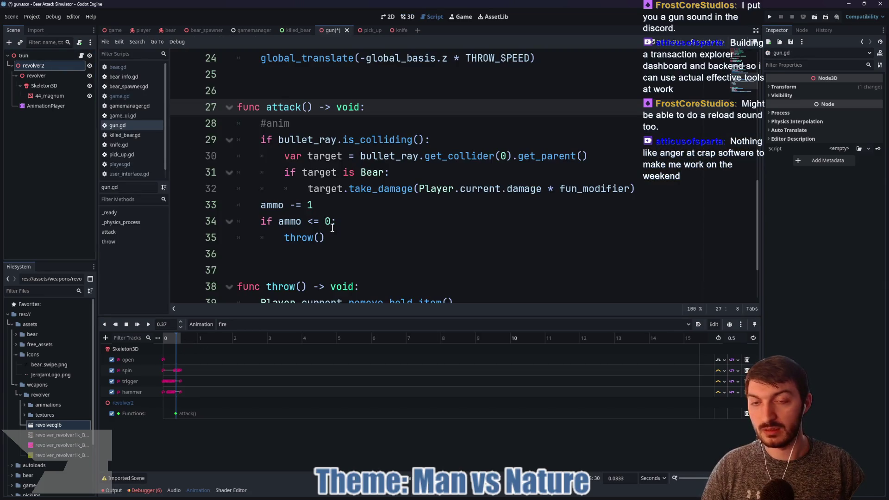
scroll(336, 224, up, 4)
scroll(338, 225, down, 2)
scroll(342, 224, up, 6)
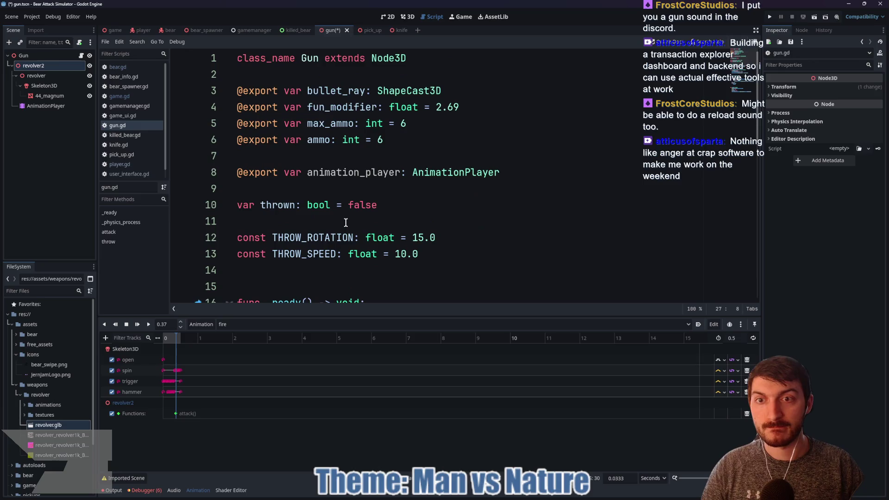
scroll(345, 223, down, 5)
scroll(346, 223, down, 3)
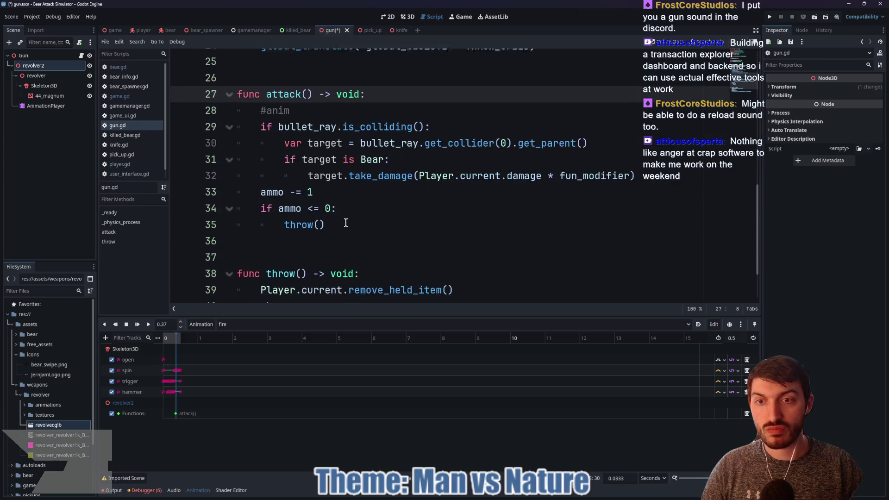
click(175, 414)
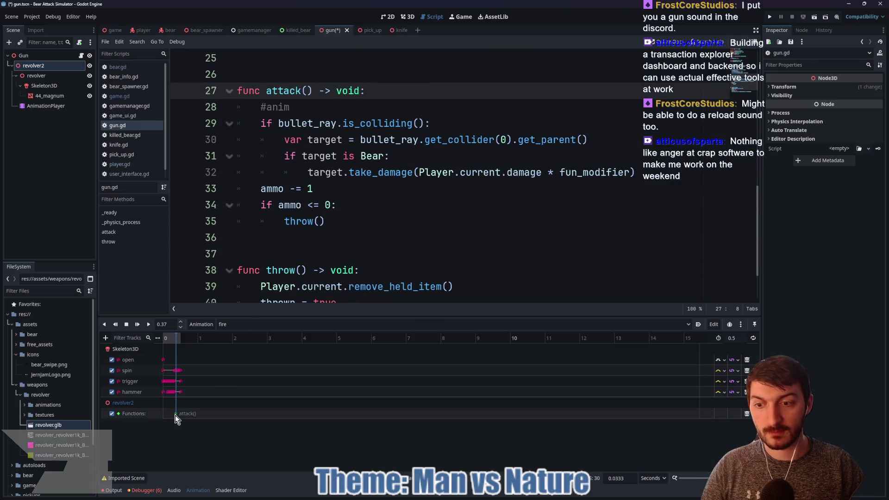
right_click(176, 419)
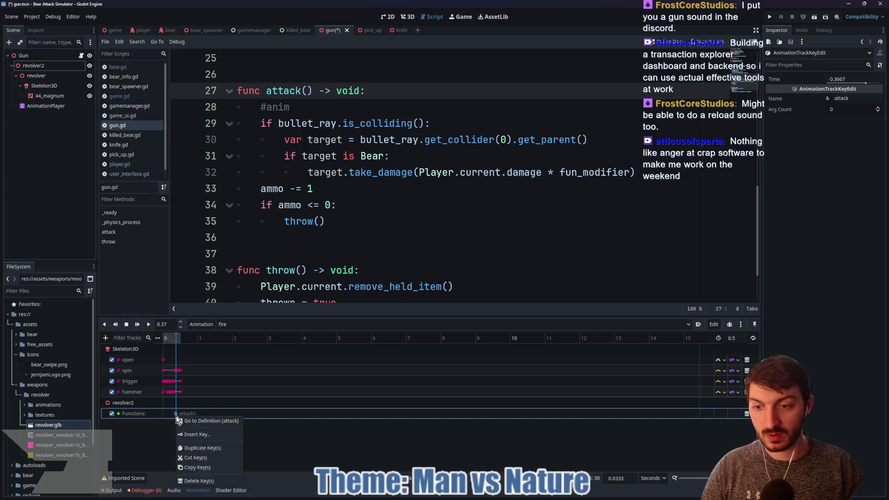
click(195, 479)
Add 'func fire() -> void:' and move attack()'s hit and ammo logic into it.
scroll(322, 264, down, 2)
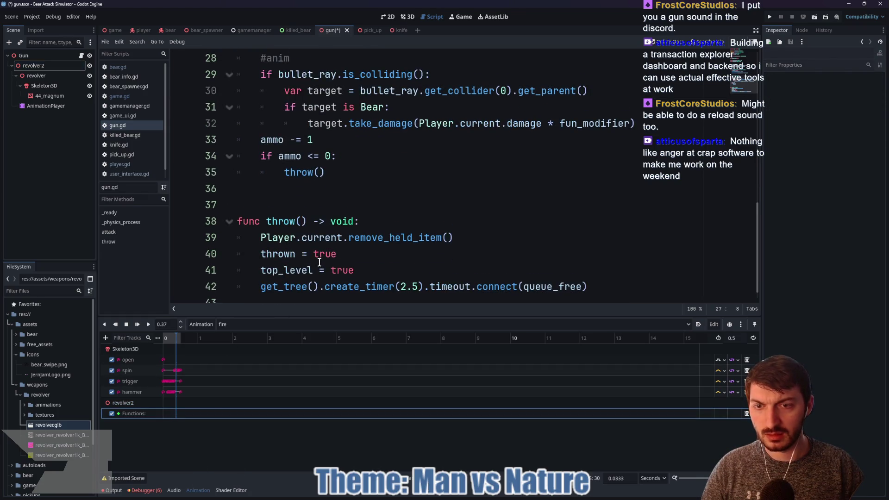
drag(333, 318, 334, 405)
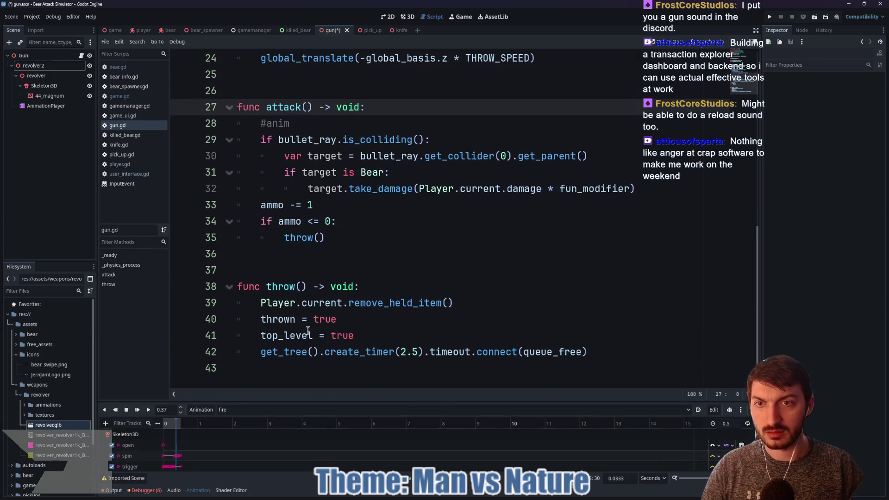
click(276, 254)
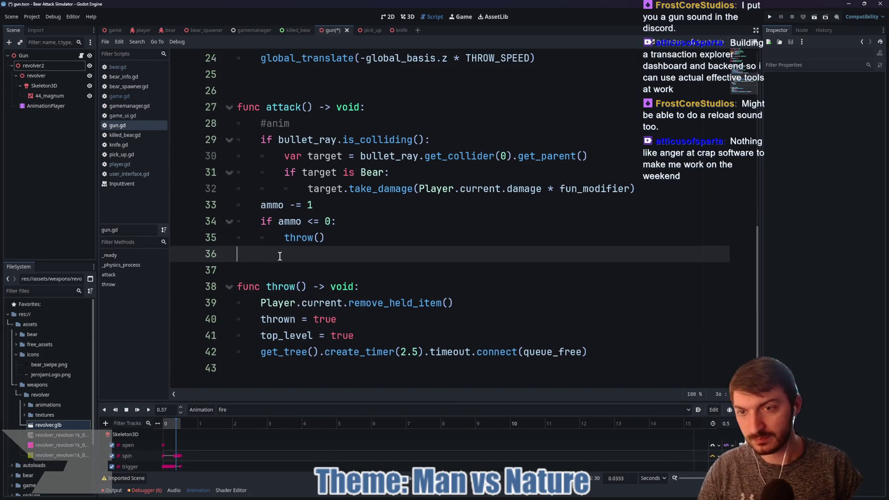
text(func)
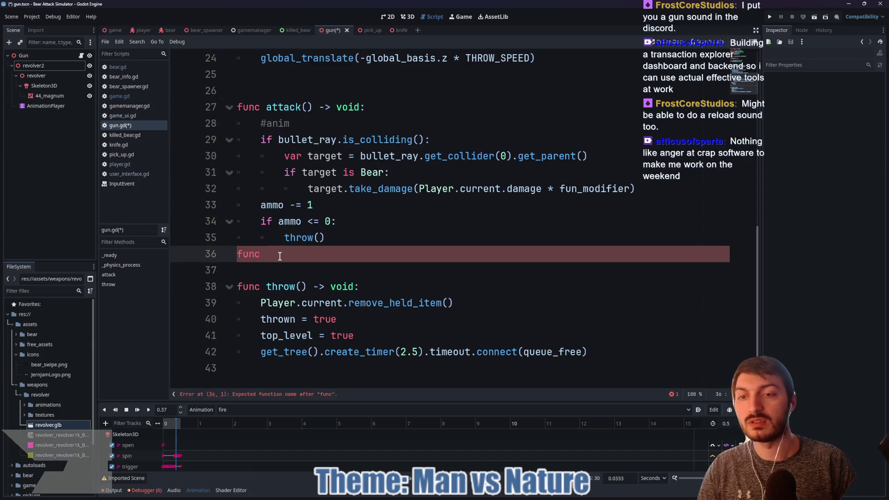
text( fire())
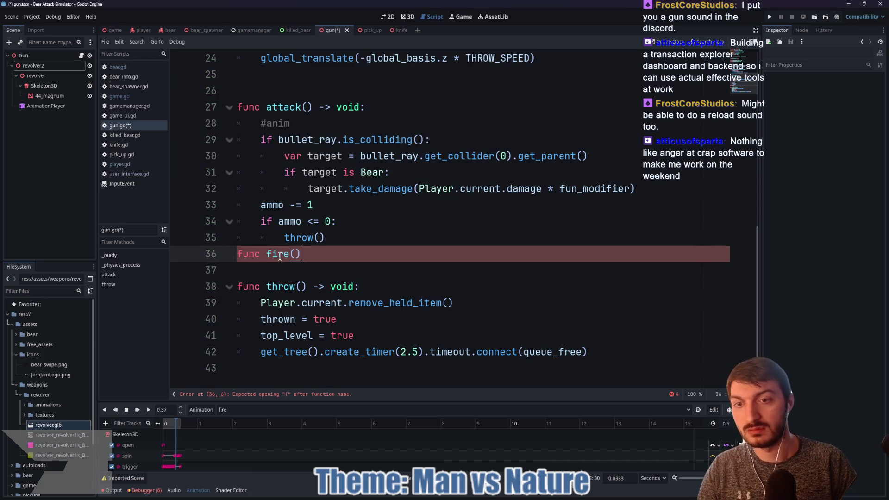
text( -> void:)
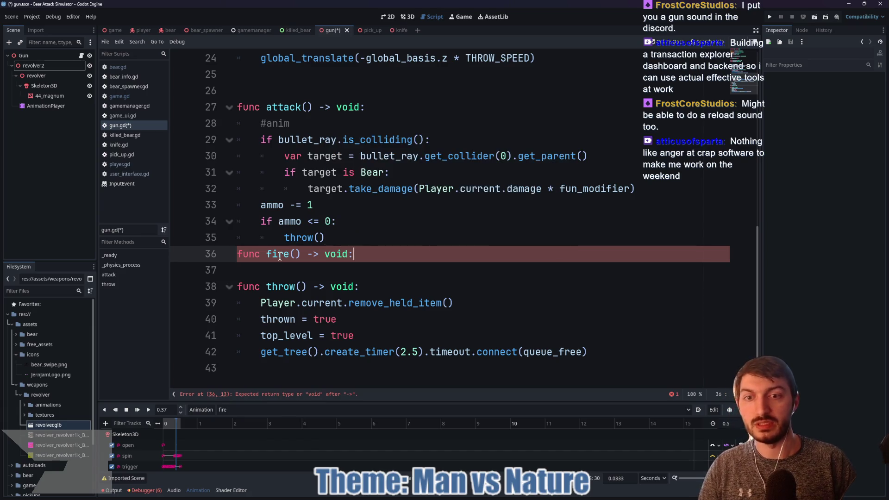
key(Return)
mouse_move(345, 237)
mouse_down()
mouse_move(246, 190)
mouse_move(214, 140)
mouse_up()
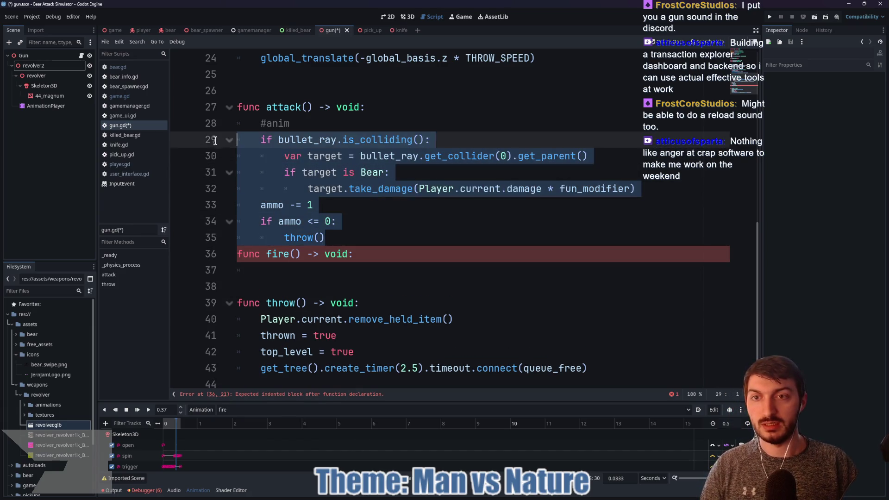
key(ctrl+x)
click(261, 172)
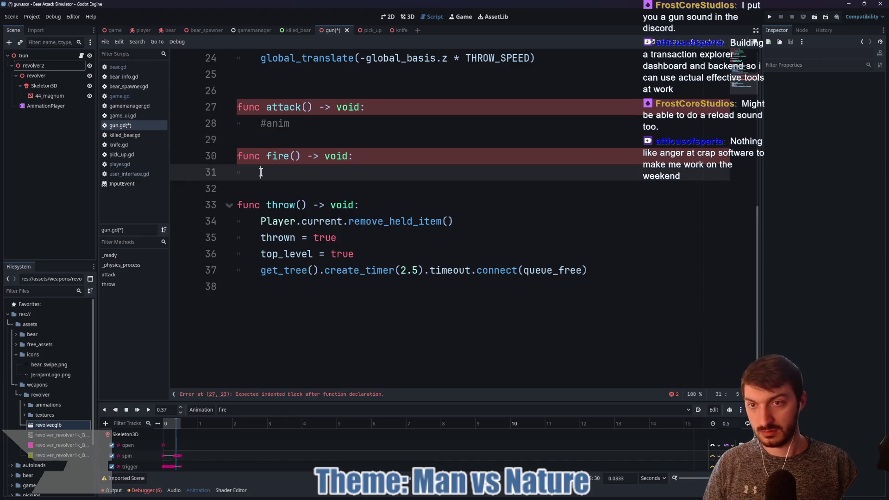
key(ctrl+v)
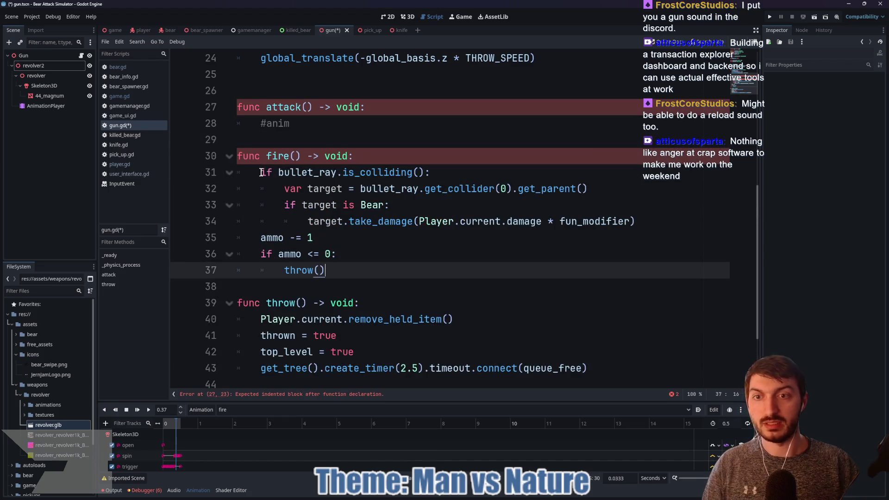
Replace the #anim comment with animation_player.play("fire") and save gun.gd.
click(311, 123)
key(BackSpace)
key(BackSpace)
key(BackSpace)
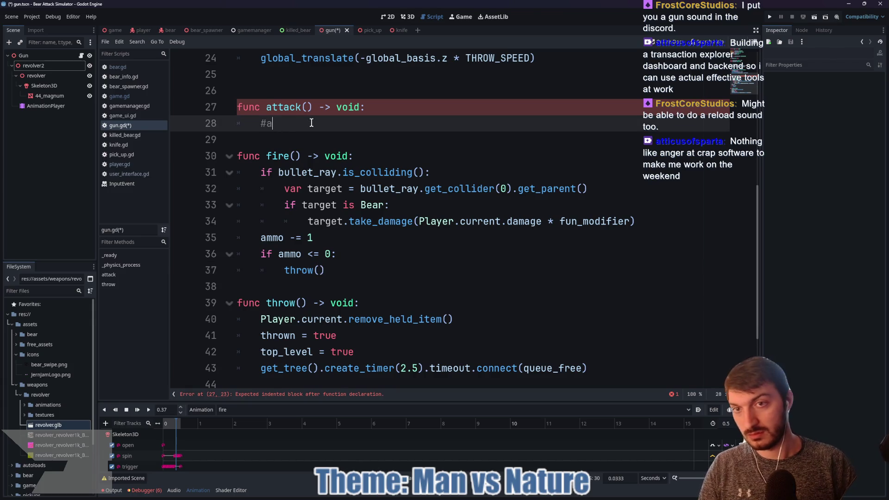
text(animation_player.pla)
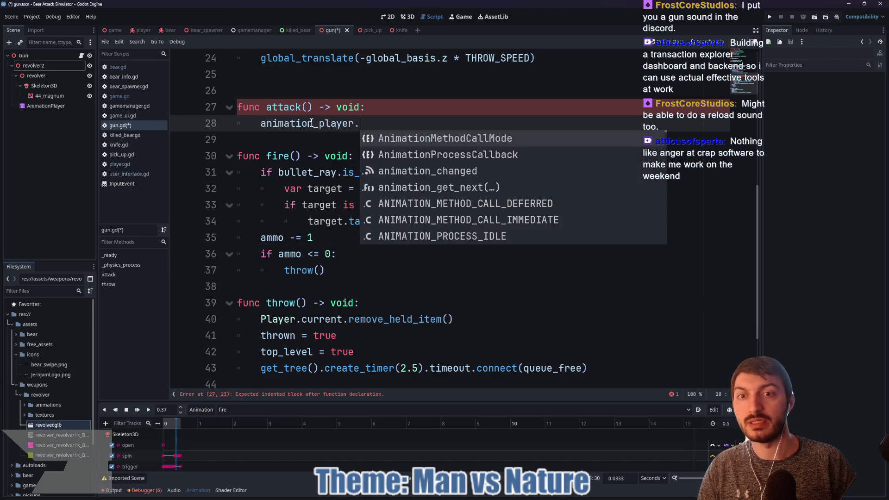
key(Return)
text("fir)
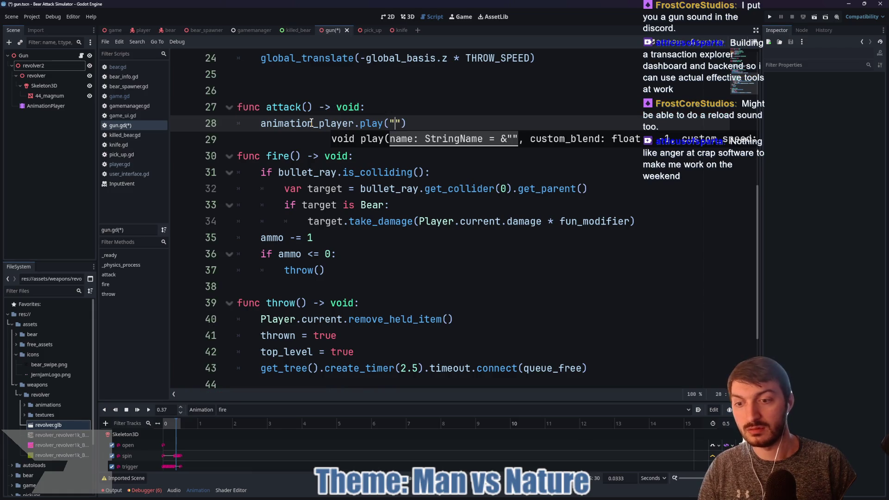
text(e)
key(End)
key(Return)
key(Return)
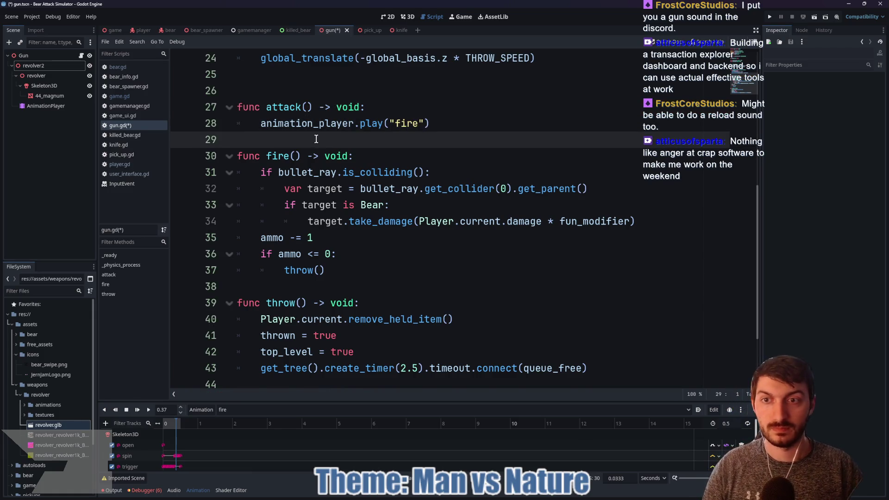
key(Up)
key(ctrl+s)
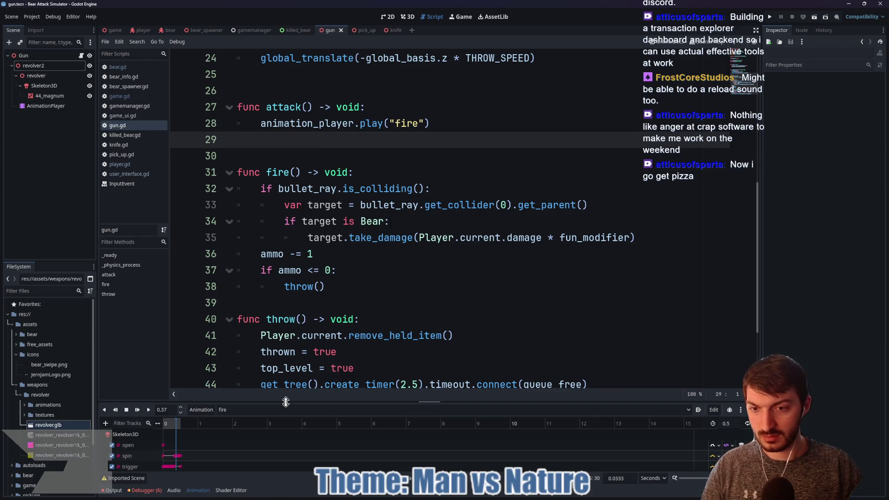
Insert a fire() method key on the fire animation's Functions track.
drag(287, 401, 331, 250)
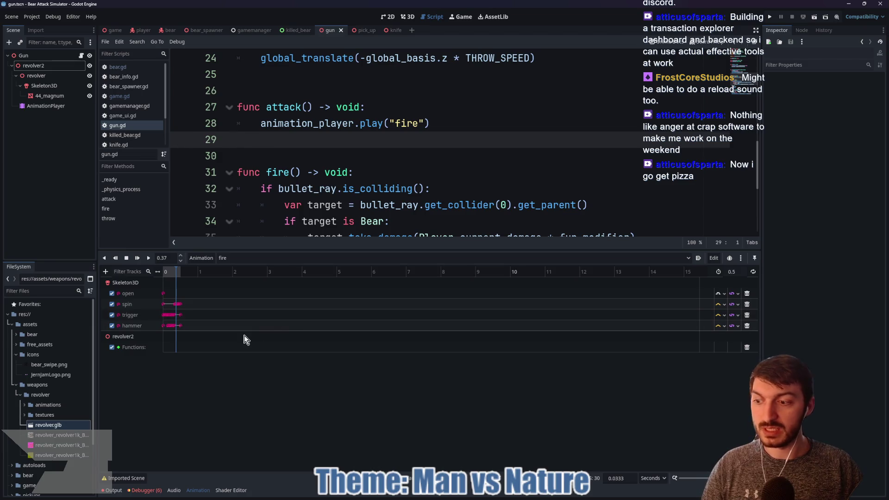
right_click(176, 349)
click(192, 356)
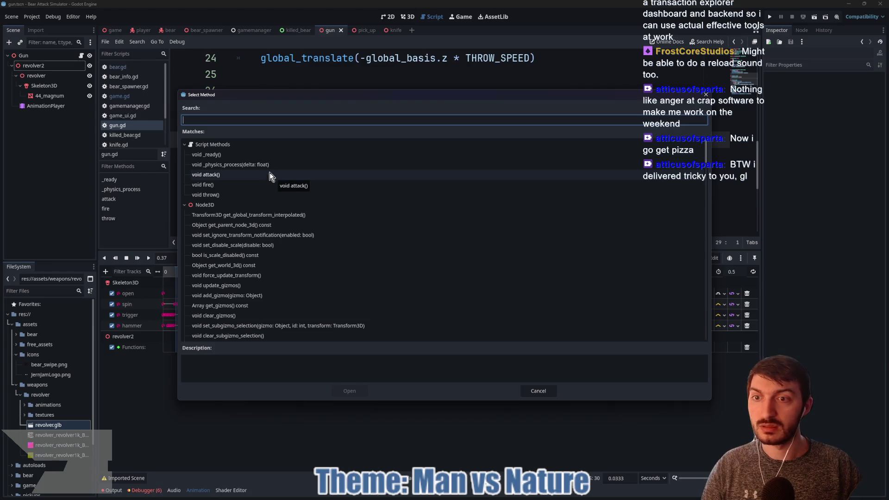
click(269, 174)
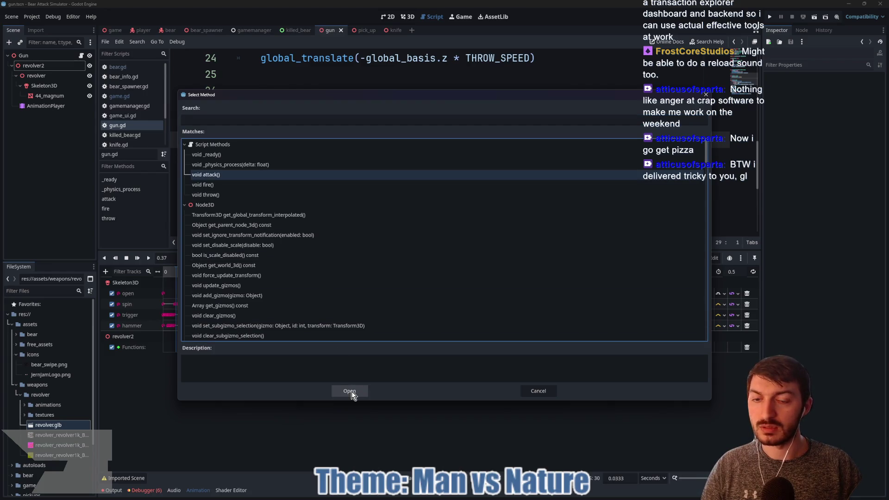
click(226, 184)
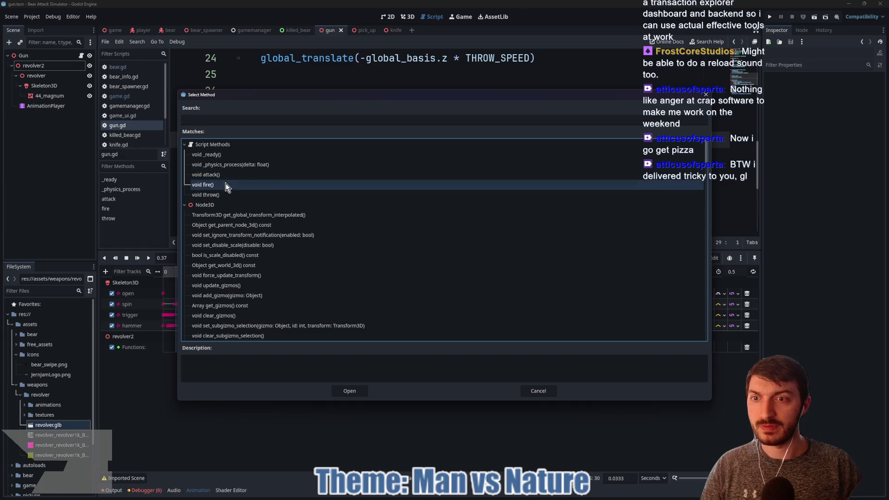
click(350, 391)
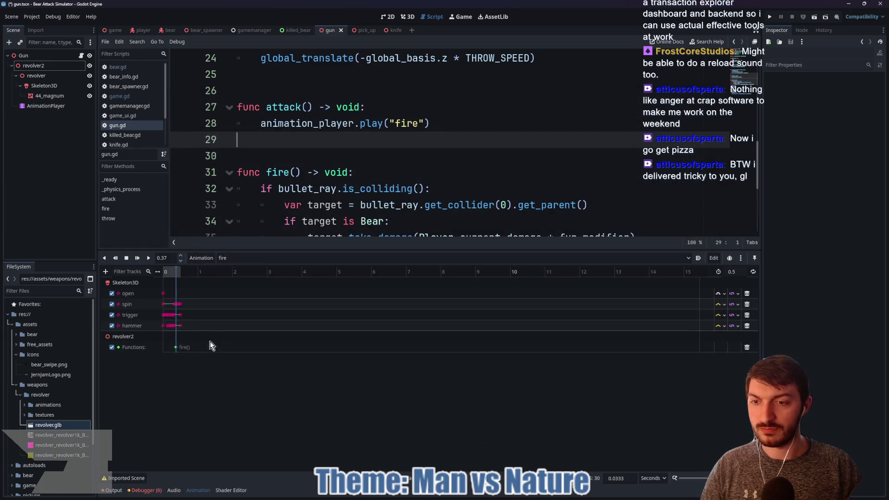
Inspect the new fire() key, save the gun scene, and return to the 3D view.
click(176, 347)
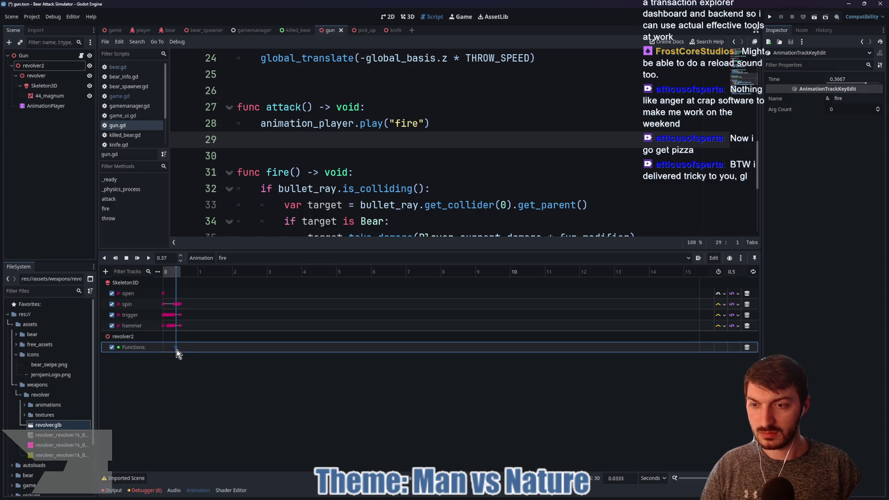
click(180, 348)
key(ctrl+s)
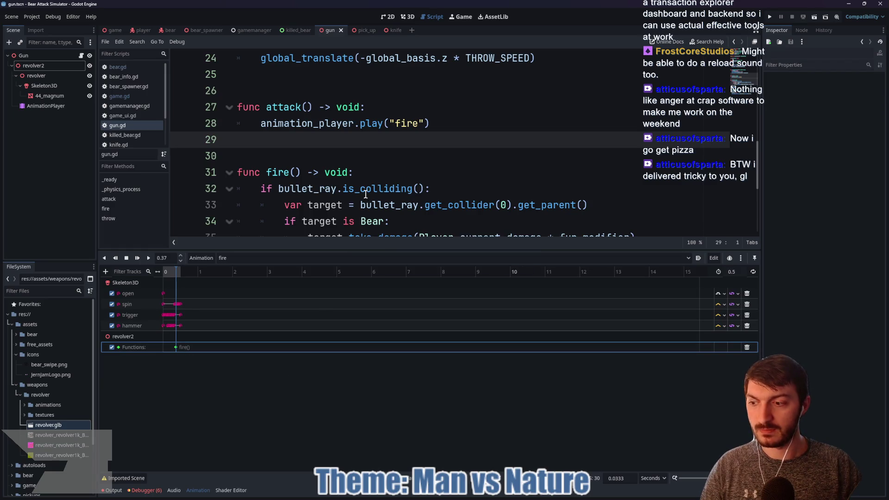
click(410, 17)
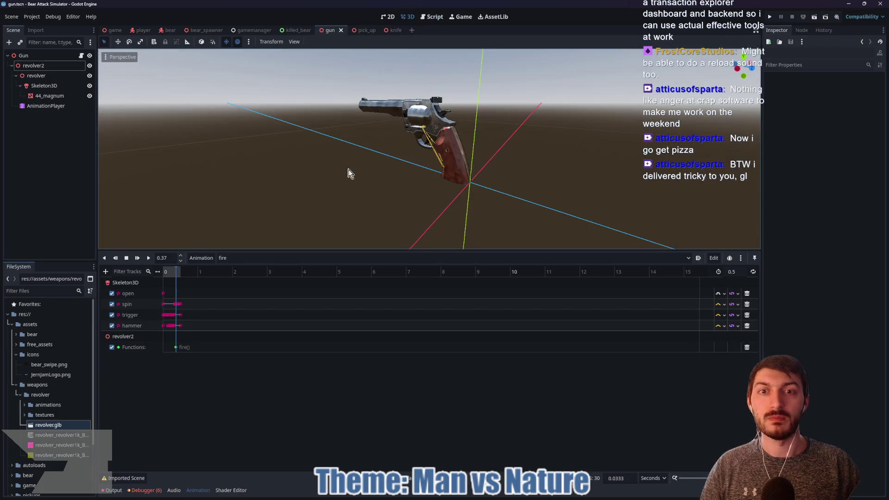
Replay the fire animation, then select Gun and zoom out in a taller 3D viewport.
click(148, 259)
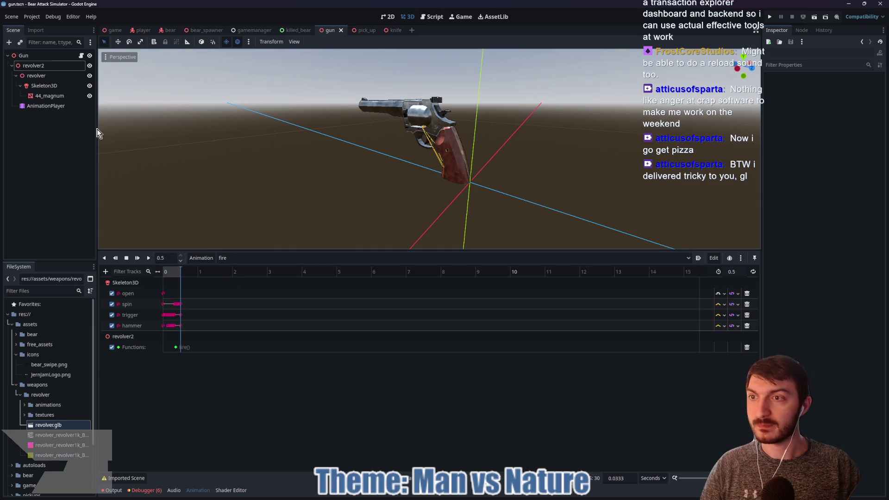
click(43, 56)
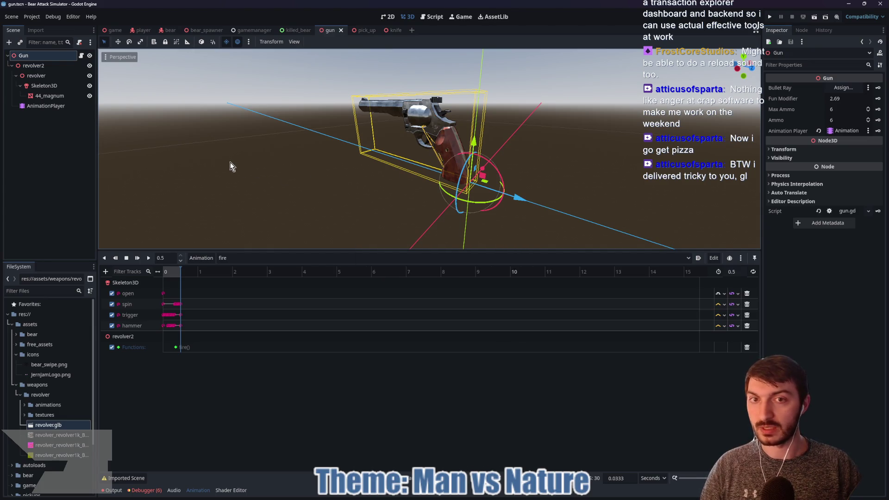
drag(291, 250, 291, 349)
scroll(312, 248, down, 1)
scroll(306, 246, down, 2)
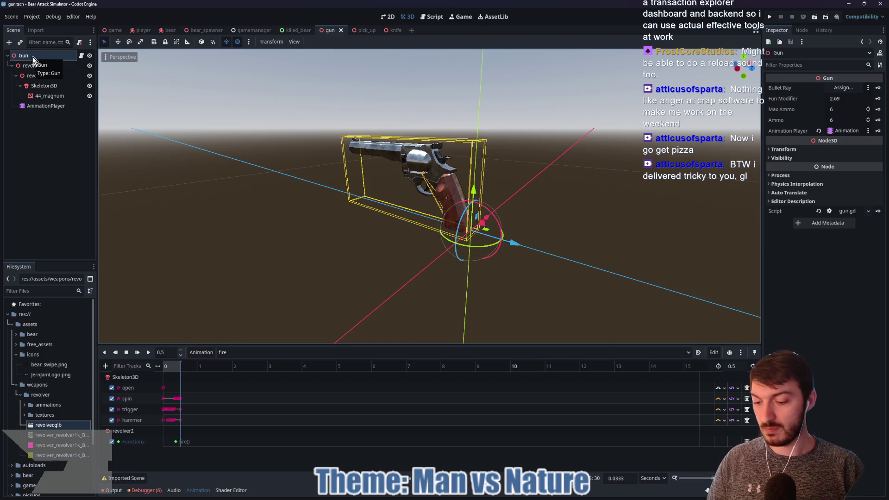
key(ctrl+a)
Create a GPUParticles3D under Gun from a 'gpu' search and inspect its empty Pass 1 mesh.
text(gpu)
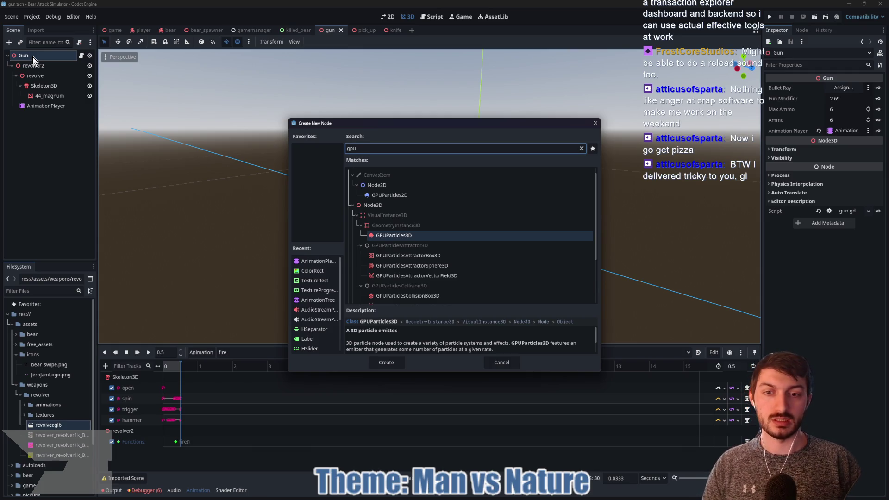
scroll(409, 333, down, 2)
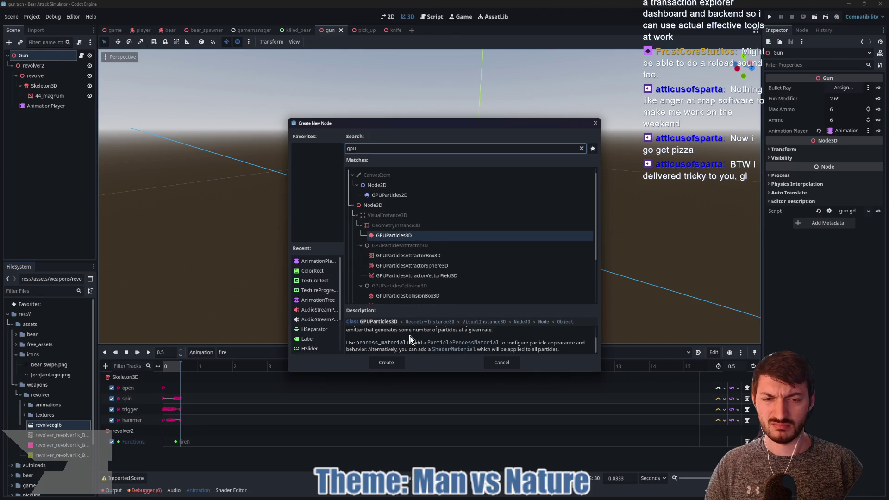
click(389, 363)
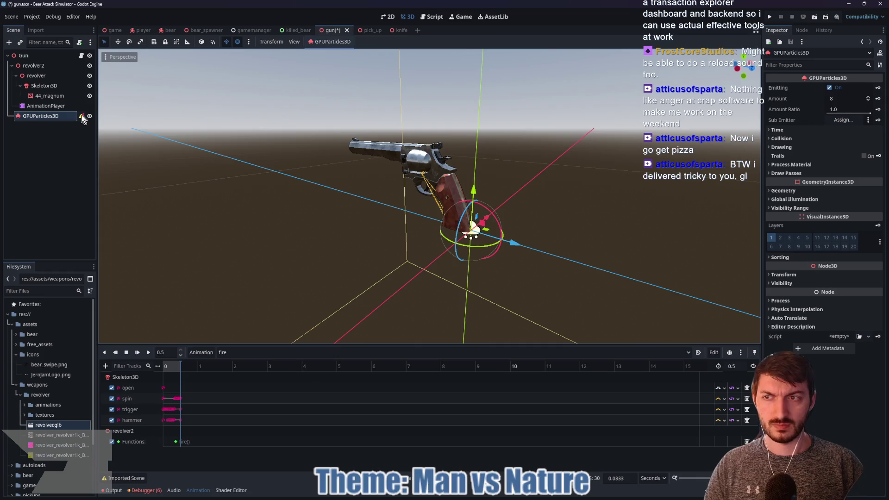
mouse_move(81, 116)
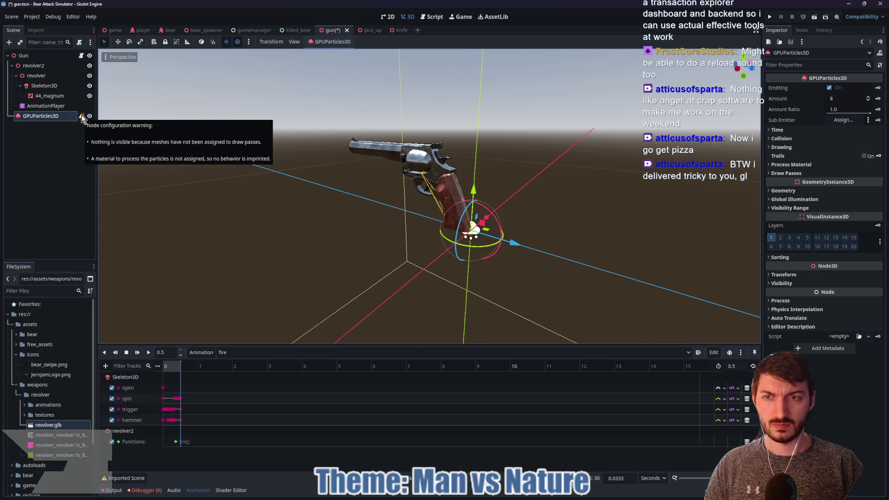
click(808, 172)
click(840, 195)
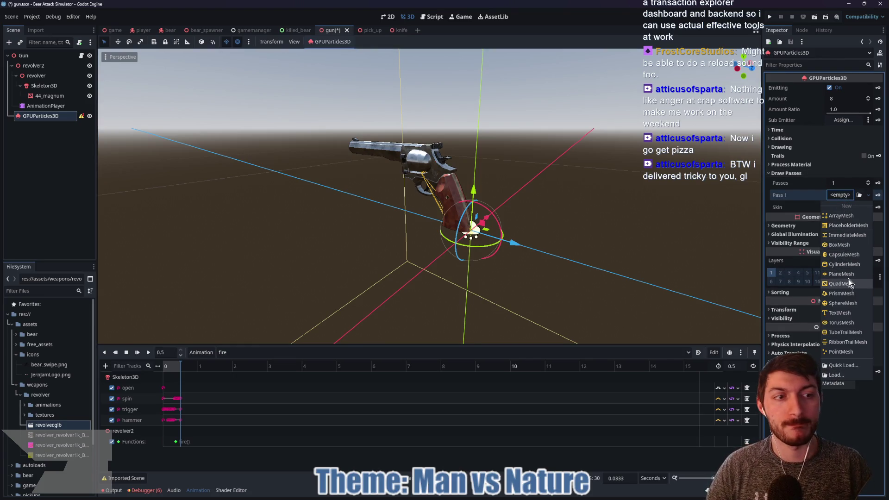
click(835, 195)
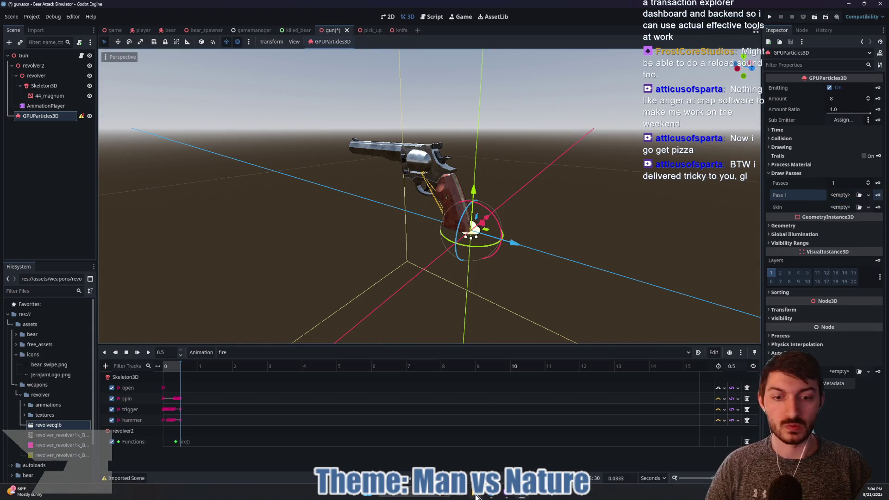
Browse in File Explorer to Desktop > GameAssets > flare_textures.
key(alt+Tab)
click(328, 231)
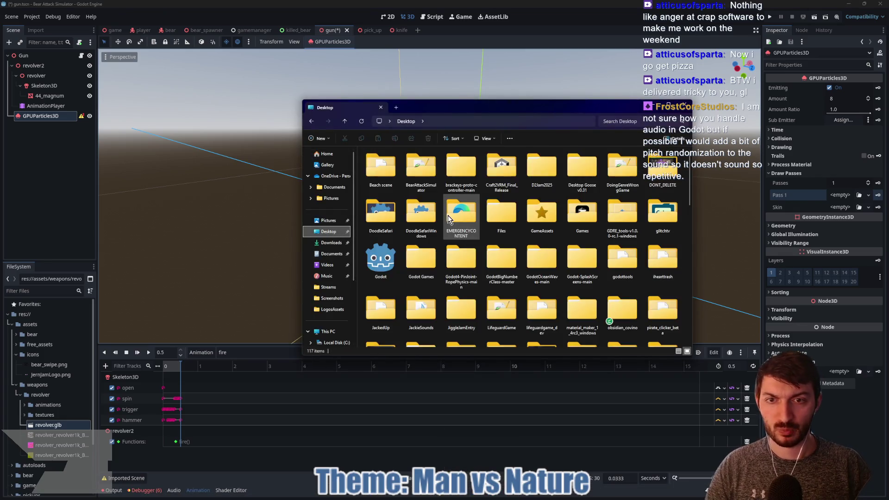
double_click(554, 224)
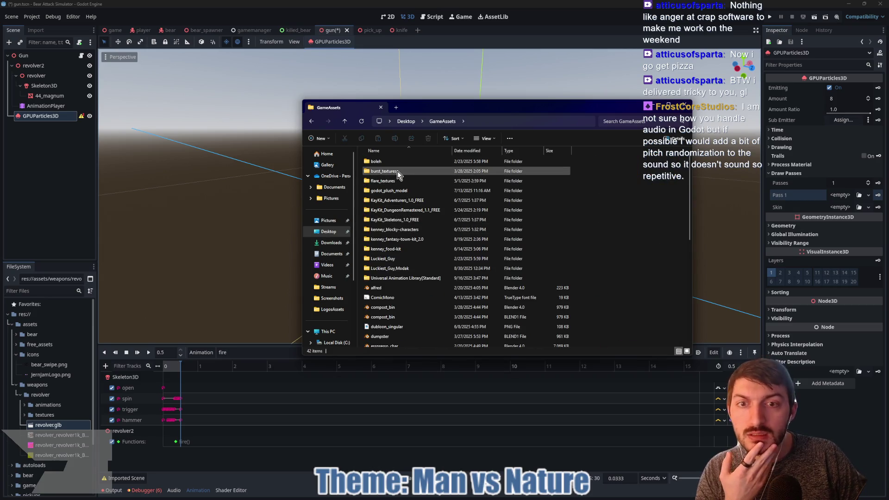
double_click(397, 180)
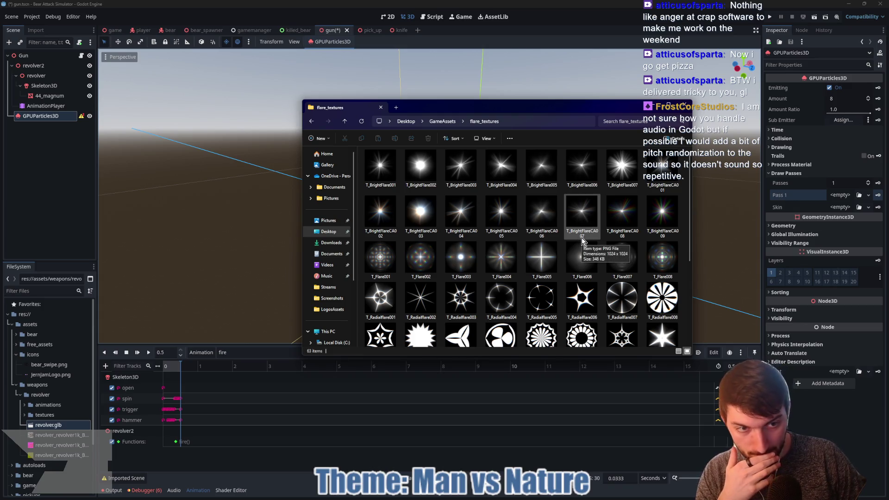
scroll(582, 239, down, 1)
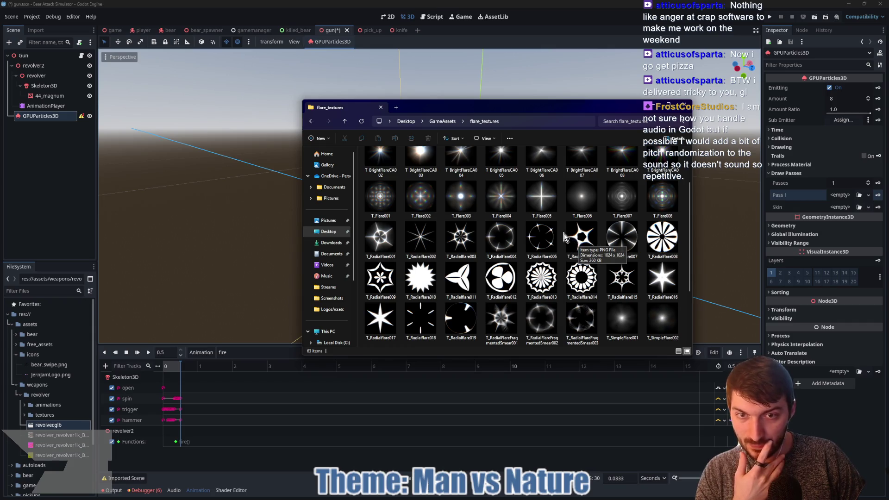
scroll(564, 237, down, 2)
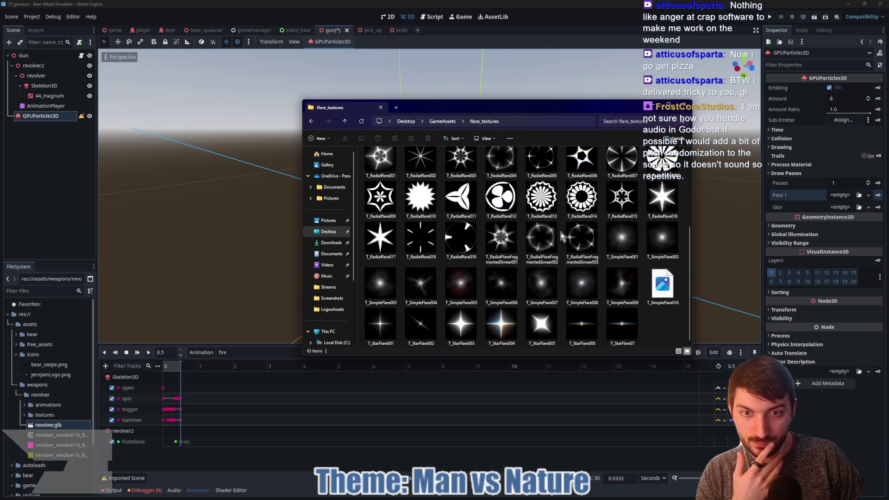
click(461, 284)
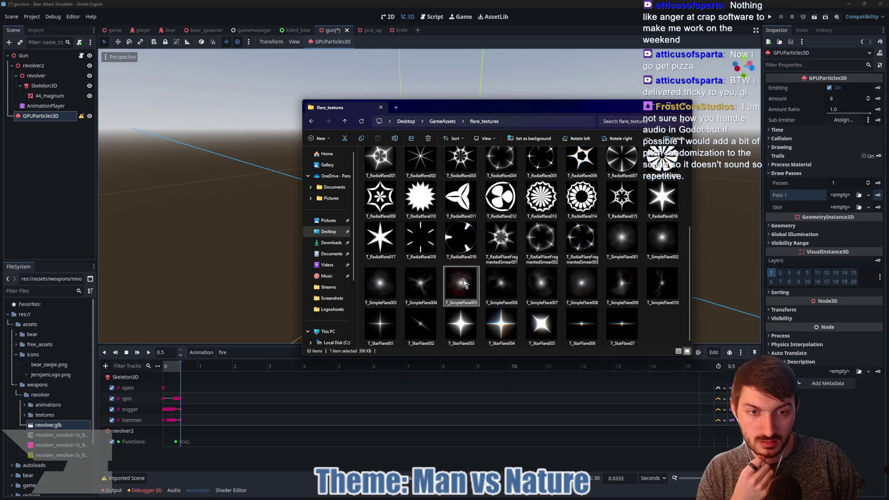
Open BearAttackSimulator/assets/free_assets in a second Explorer window beside flare_textures.
mouse_move(543, 496)
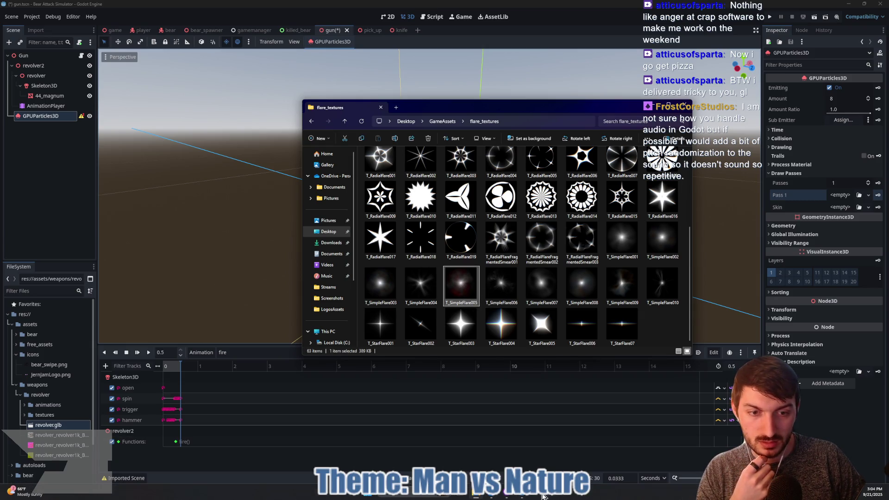
right_click(478, 497)
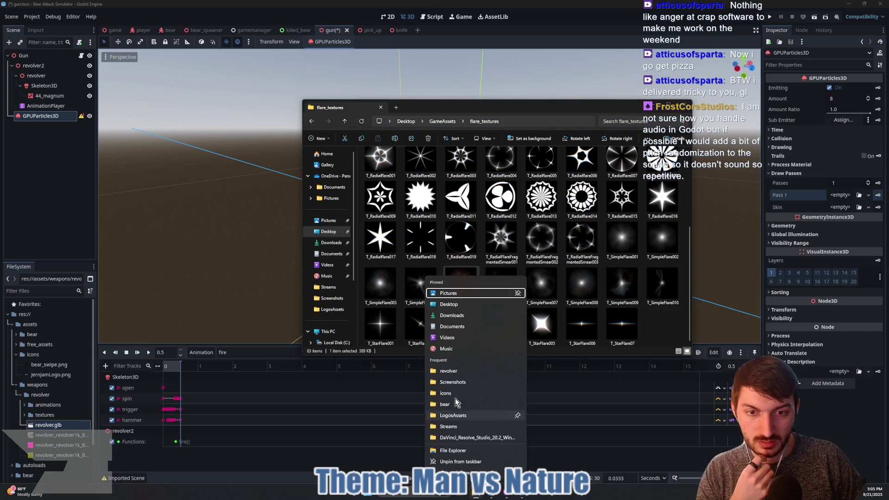
click(453, 307)
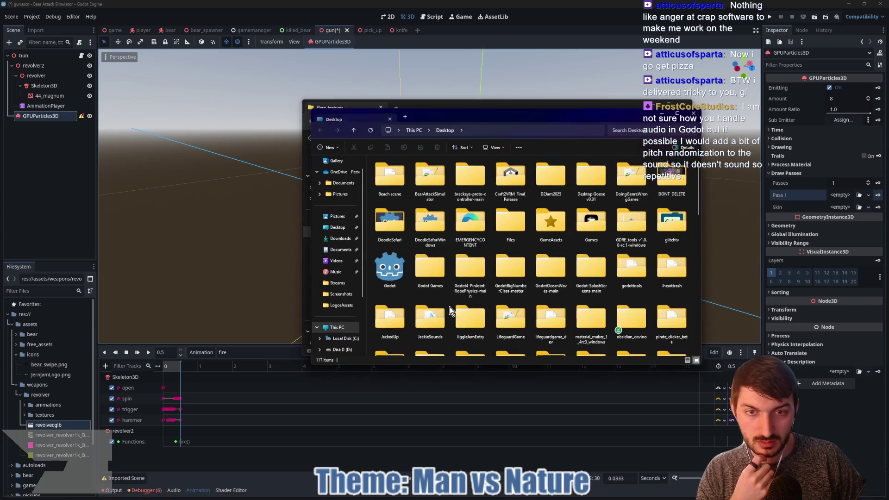
drag(468, 116, 200, 114)
click(519, 110)
drag(520, 110, 622, 97)
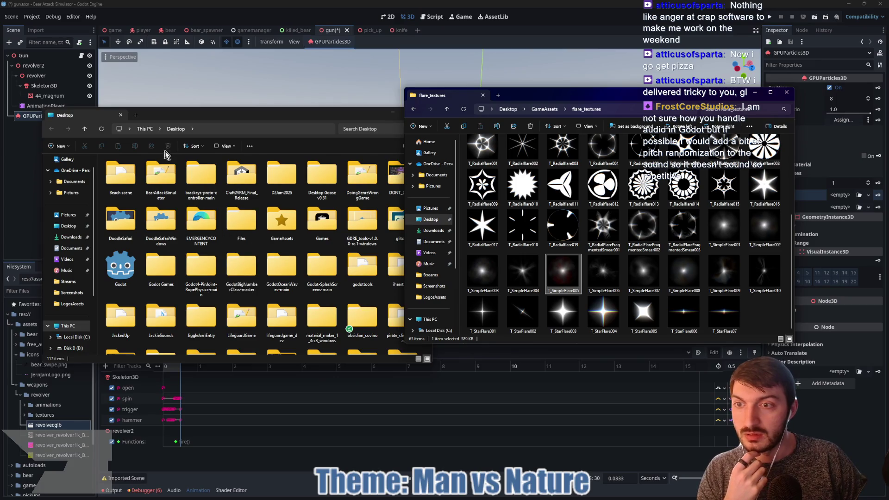
click(158, 179)
double_click(159, 179)
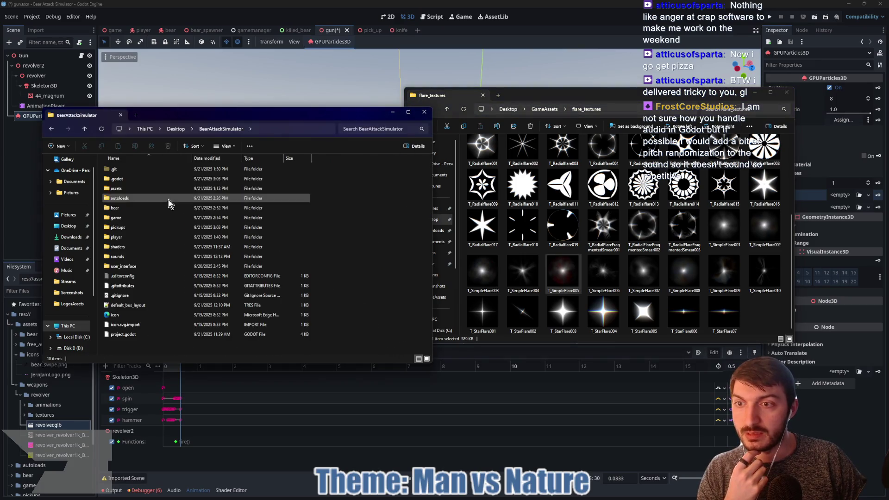
double_click(127, 199)
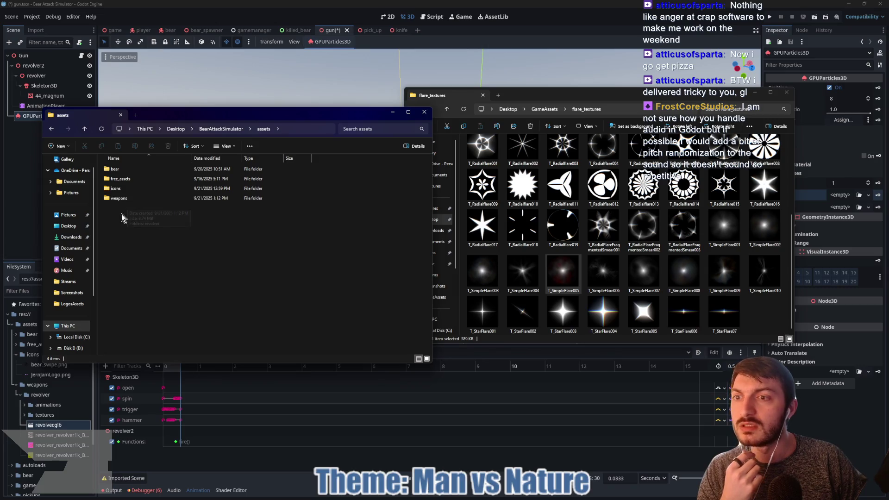
double_click(128, 179)
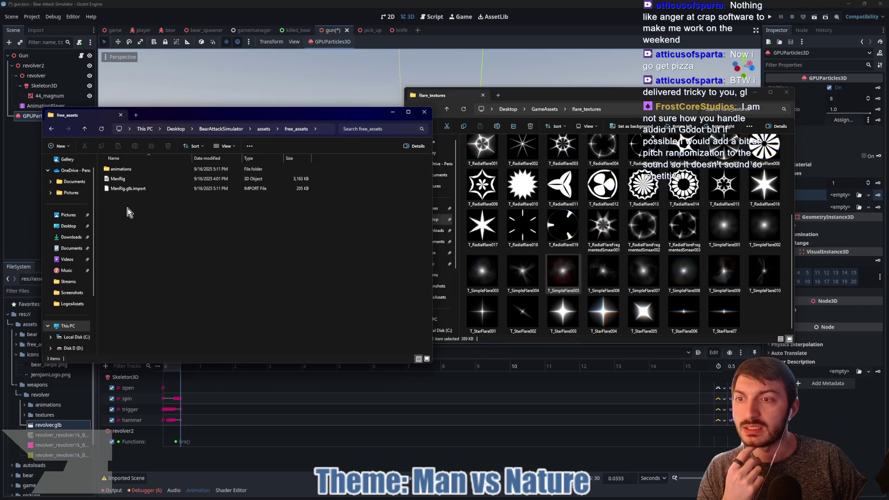
Copy T_SimpleFlare003 into free_assets and return to Godot.
click(546, 95)
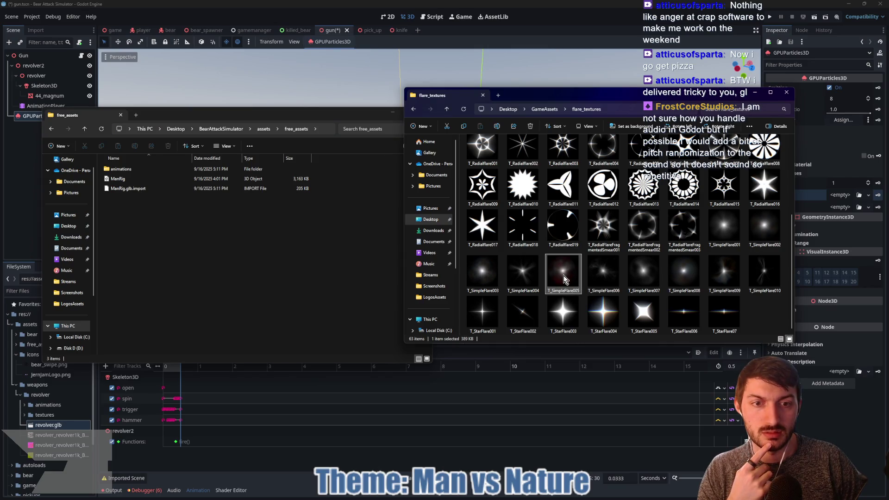
click(485, 274)
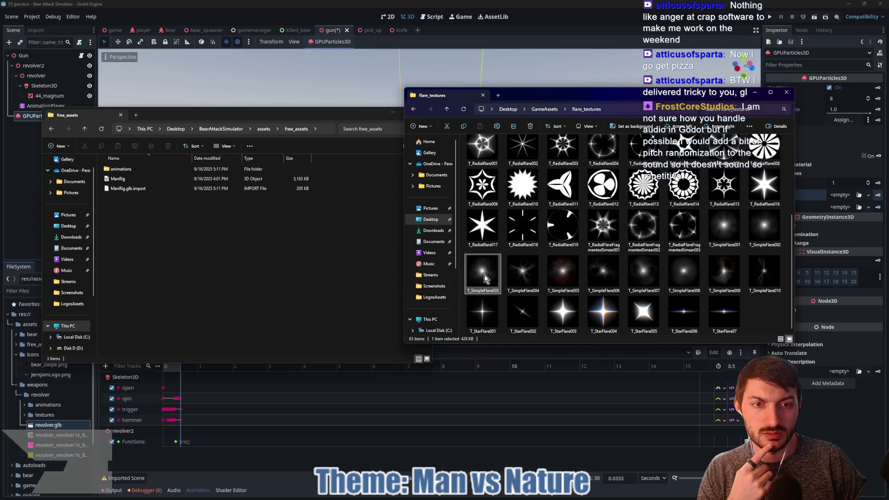
click(464, 126)
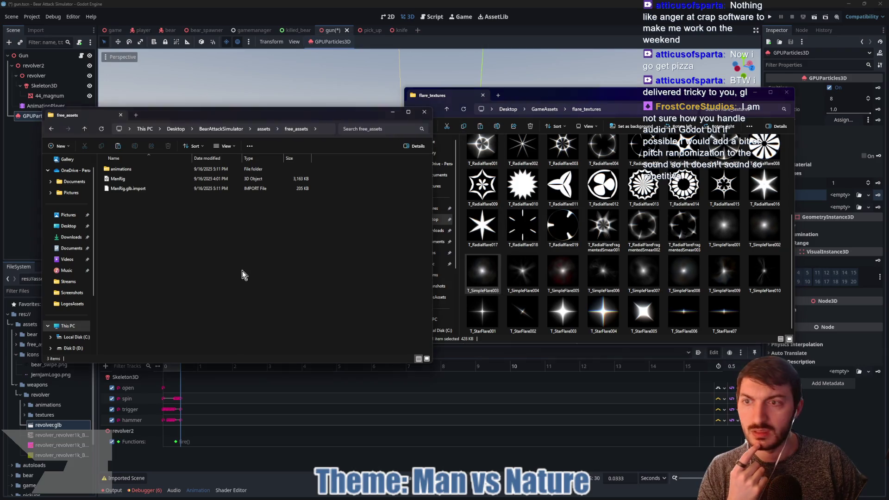
click(242, 277)
key(ctrl+v)
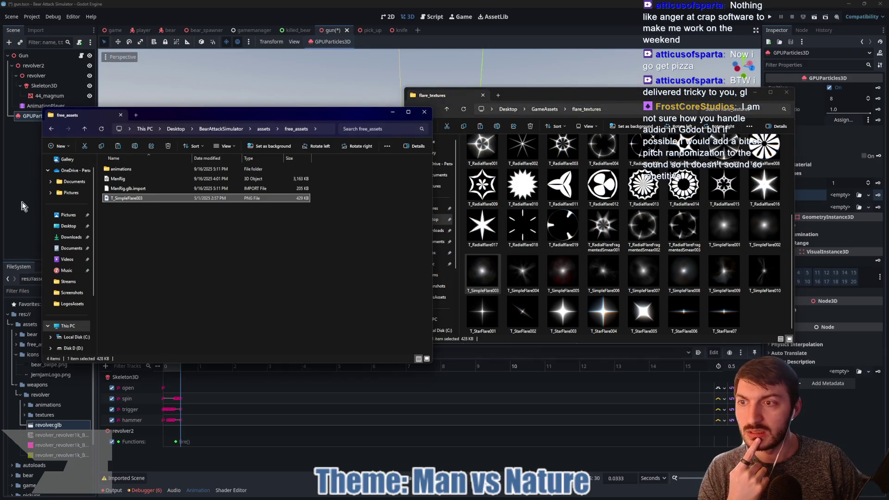
key(alt+Tab)
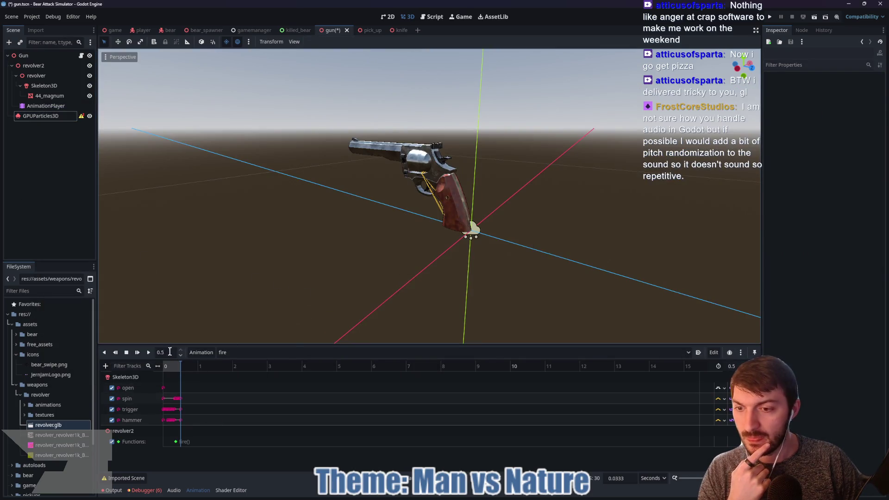
Set the GPUParticles3D Pass 1 to a new SphereMesh and drop the flare texture on its material.
click(41, 119)
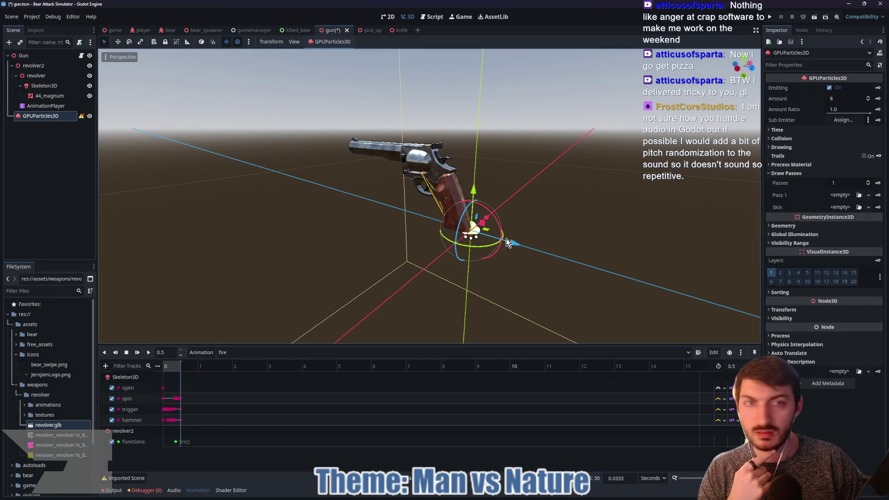
click(840, 195)
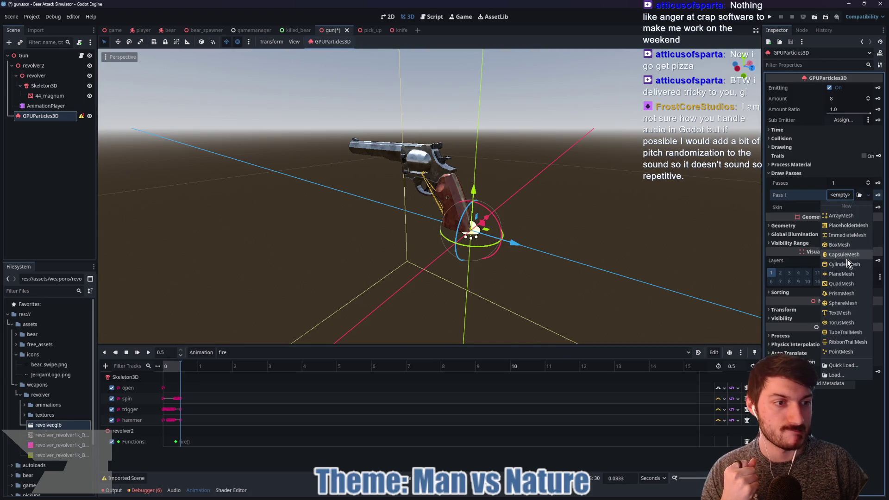
click(845, 303)
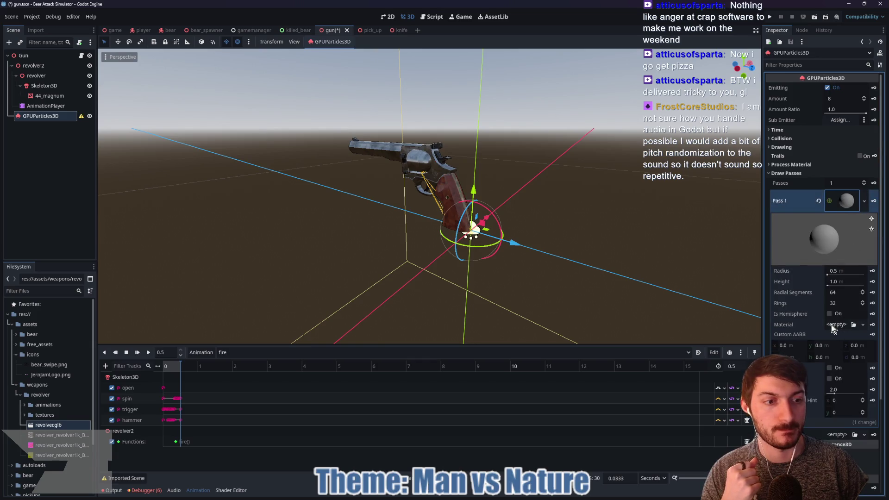
click(835, 325)
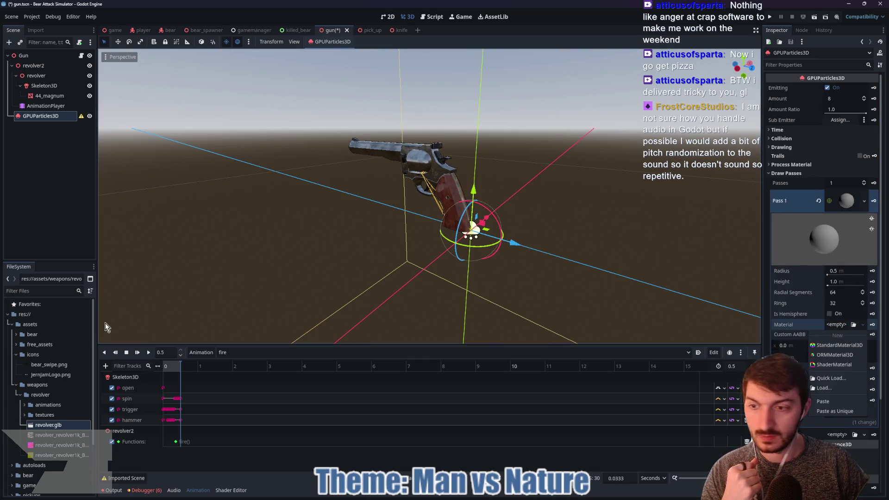
click(27, 356)
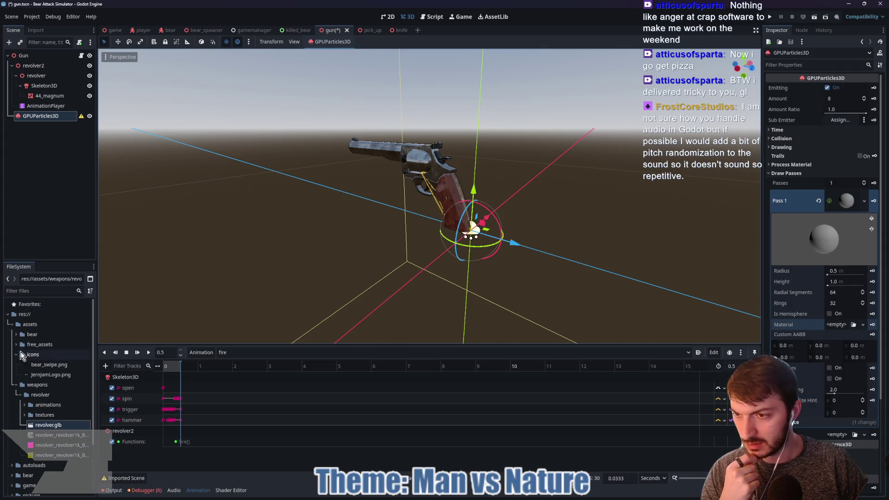
click(16, 344)
mouse_move(50, 407)
mouse_down()
mouse_move(782, 373)
mouse_move(834, 273)
mouse_move(856, 330)
mouse_move(823, 334)
mouse_up()
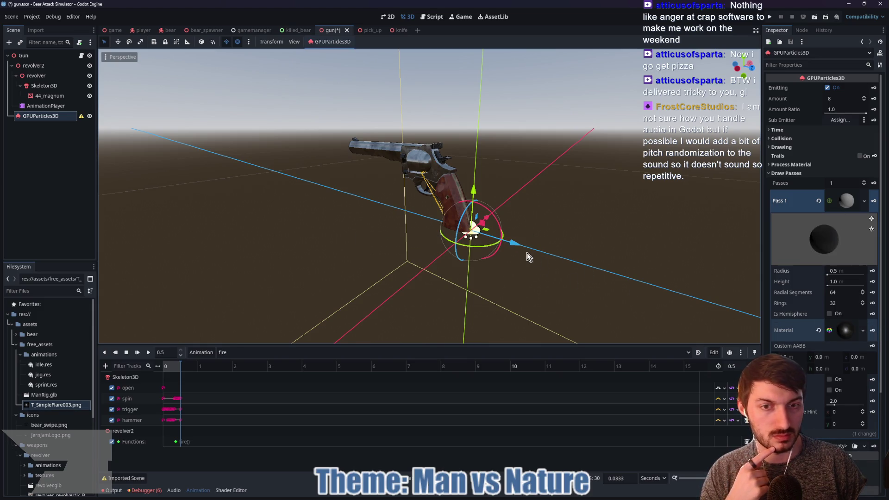
Give the particles a new ParticleProcessMaterial and move the emitter back along Z.
click(829, 165)
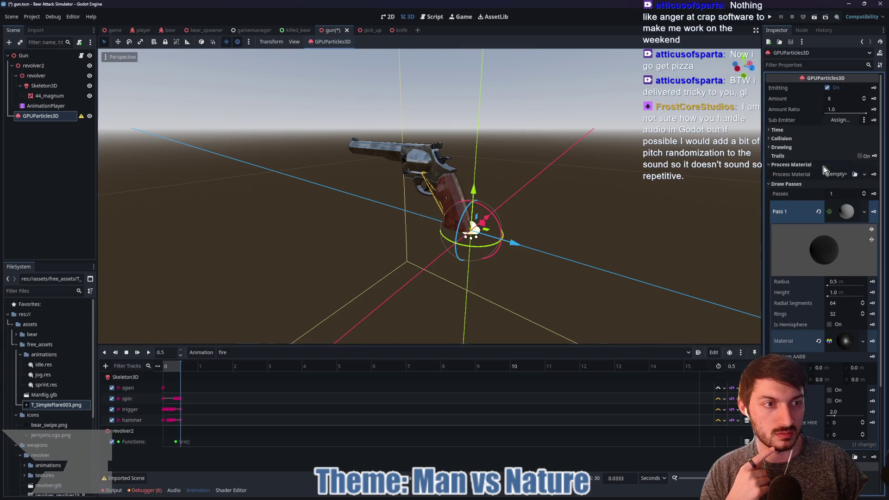
click(838, 174)
click(842, 200)
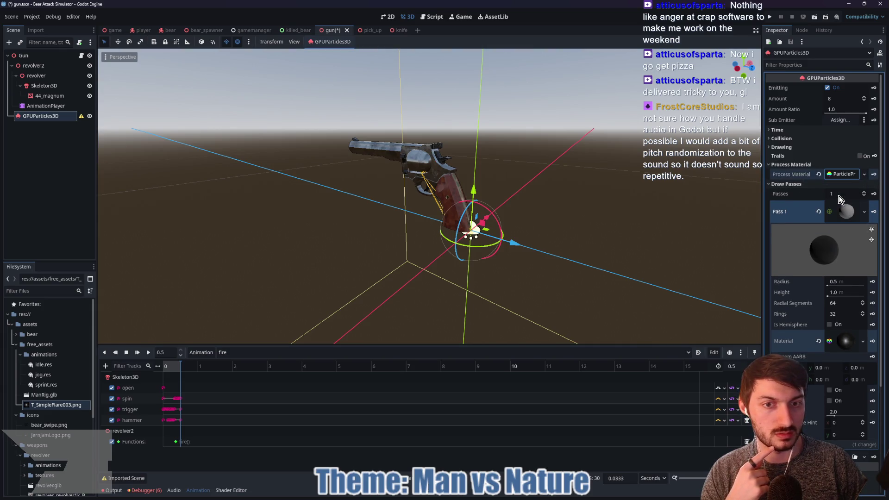
scroll(552, 222, down, 5)
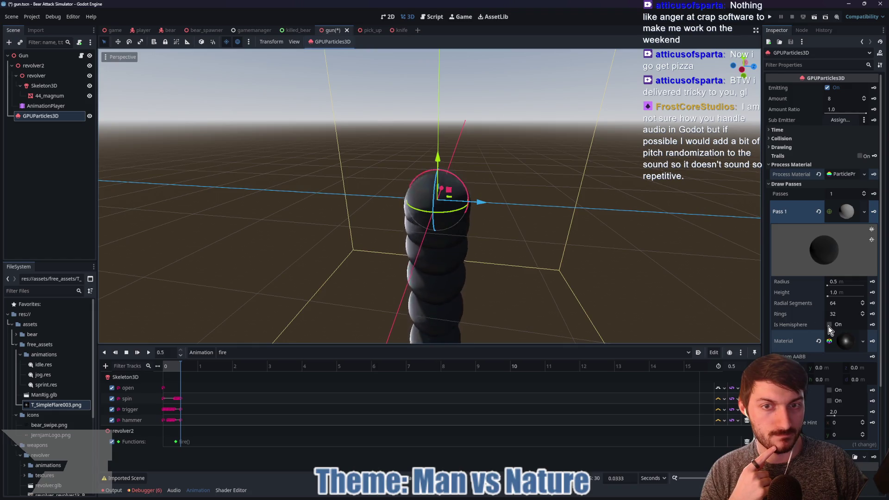
drag(463, 203, 401, 205)
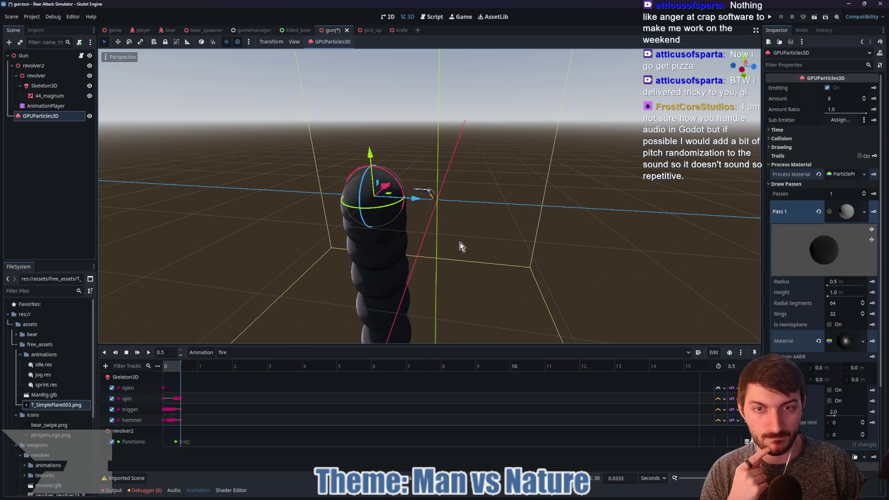
Set the sphere to radius 0.125 and height 0.25, and clear its flare material.
click(846, 281)
text(0.125)
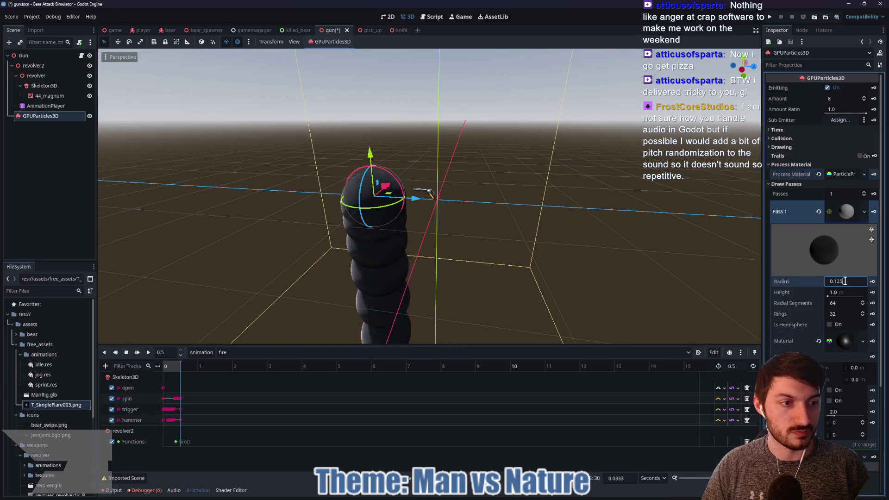
key(Tab)
text(0.25)
key(Return)
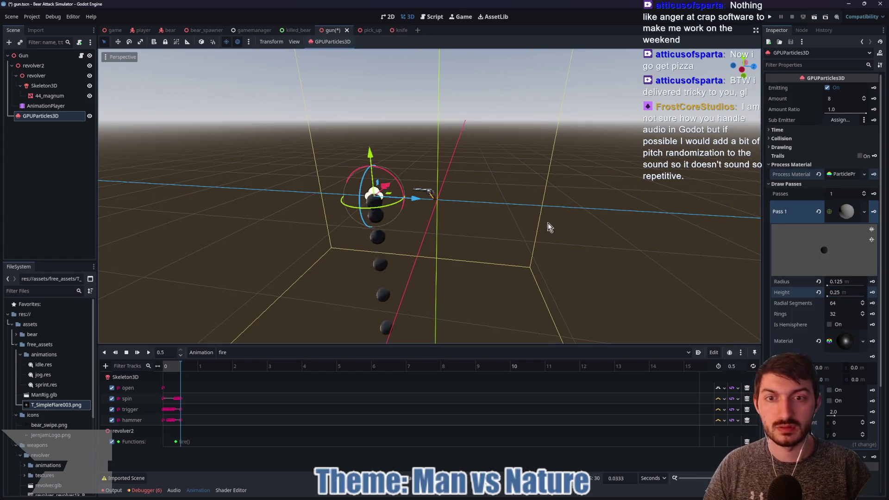
scroll(424, 241, up, 2)
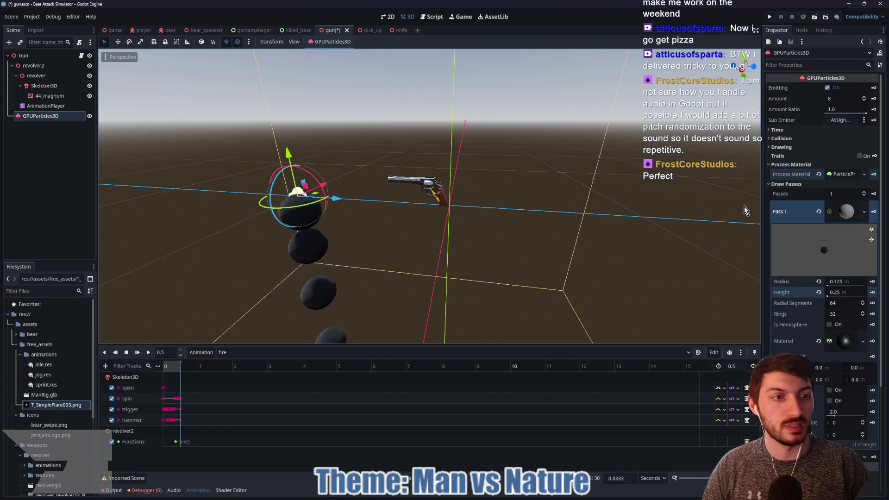
click(862, 341)
Give the sphere a new StandardMaterial3D and try, then remove, the flare as its albedo texture.
click(825, 343)
click(836, 335)
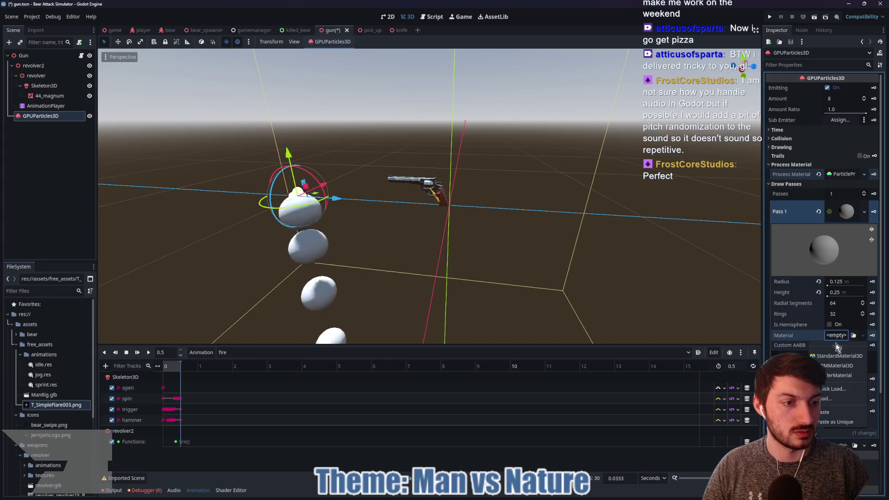
click(835, 356)
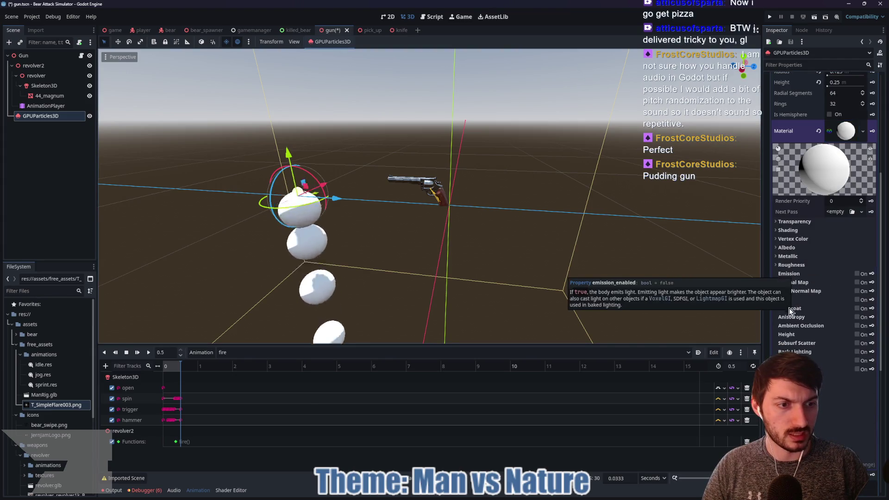
click(786, 247)
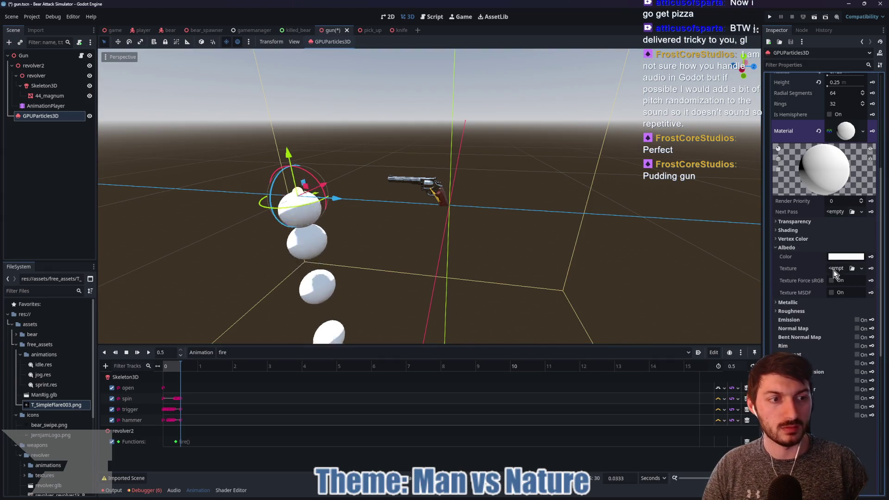
mouse_move(59, 405)
mouse_down()
mouse_move(77, 412)
mouse_move(627, 396)
mouse_move(834, 270)
mouse_up()
click(820, 274)
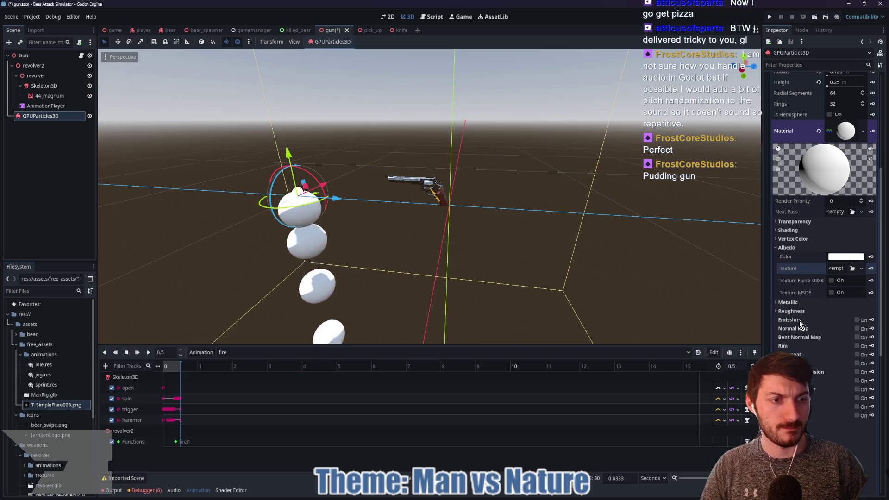
Try the flare texture as the material's normal map, then turn normal mapping back off.
click(857, 329)
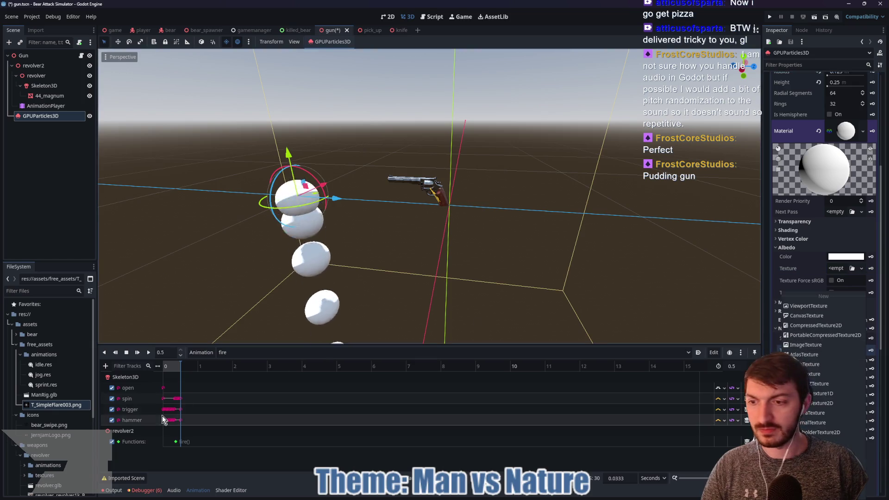
drag(60, 406, 821, 361)
mouse_move(388, 243)
mouse_down()
mouse_move(493, 237)
mouse_move(398, 238)
mouse_up()
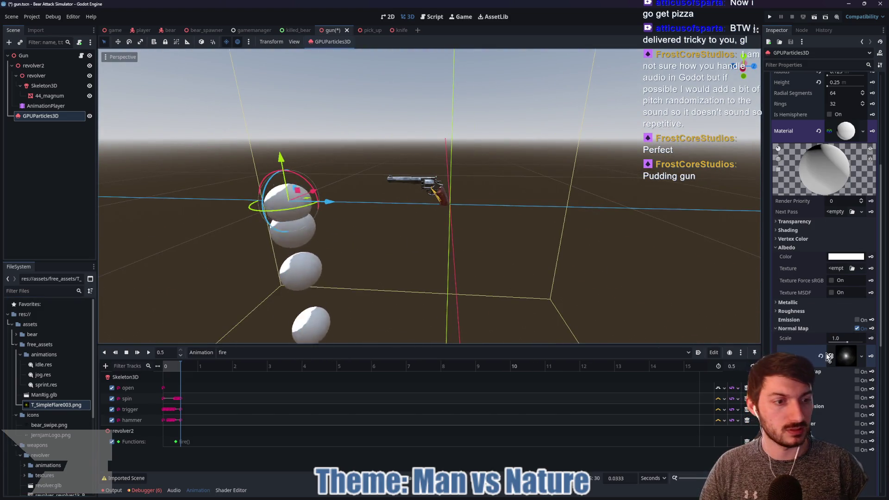
click(857, 329)
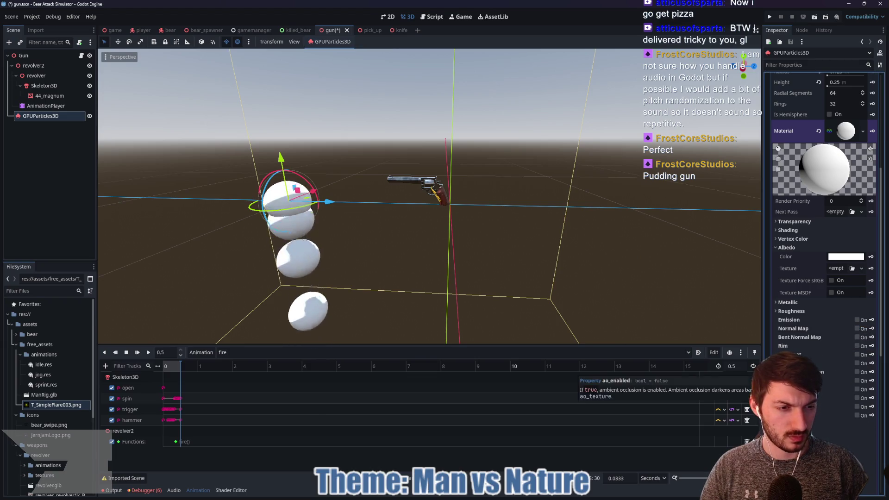
Undo the sphere's material and clear the SphereMesh from Pass 1.
scroll(819, 407, down, 2)
scroll(819, 407, down, 2)
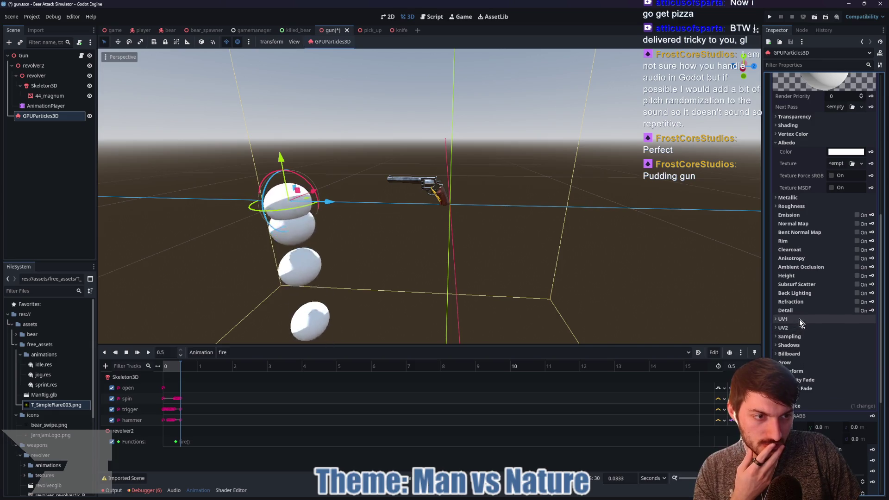
scroll(804, 318, up, 6)
key(ctrl+z)
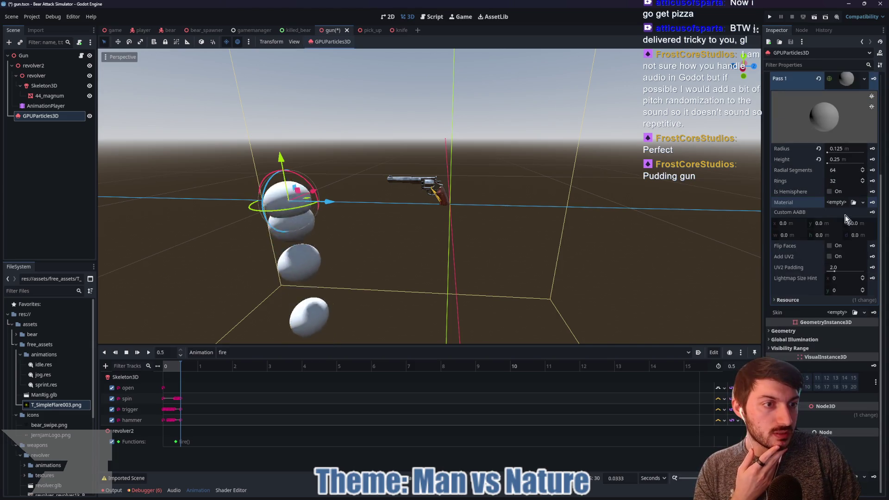
click(836, 202)
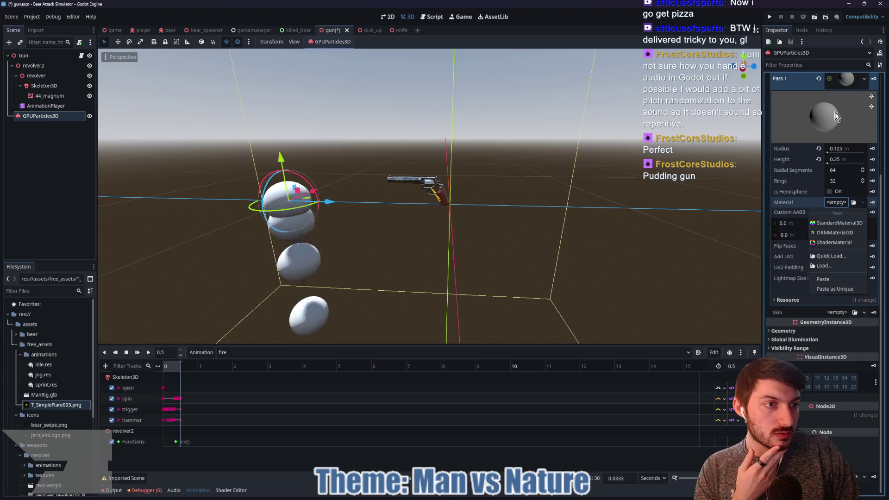
click(843, 80)
click(840, 81)
key(ctrl+z)
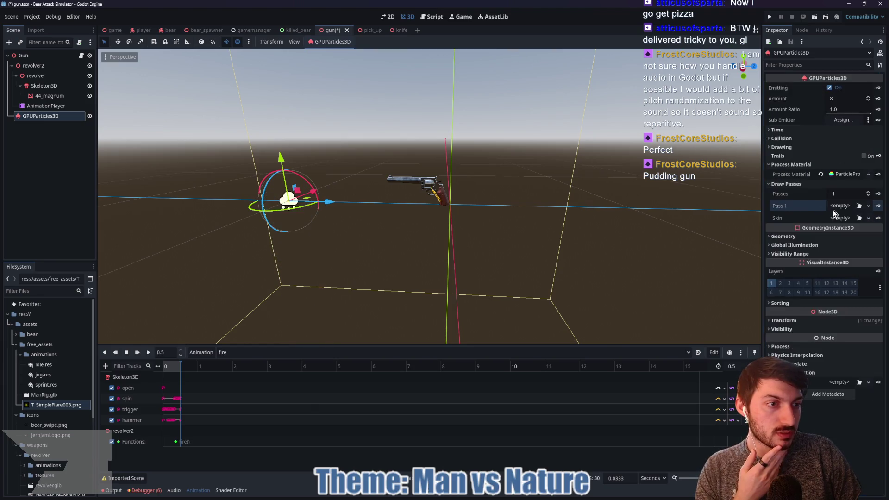
Make Pass 1 a QuadMesh and give it a new material.
click(840, 206)
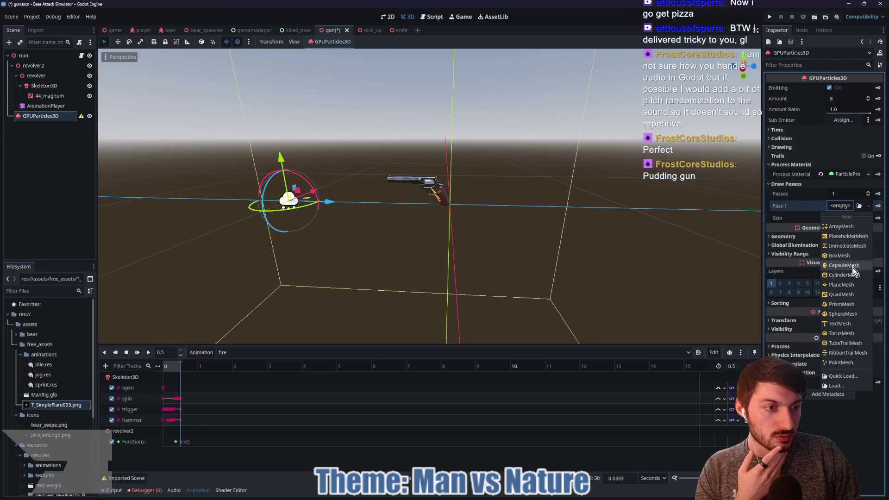
click(848, 295)
click(844, 212)
click(835, 358)
click(836, 376)
click(835, 362)
scroll(831, 332, down, 5)
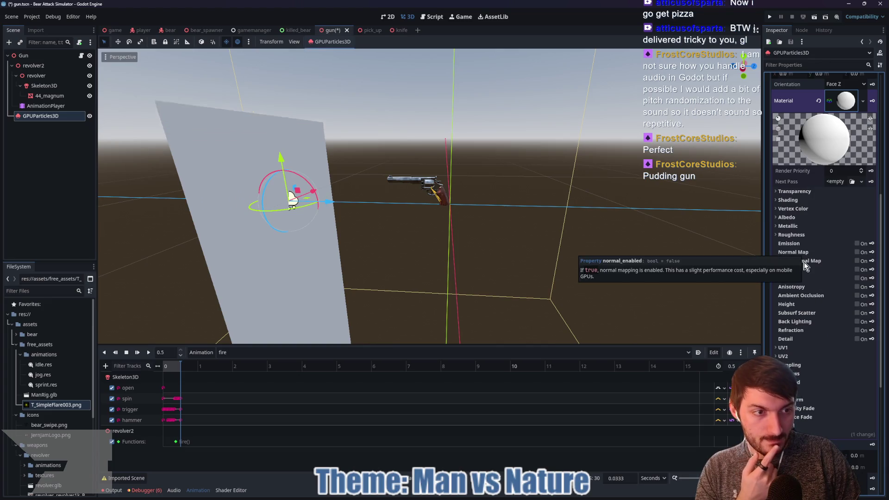
Drop T_SimpleFlare003.png into the quad material's Albedo Texture slot.
click(796, 218)
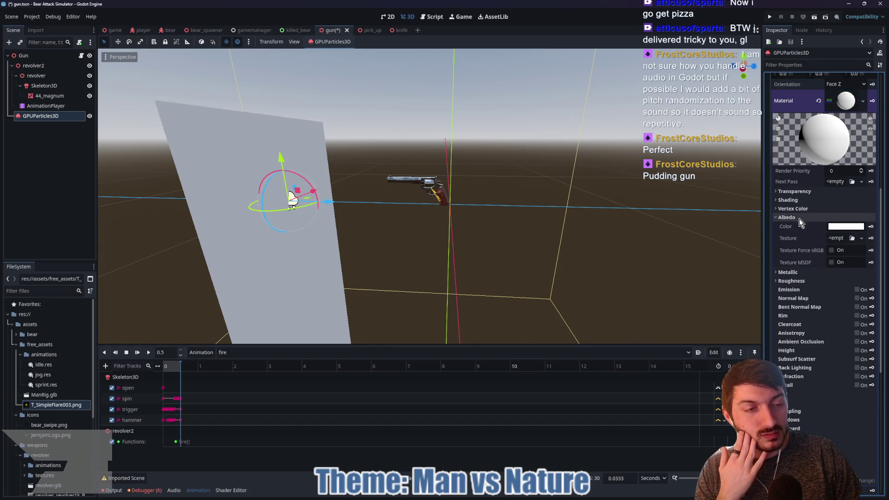
drag(56, 406, 792, 302)
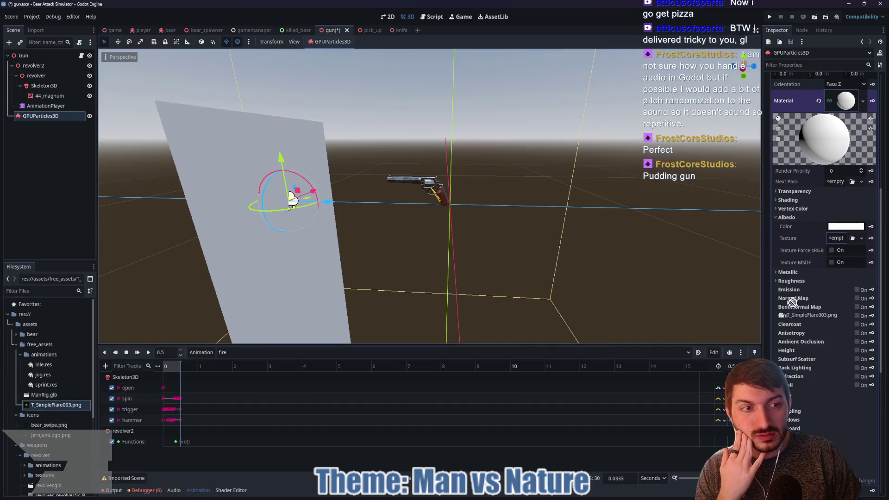
drag(838, 243, 839, 244)
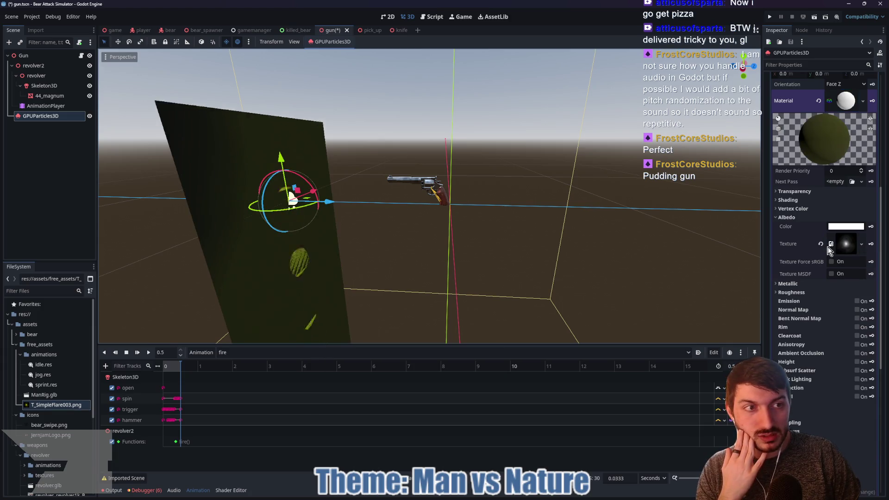
click(794, 192)
click(845, 201)
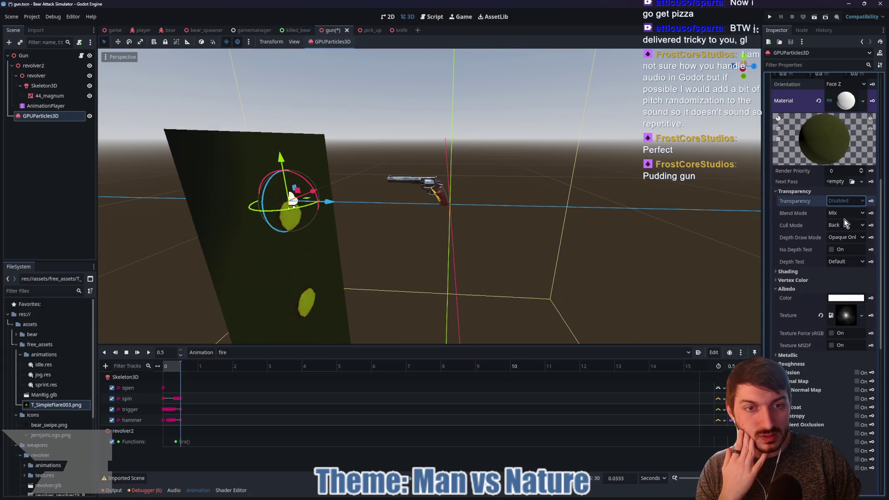
Set the flare material's Transparency to Alpha and enable Texture MSDF.
click(840, 221)
mouse_move(587, 238)
mouse_down()
mouse_move(484, 232)
mouse_move(597, 241)
mouse_up()
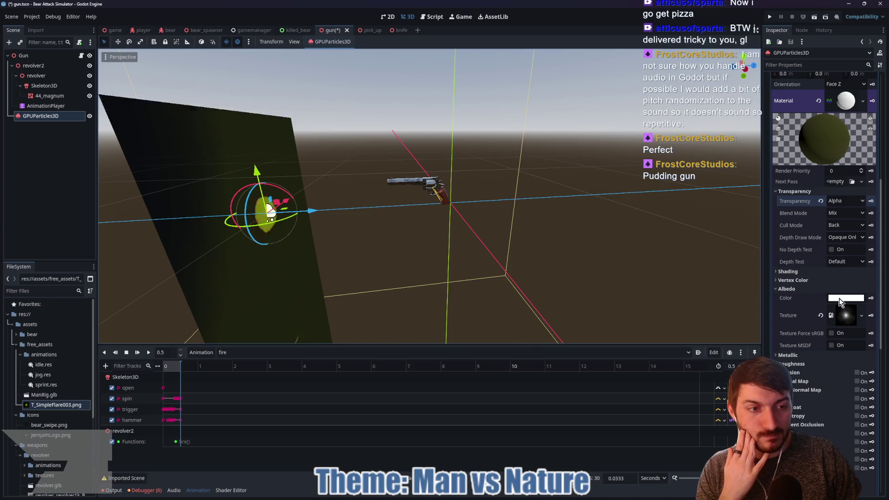
click(832, 333)
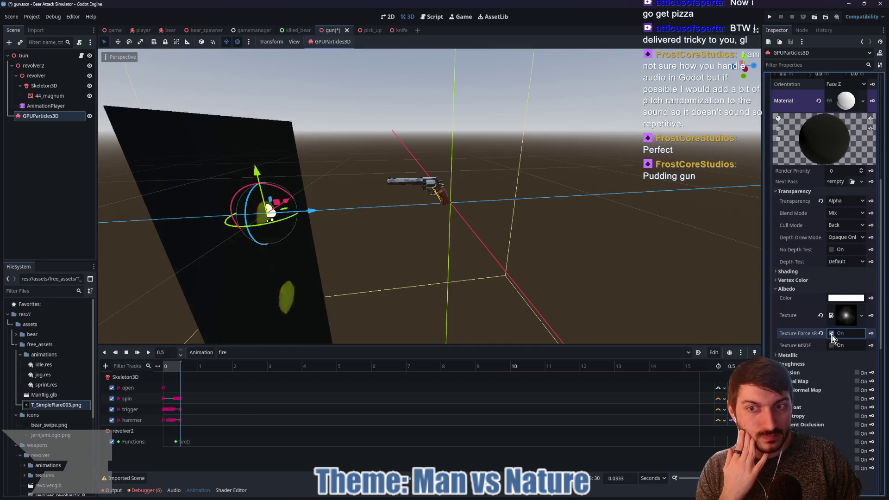
click(832, 345)
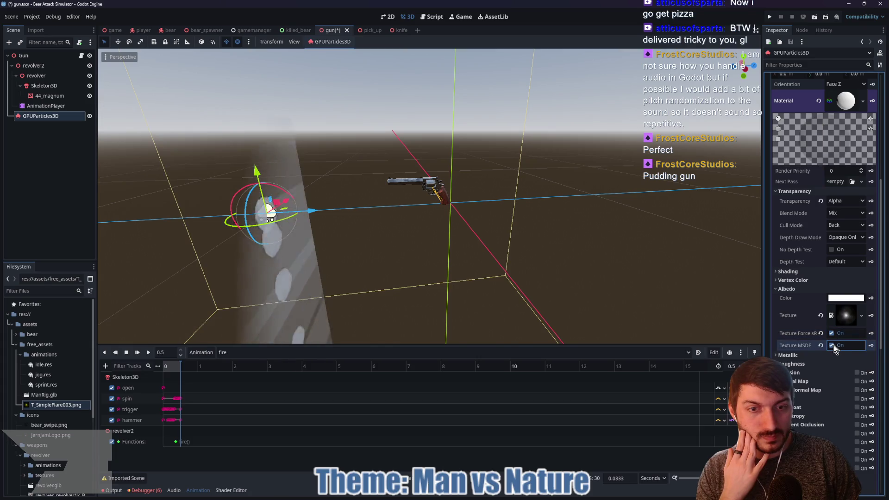
click(831, 334)
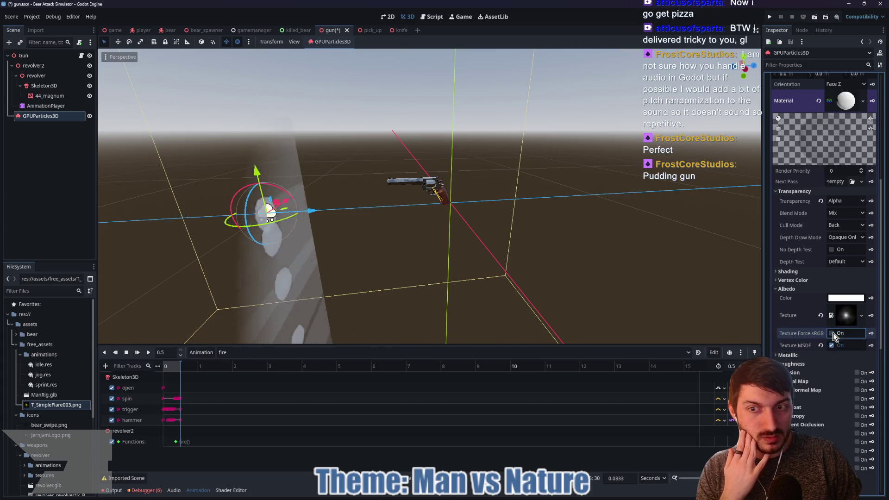
drag(612, 279, 521, 265)
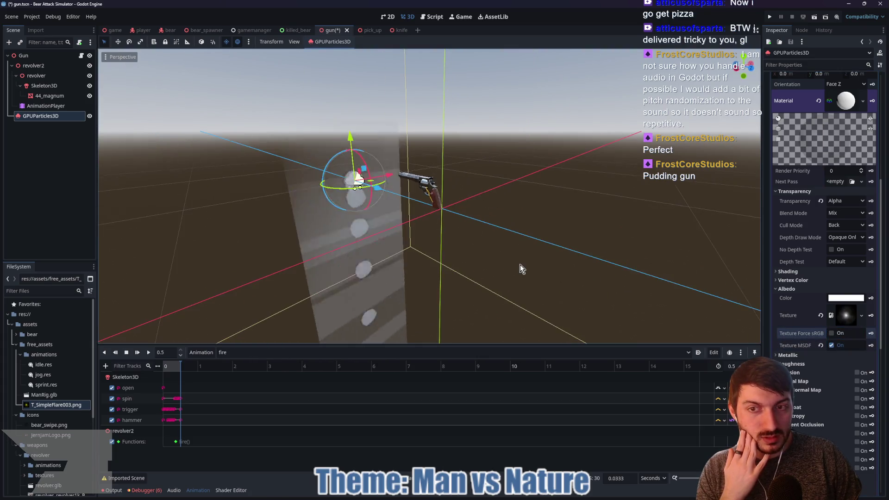
click(843, 102)
Replace Pass 1's quad mesh with a new SphereMesh.
scroll(809, 211, up, 5)
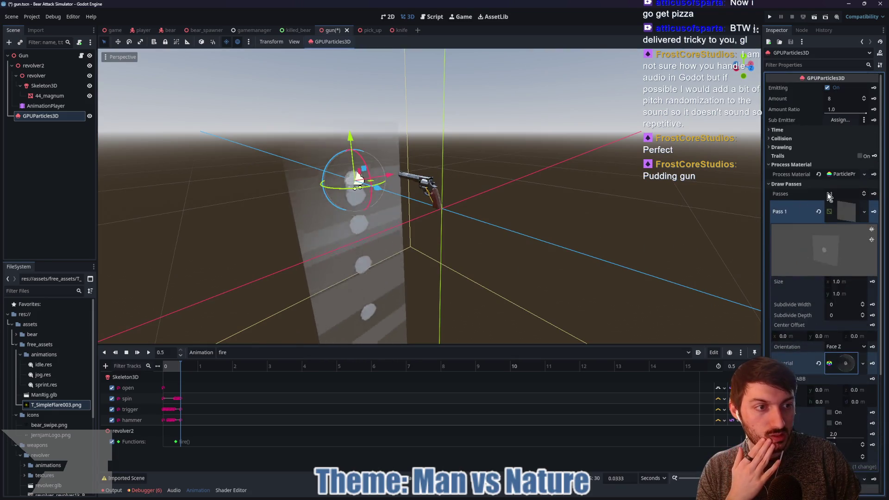
click(842, 209)
click(841, 206)
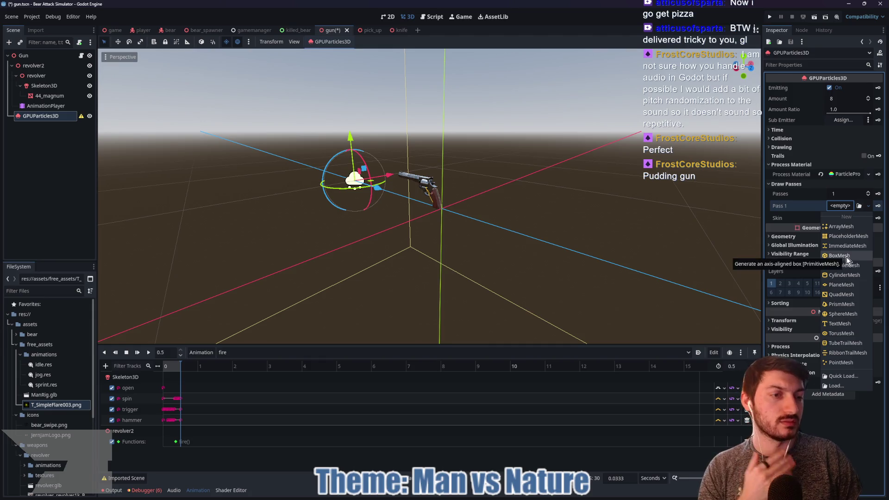
click(843, 313)
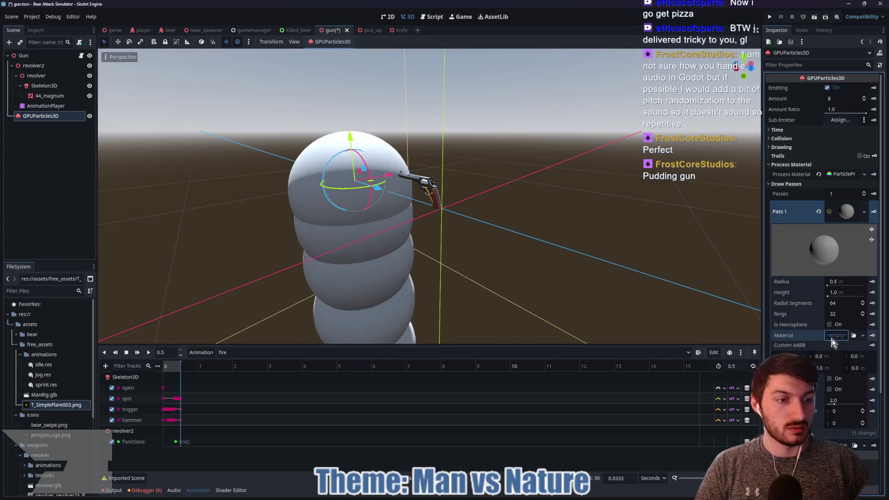
Add a new material to the SphereMesh with T_SimpleFlare003.png as its albedo texture.
click(836, 335)
click(847, 347)
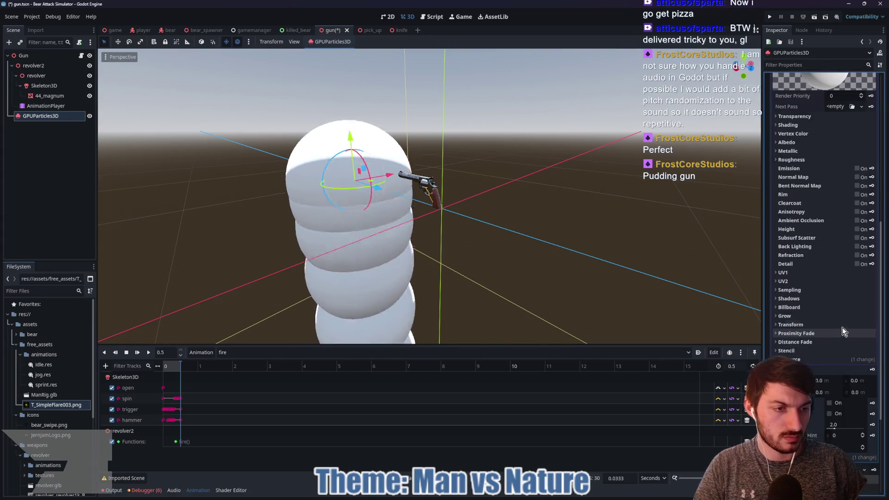
click(796, 143)
mouse_move(40, 404)
mouse_down()
mouse_move(99, 324)
mouse_move(836, 166)
mouse_up()
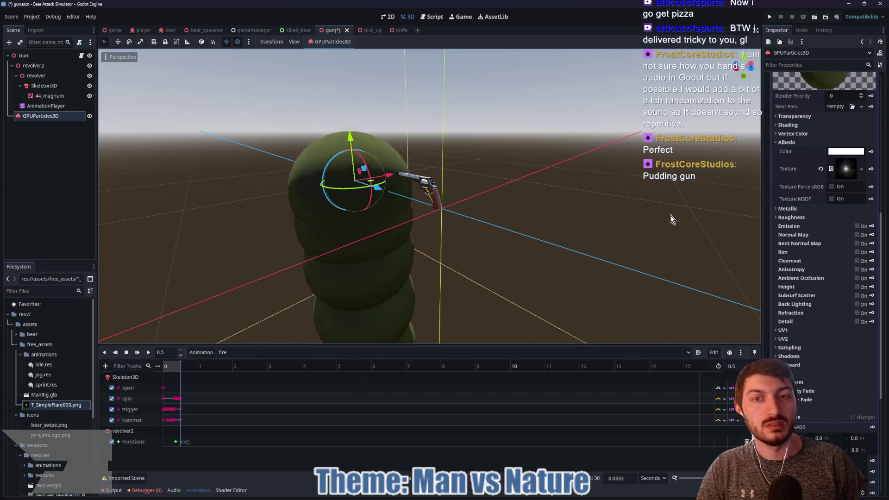
click(831, 188)
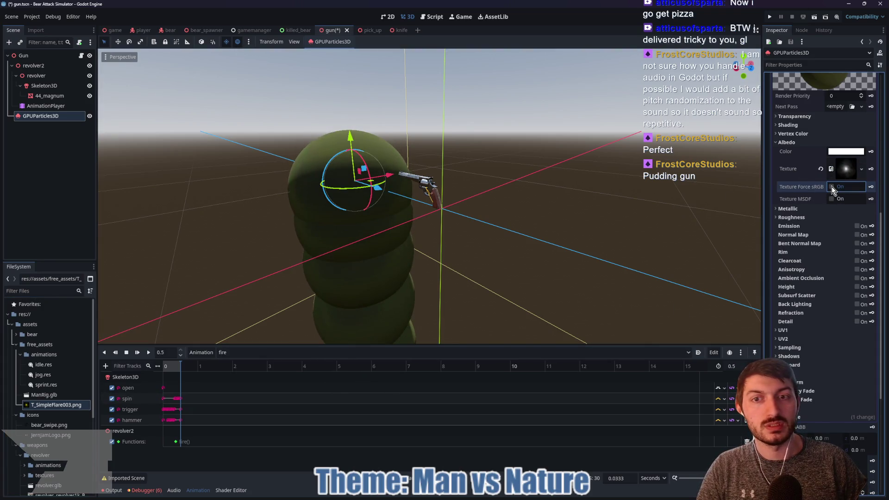
click(832, 187)
Set the sphere material's Transparency to Alpha and Blend Mode to Add.
click(795, 116)
click(843, 127)
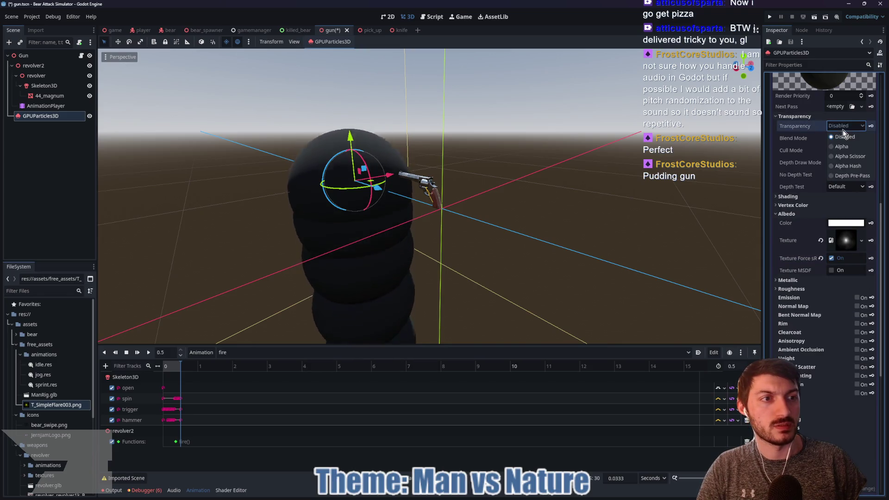
click(845, 144)
mouse_move(518, 229)
mouse_down()
mouse_move(604, 204)
mouse_move(586, 214)
mouse_up()
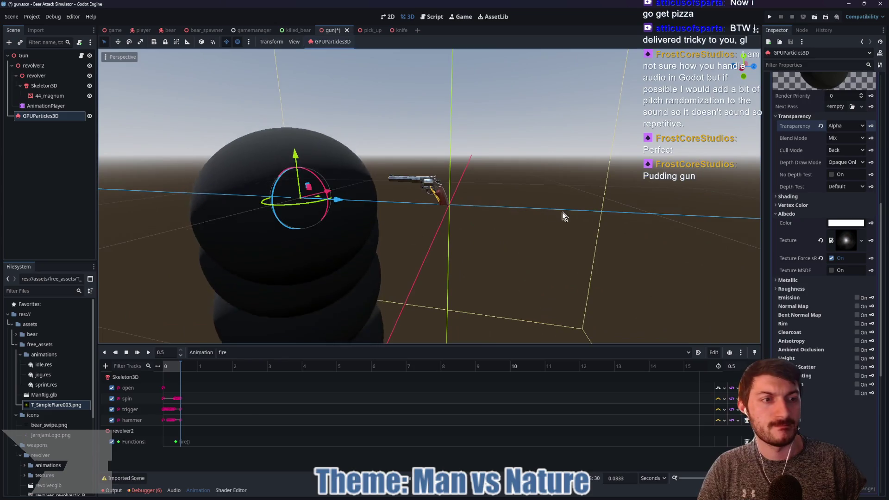
click(842, 138)
click(845, 158)
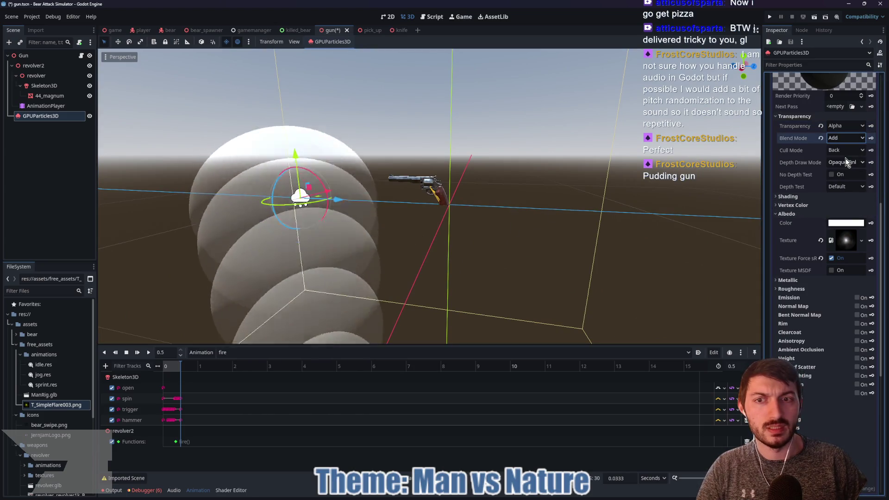
scroll(532, 252, down, 3)
mouse_move(515, 260)
mouse_down()
mouse_move(659, 238)
mouse_move(653, 251)
mouse_move(617, 242)
mouse_move(498, 254)
mouse_move(536, 262)
mouse_up()
Turn off forced sRGB and enable Texture MSDF so the particles look translucent.
click(832, 258)
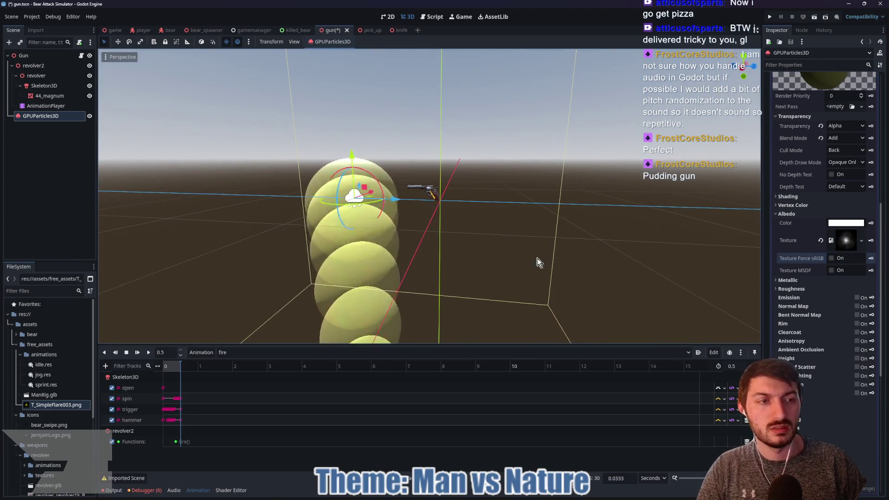
click(831, 270)
mouse_move(671, 240)
mouse_down()
mouse_move(466, 244)
mouse_move(621, 236)
mouse_up()
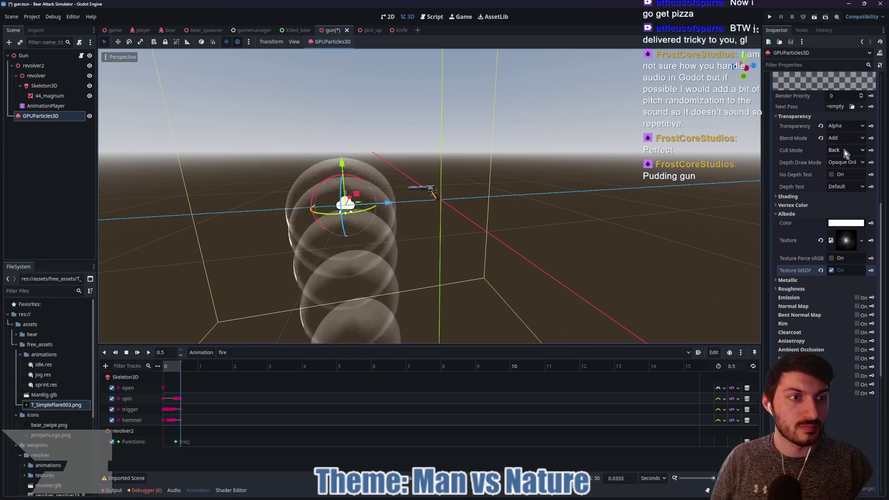
click(810, 198)
click(816, 197)
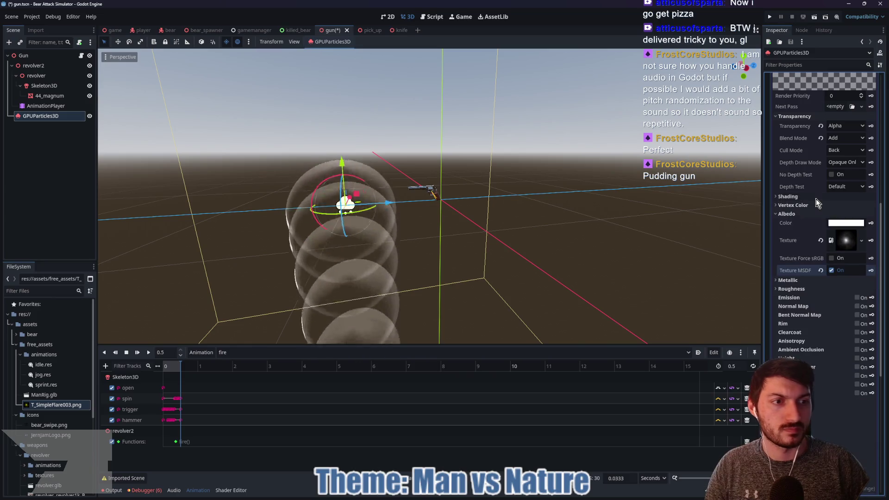
click(816, 214)
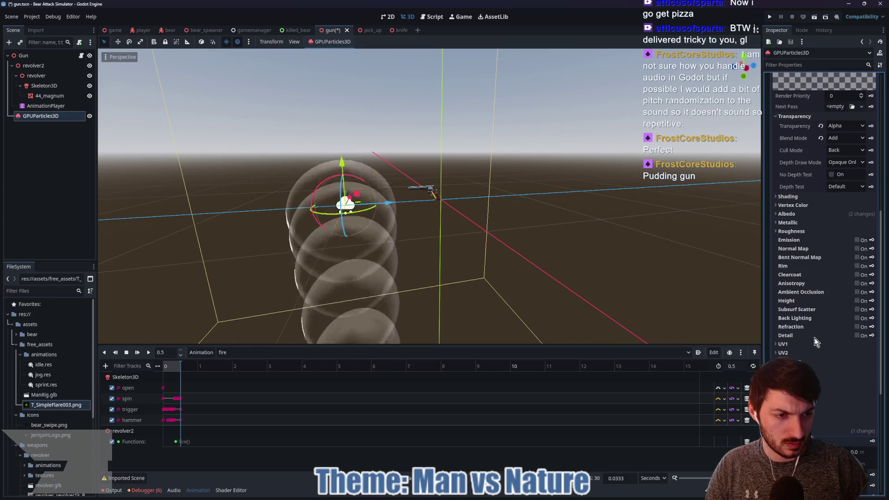
scroll(810, 277, up, 3)
scroll(810, 277, up, 3)
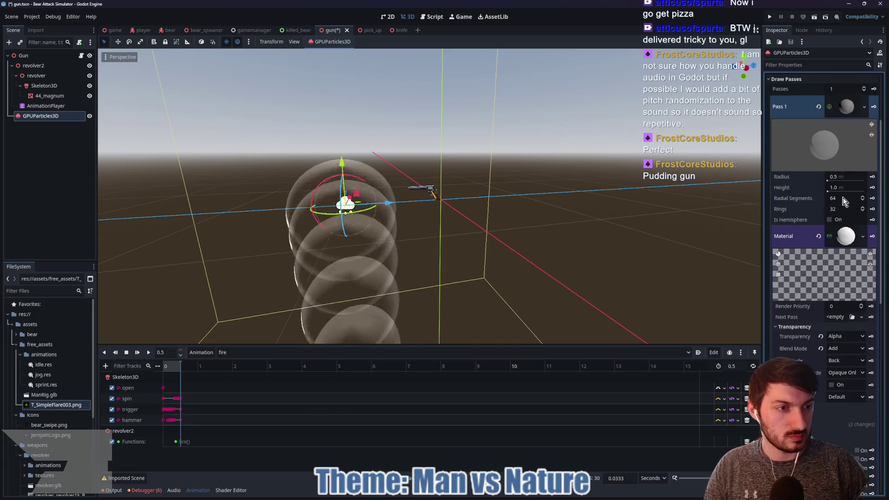
Set the sphere mesh radius to 0.125 m and height to 0.25 m.
click(842, 177)
text(0.125)
key(Tab)
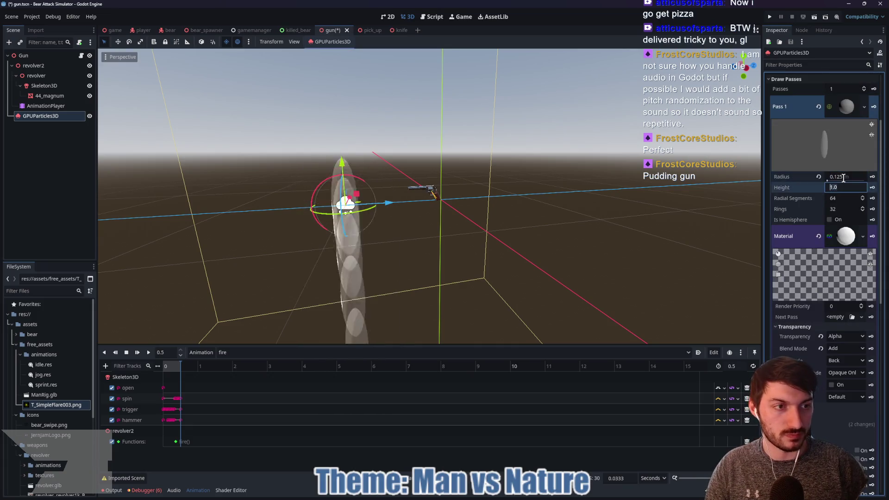
text(5)
key(Return)
mouse_move(456, 192)
mouse_down()
mouse_move(470, 224)
mouse_move(557, 201)
mouse_move(541, 250)
mouse_move(531, 251)
mouse_up()
scroll(542, 250, up, 2)
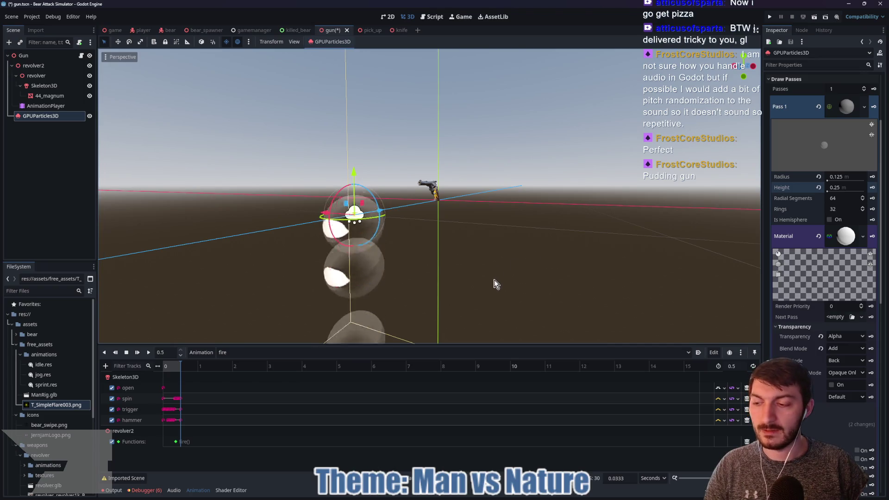
drag(492, 272, 421, 283)
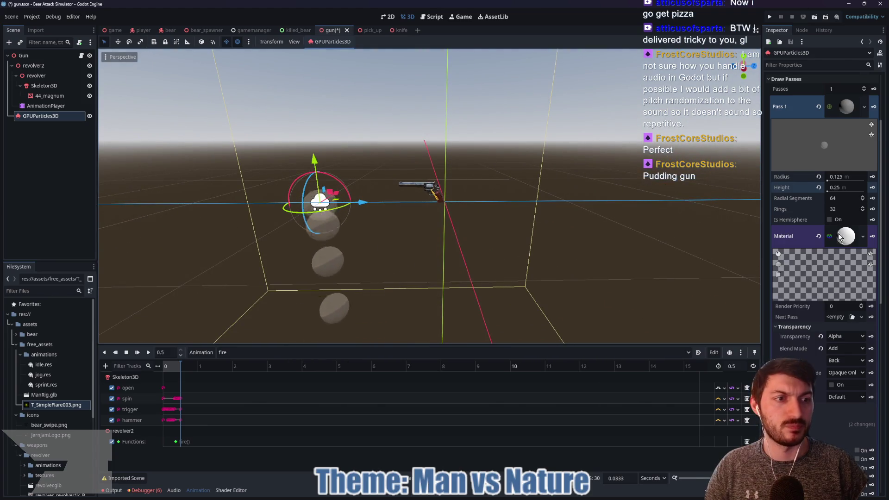
scroll(818, 353, down, 5)
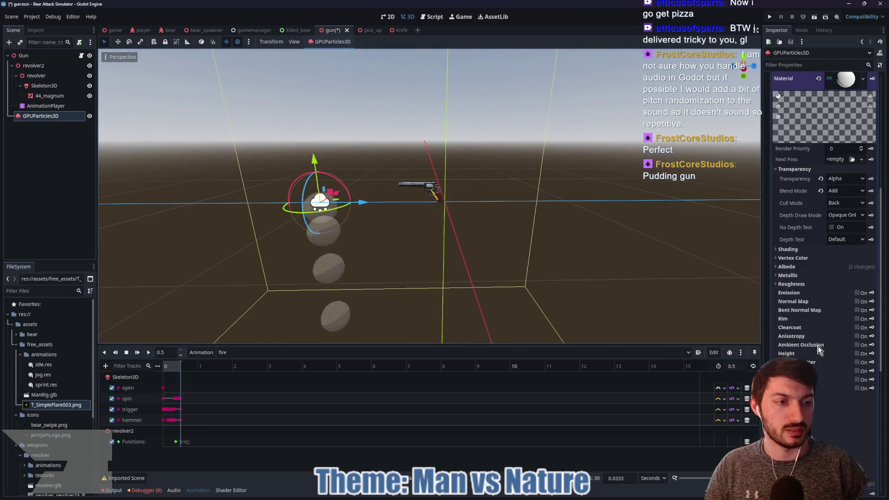
Darken the material's albedo colour to a dark grey.
click(815, 268)
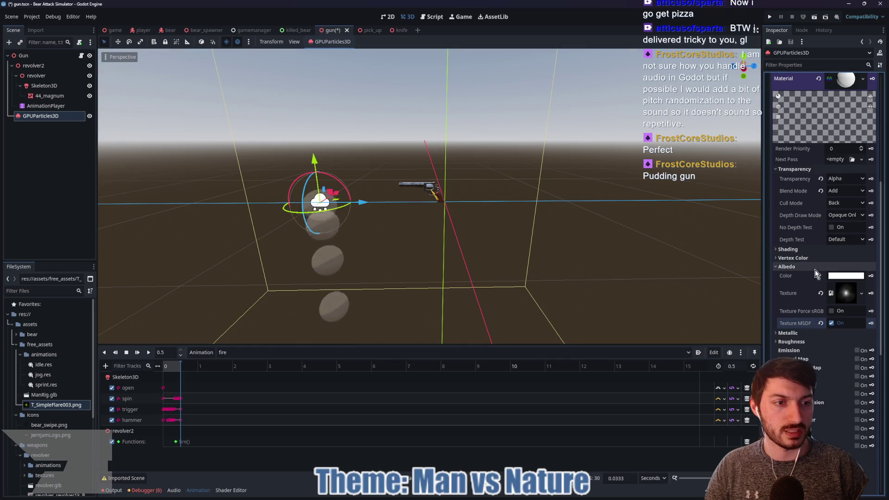
click(841, 276)
drag(844, 343, 783, 353)
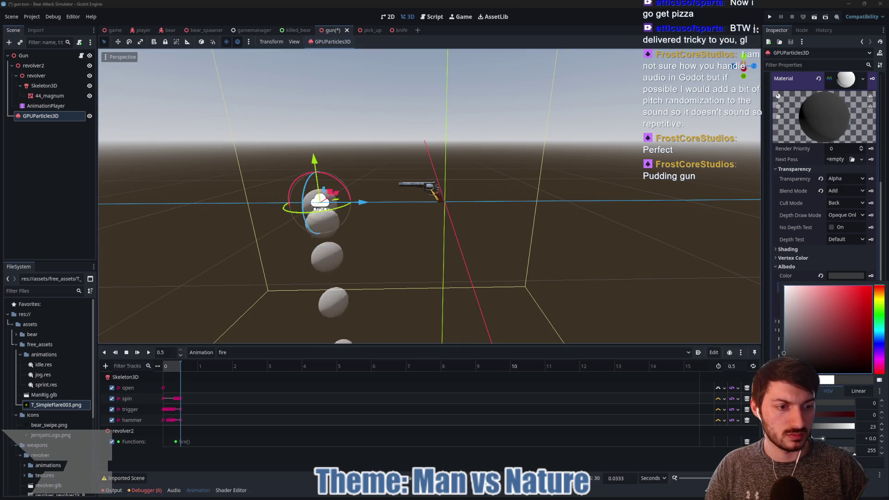
click(787, 359)
click(785, 359)
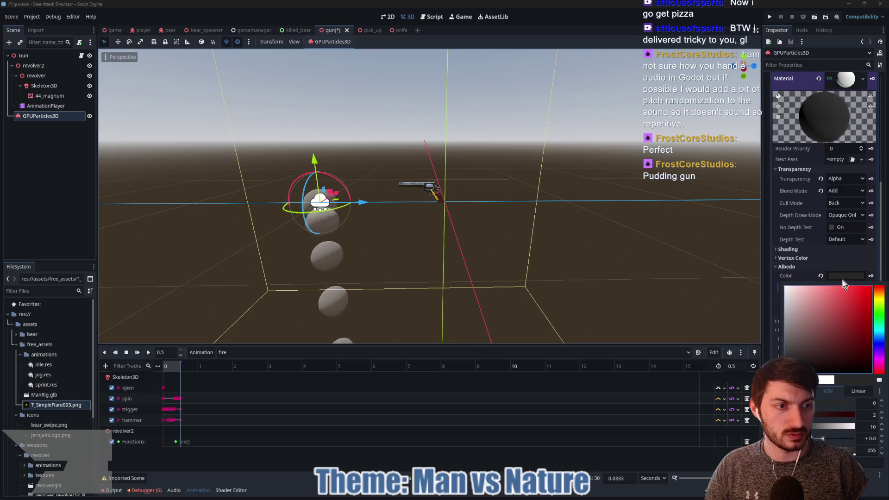
click(592, 307)
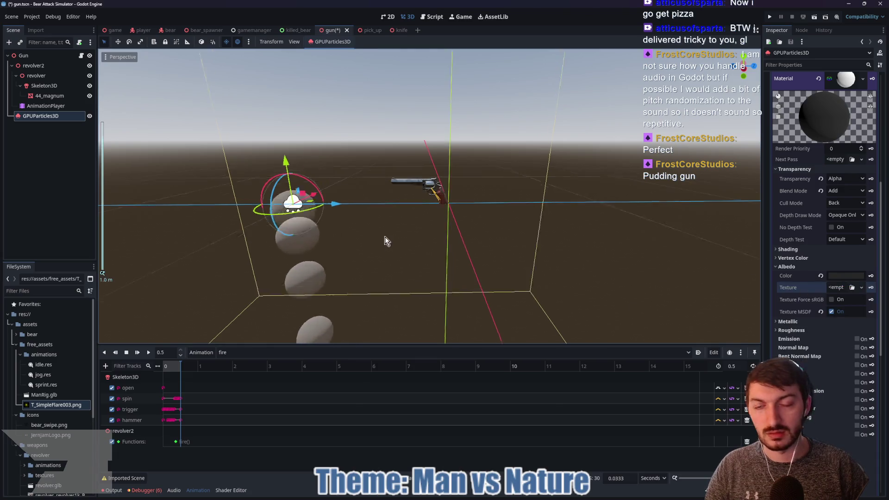
scroll(412, 245, up, 5)
scroll(414, 246, down, 4)
Move the particle emitter along Z and up beside the revolver.
drag(197, 237, 392, 212)
mouse_move(351, 172)
mouse_down()
mouse_move(351, 124)
mouse_move(352, 134)
mouse_up()
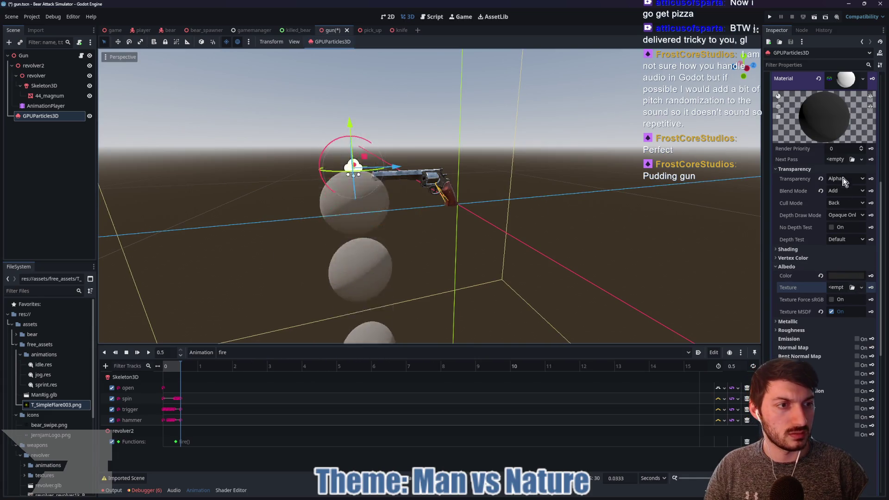
scroll(837, 201, up, 5)
Halve the sphere size to radius 0.032 m and height 0.063 m.
click(847, 229)
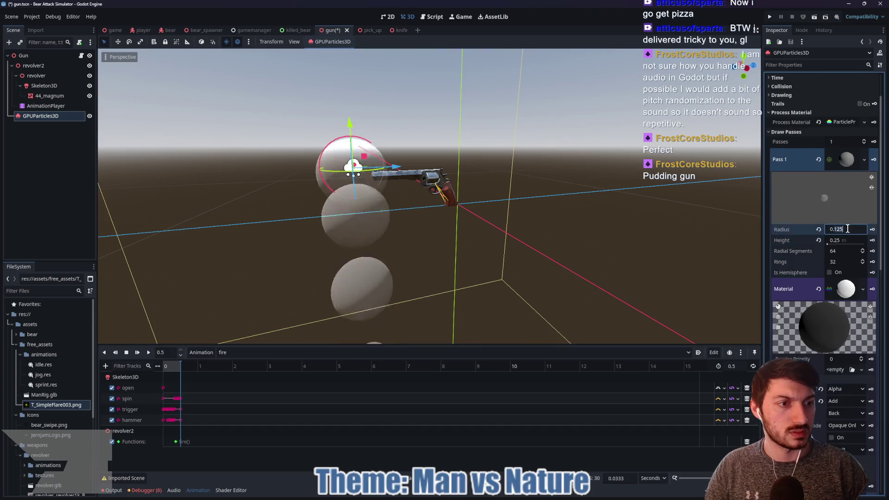
click(847, 228)
text(/)
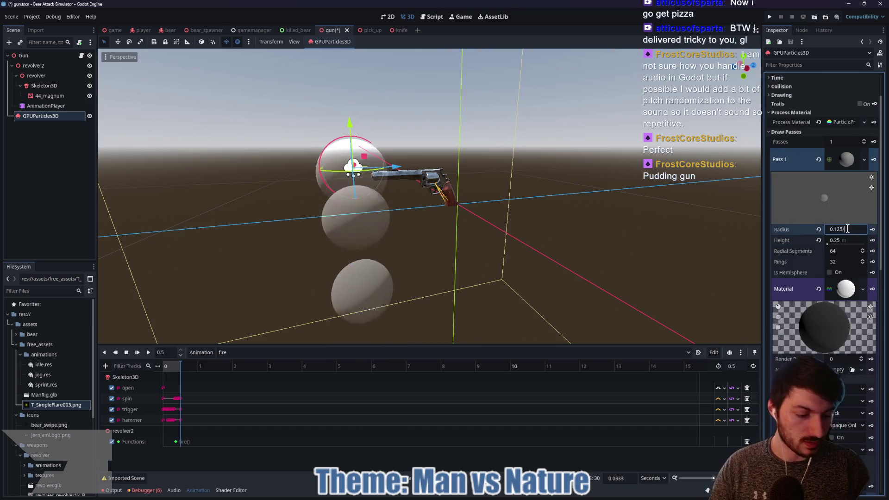
text(2)
key(Return)
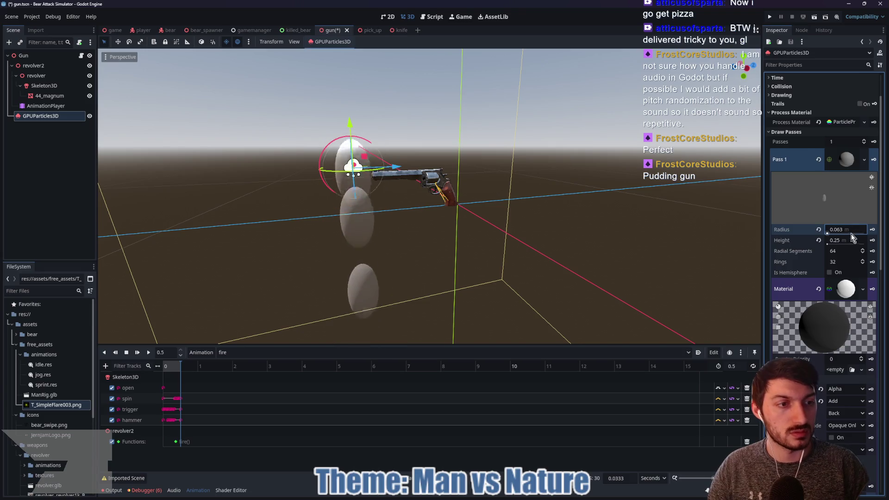
click(852, 239)
text(/2)
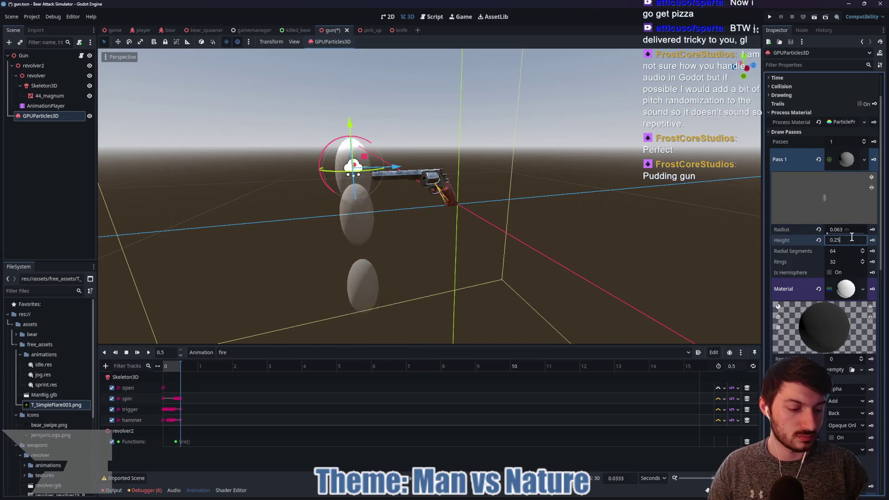
key(Return)
mouse_move(548, 244)
mouse_down()
mouse_move(594, 246)
mouse_move(565, 250)
mouse_up()
click(847, 231)
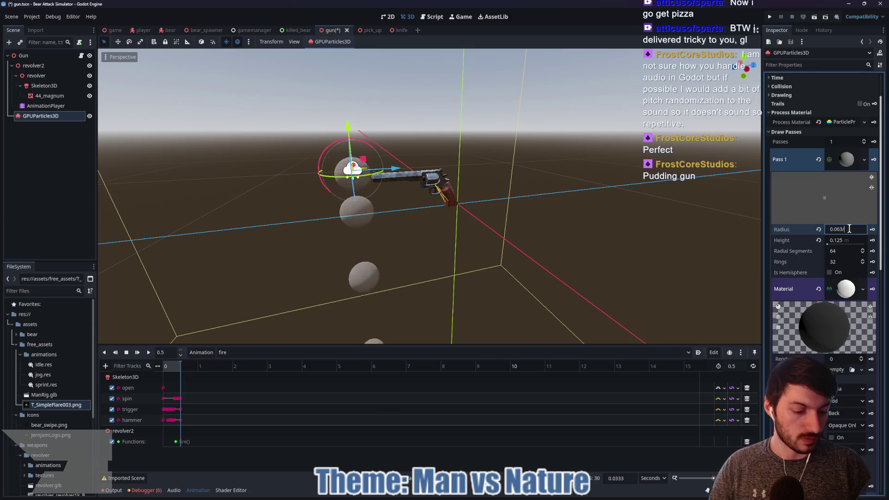
text(/2)
click(849, 241)
text(0.063)
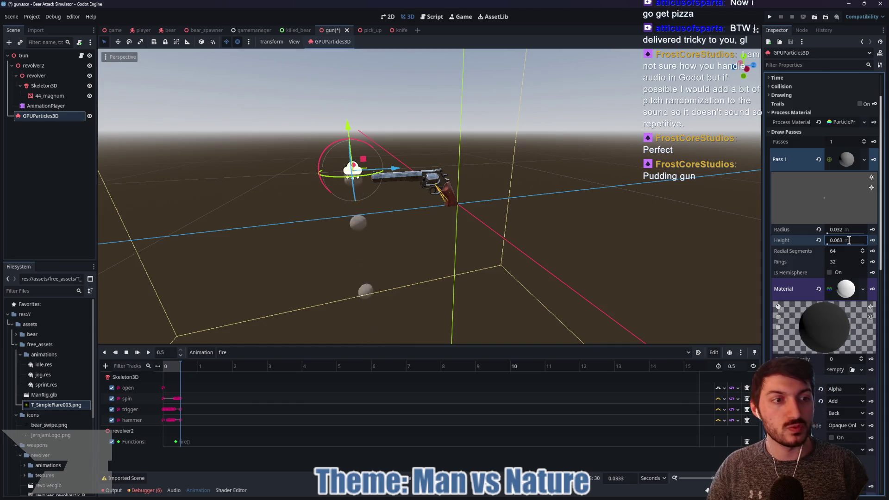
key(Return)
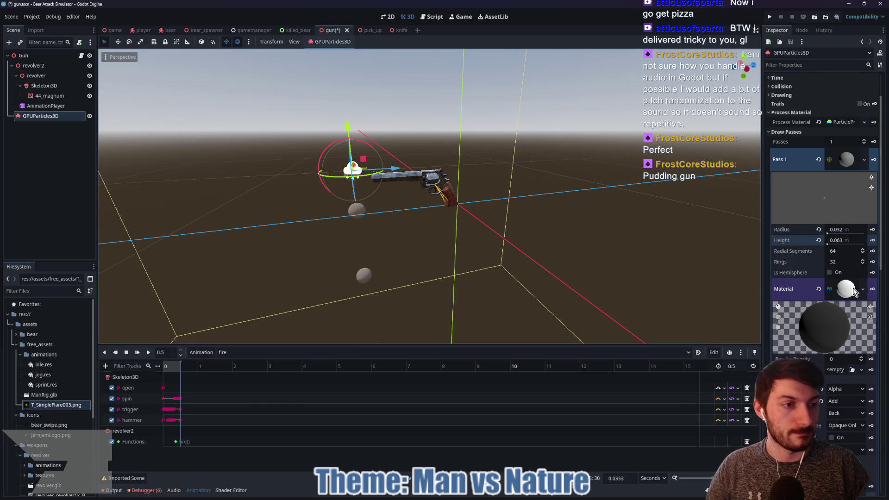
click(847, 290)
mouse_move(446, 234)
mouse_down()
mouse_move(563, 232)
mouse_move(577, 246)
mouse_move(512, 222)
mouse_move(460, 220)
mouse_move(440, 232)
mouse_up()
click(843, 161)
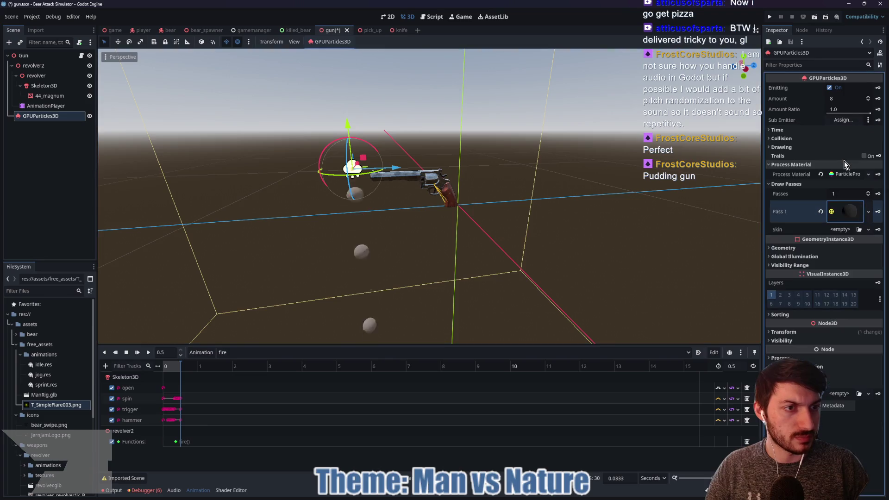
click(846, 214)
scroll(853, 205, down, 3)
click(852, 202)
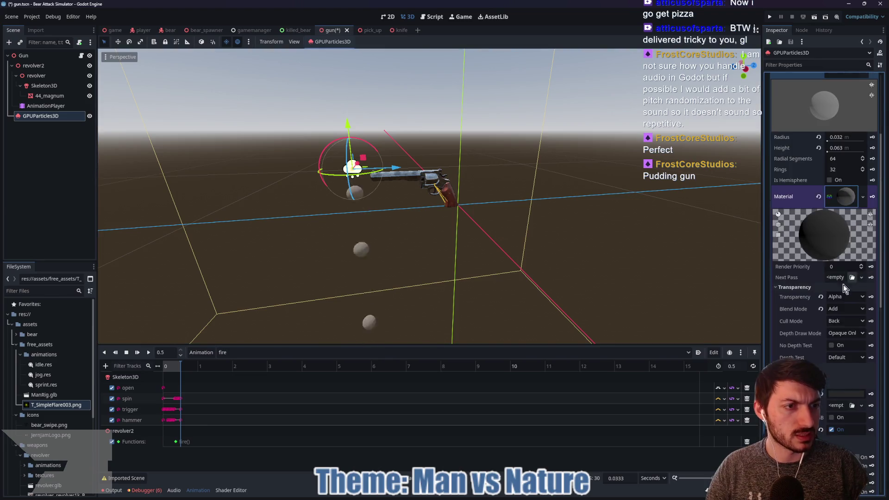
scroll(826, 278, down, 3)
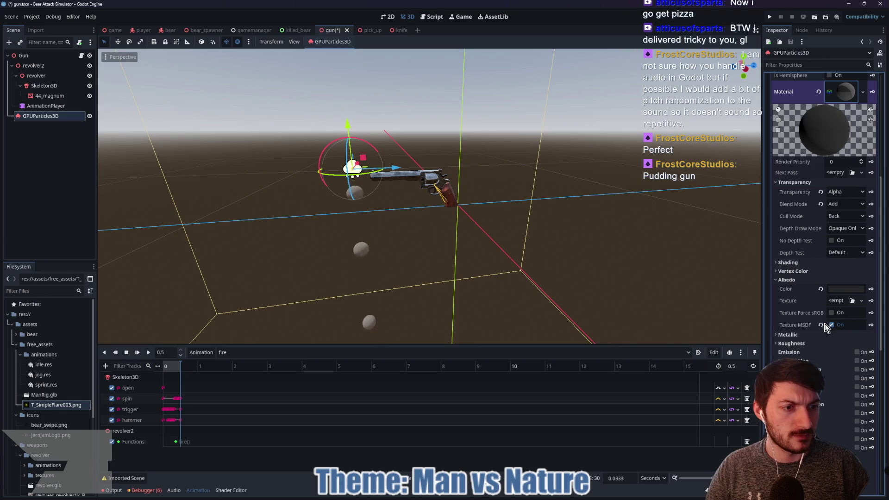
mouse_move(492, 272)
mouse_down()
mouse_move(589, 267)
mouse_move(452, 264)
mouse_move(461, 284)
mouse_up()
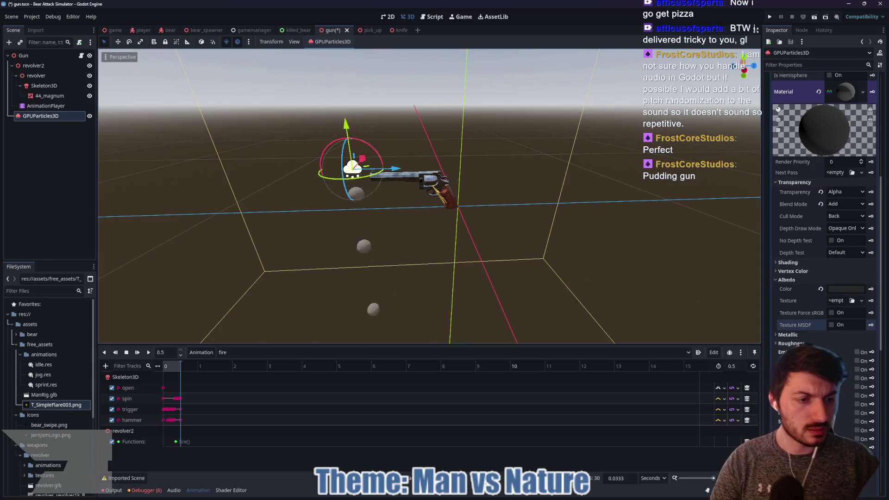
click(857, 361)
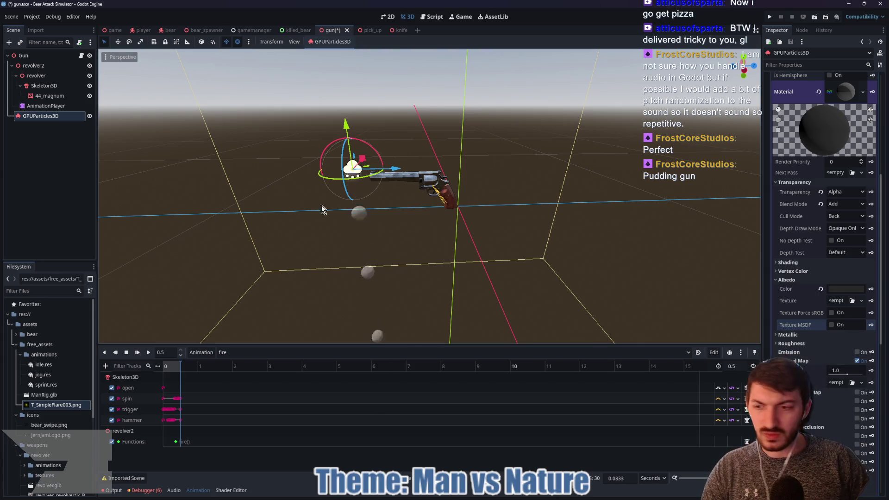
mouse_move(51, 405)
mouse_down()
mouse_move(591, 442)
mouse_move(834, 385)
mouse_up()
mouse_move(401, 198)
mouse_down()
mouse_move(486, 257)
mouse_move(579, 237)
mouse_move(546, 240)
mouse_move(559, 242)
mouse_up()
drag(844, 375, 862, 374)
mouse_move(616, 227)
mouse_down()
mouse_move(583, 204)
mouse_move(607, 217)
mouse_up()
drag(853, 374, 833, 374)
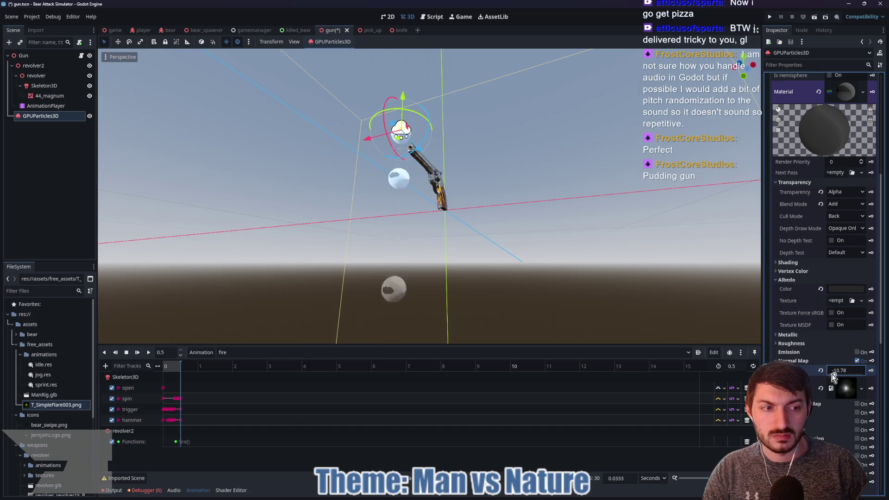
click(820, 371)
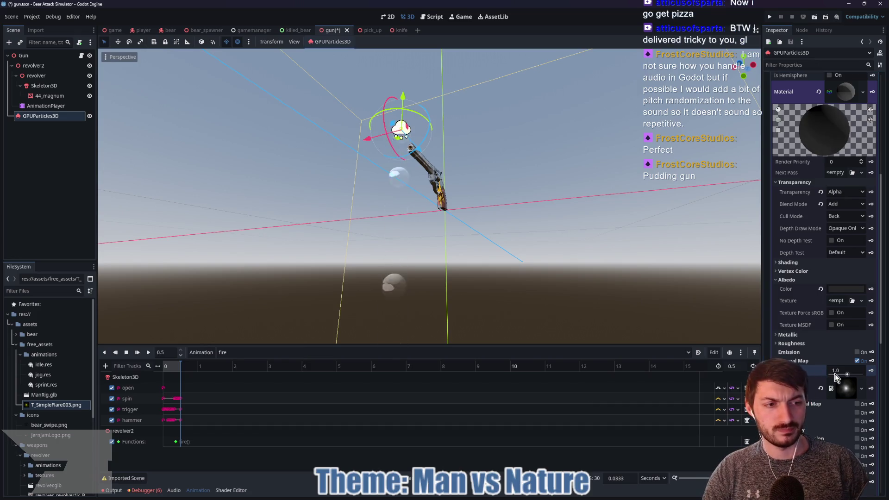
click(857, 361)
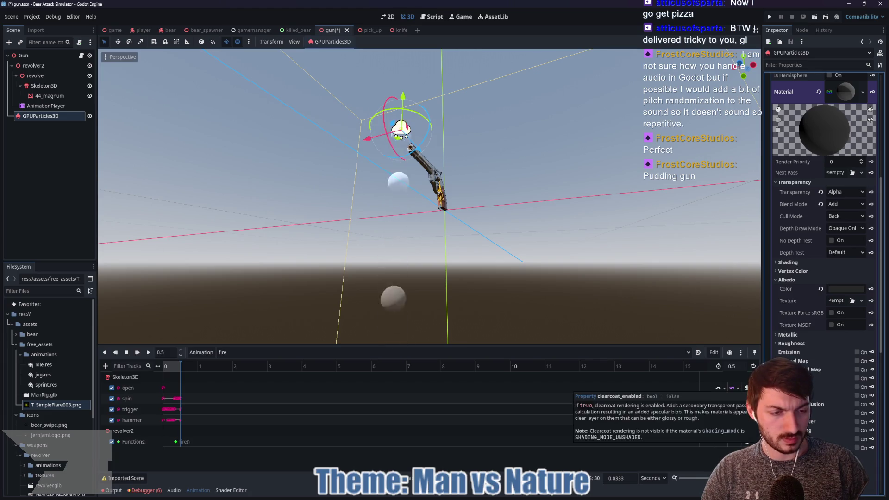
scroll(811, 402, down, 2)
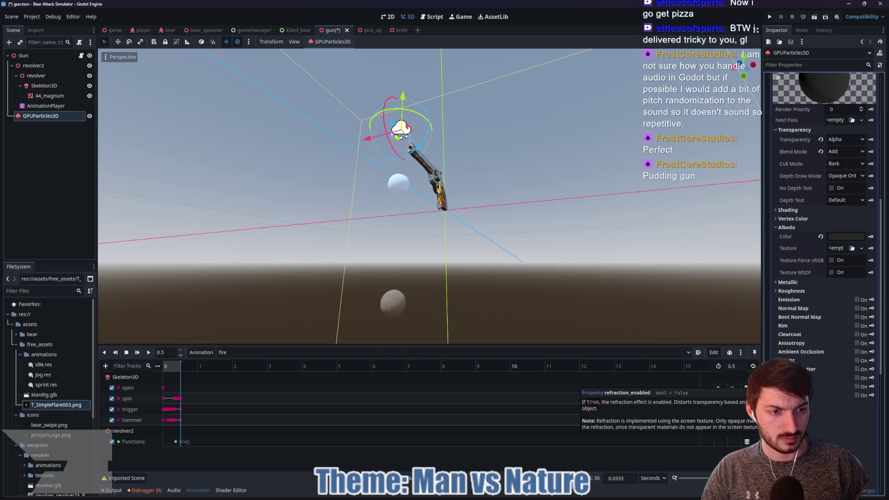
scroll(810, 395, down, 4)
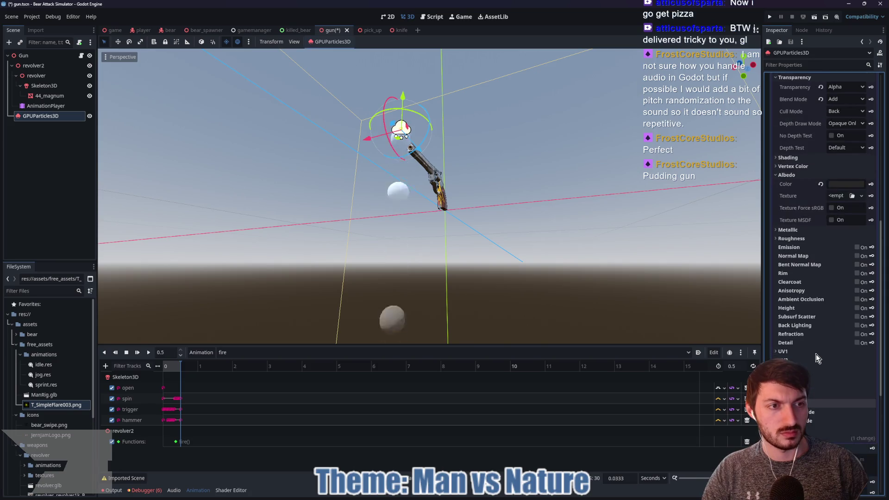
scroll(814, 352, up, 4)
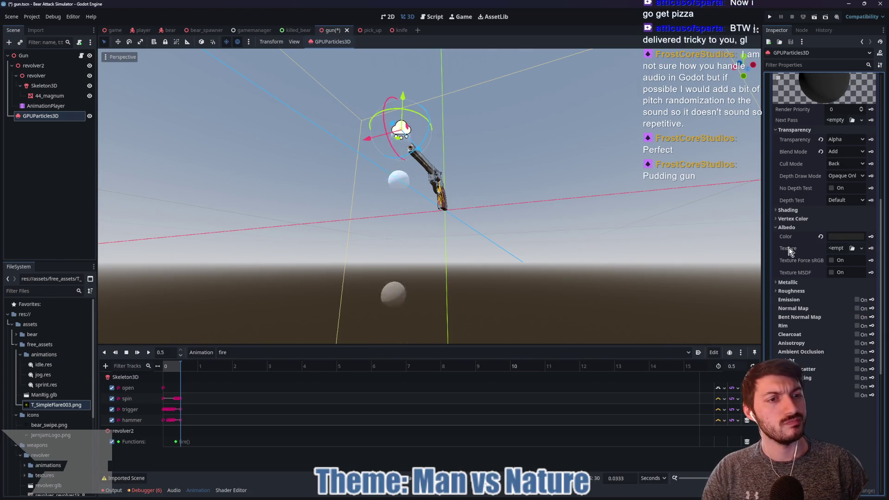
click(789, 210)
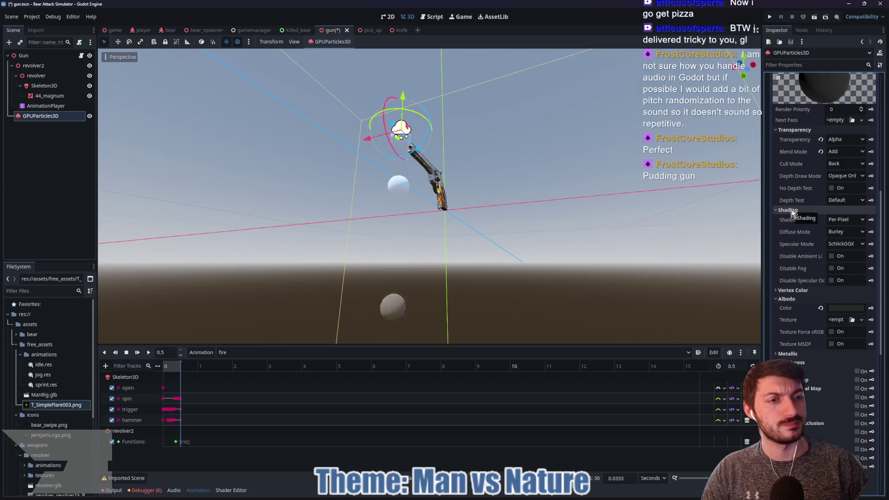
click(791, 210)
scroll(823, 257, up, 3)
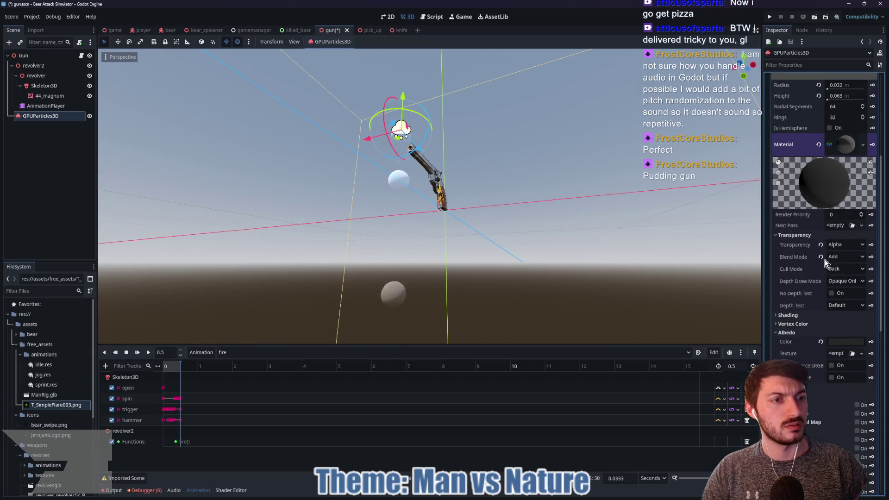
scroll(847, 153, up, 5)
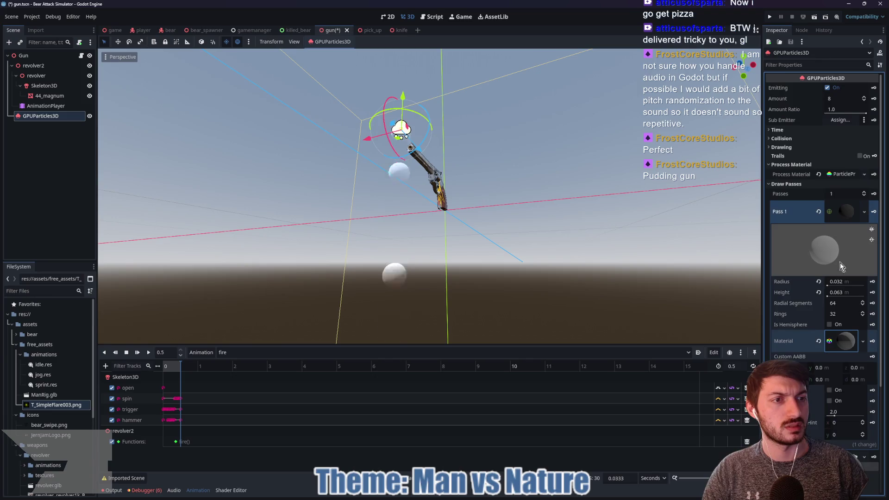
Expand the process material's Display > Scale section to reveal the Scale min/max fields.
click(843, 213)
click(845, 174)
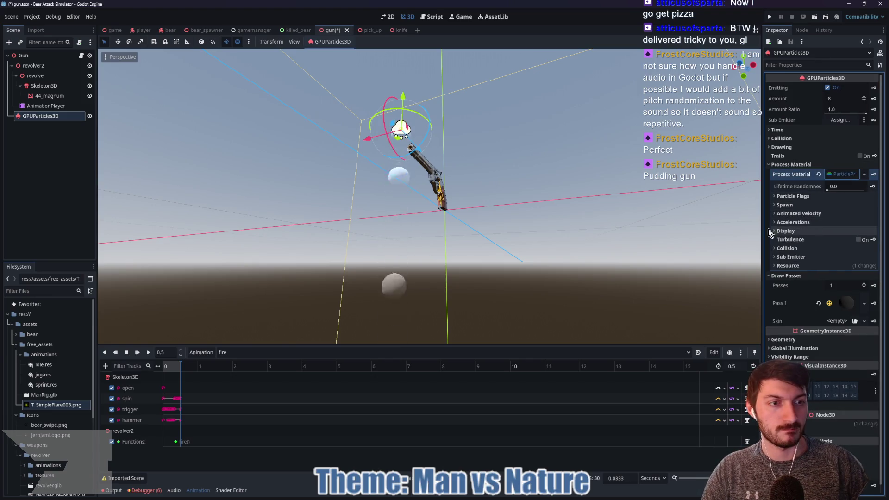
click(792, 231)
mouse_move(749, 238)
mouse_down()
mouse_move(615, 249)
mouse_move(576, 276)
mouse_up()
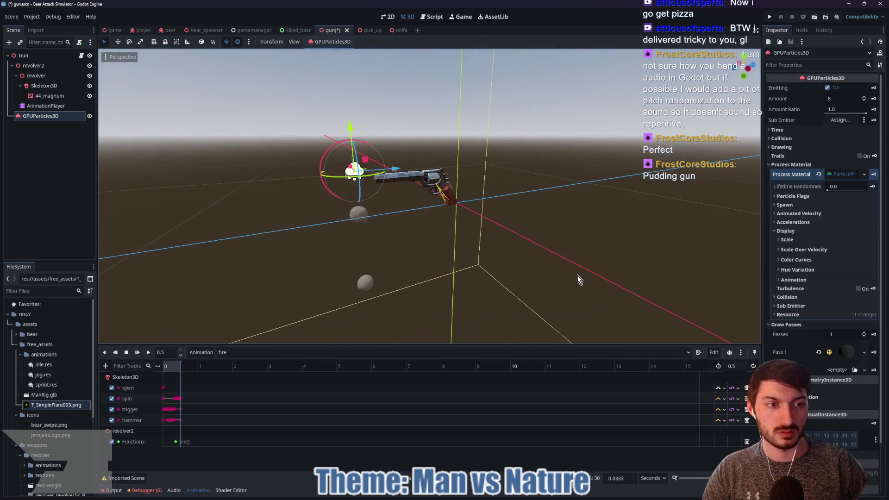
click(781, 240)
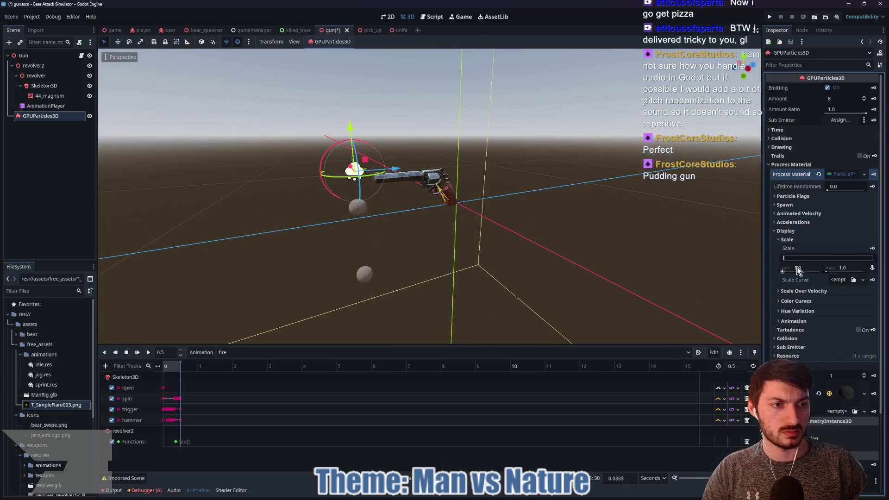
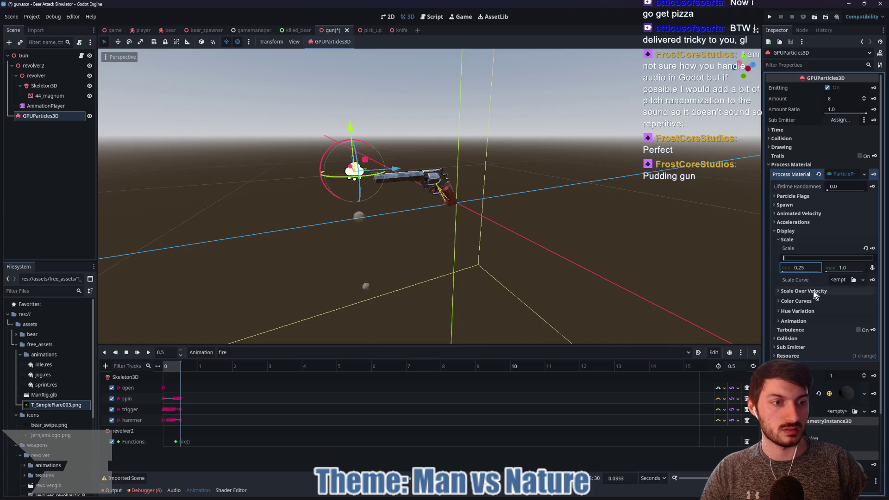
Set the particle colour to near-black 1c1c1c under Display > Color Curves.
click(804, 301)
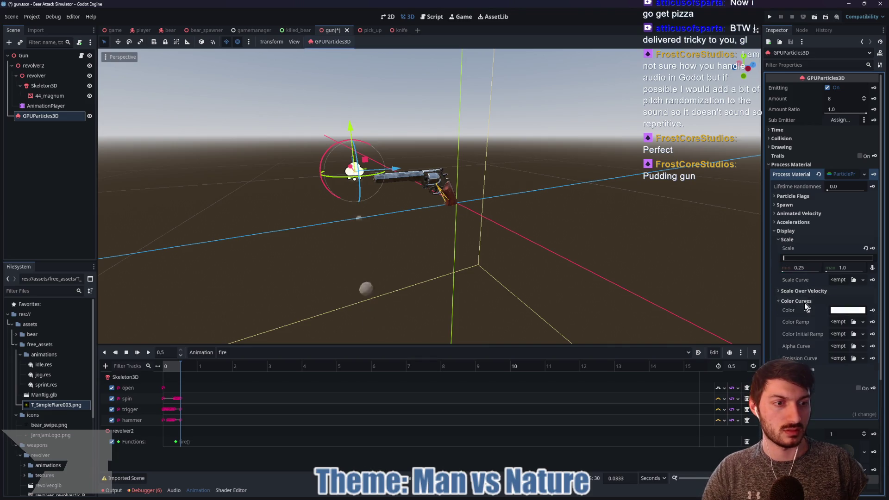
click(835, 311)
key(Escape)
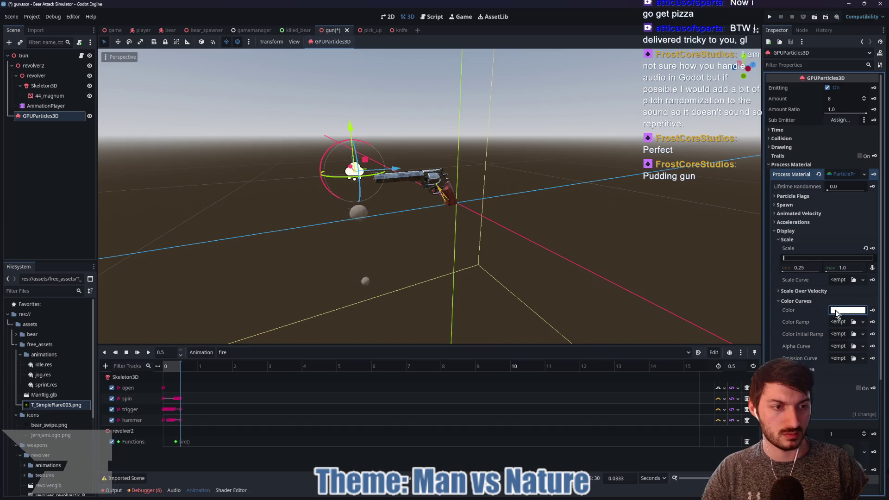
click(837, 313)
click(798, 236)
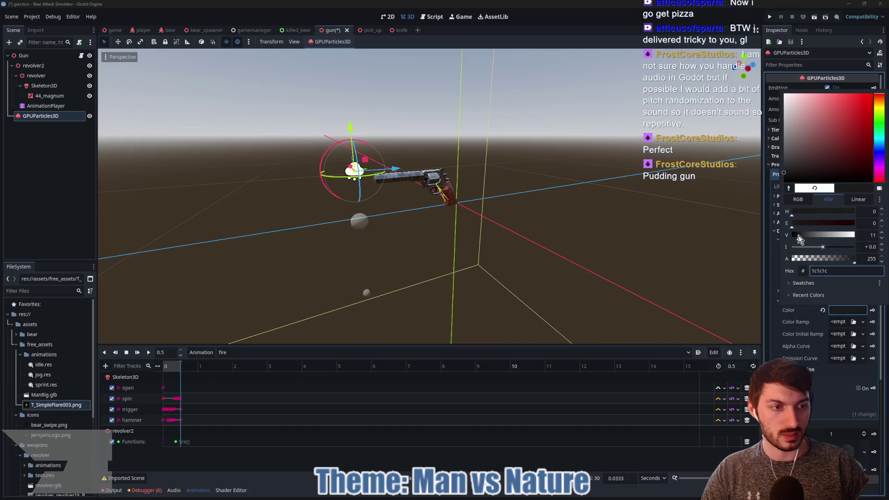
click(848, 310)
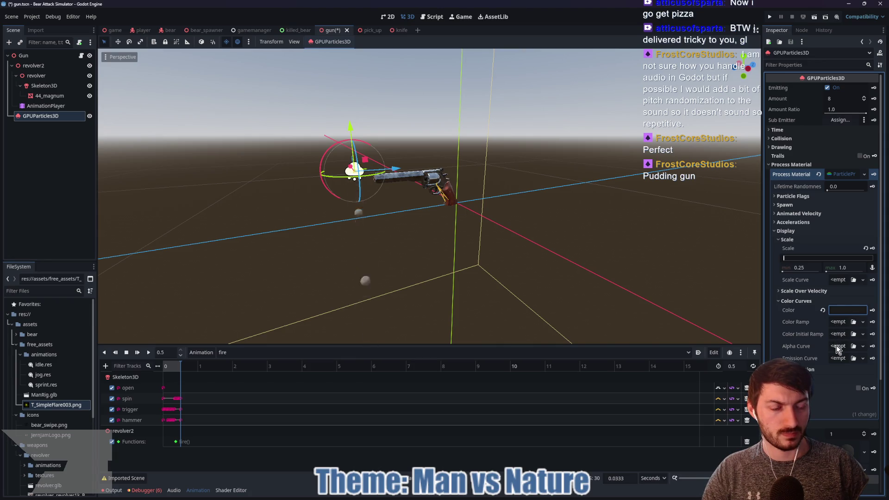
Add a new GradientTexture1D colour ramp whose end point is dark grey.
click(837, 323)
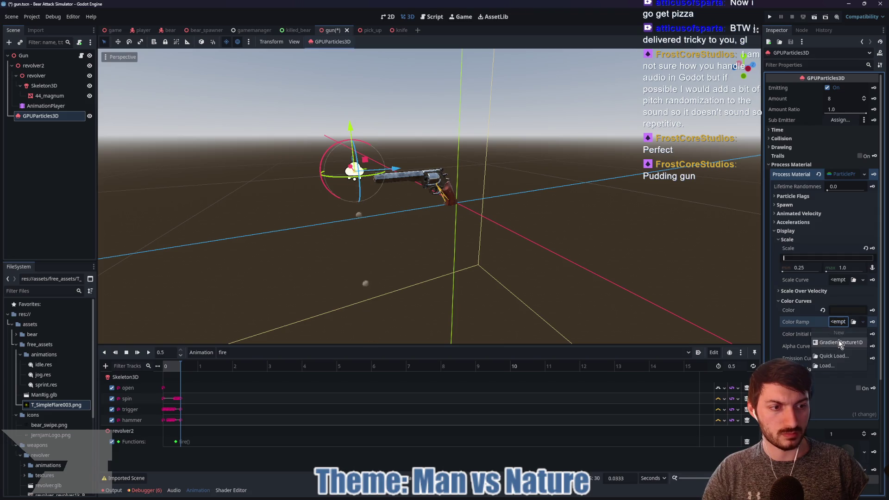
click(838, 337)
click(839, 322)
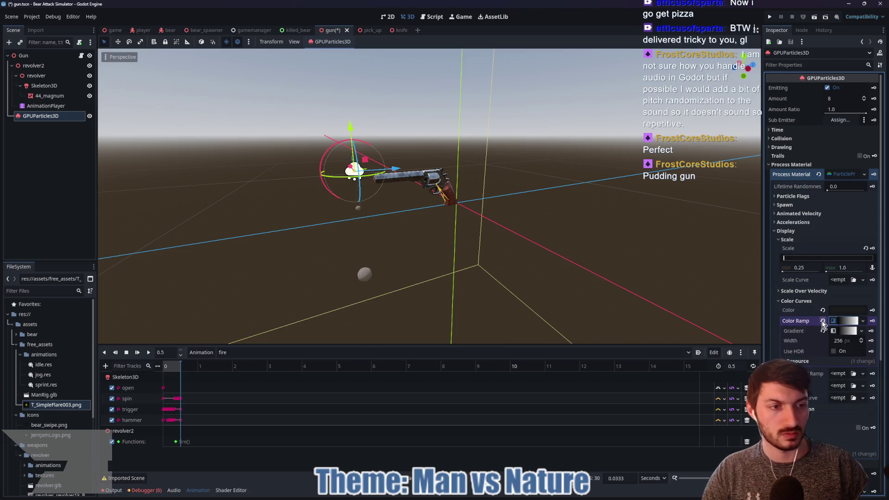
click(843, 331)
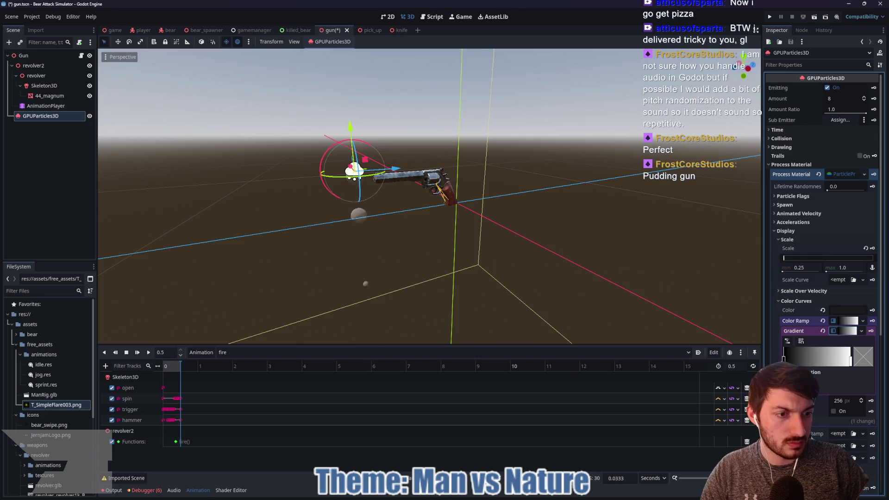
click(852, 362)
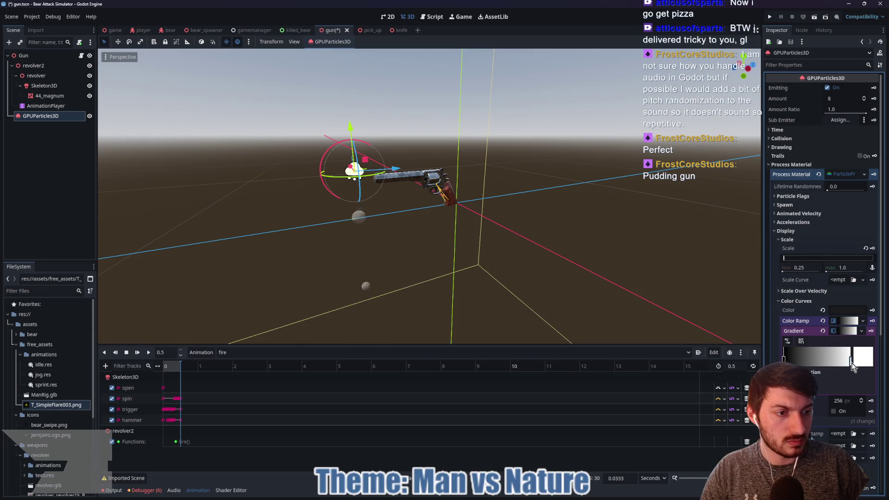
double_click(851, 362)
click(801, 277)
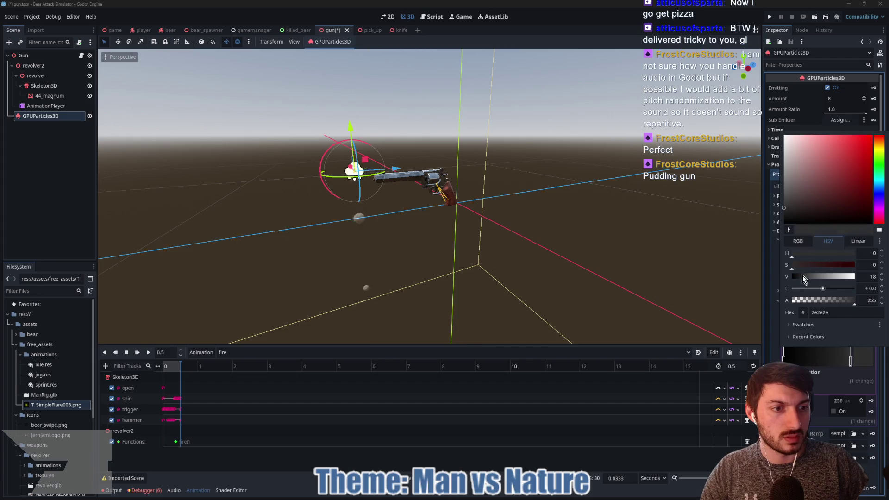
click(851, 357)
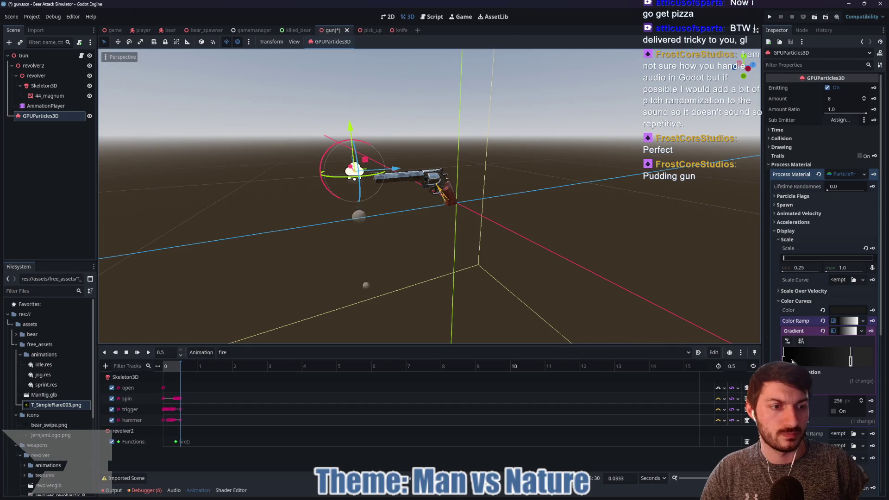
click(842, 331)
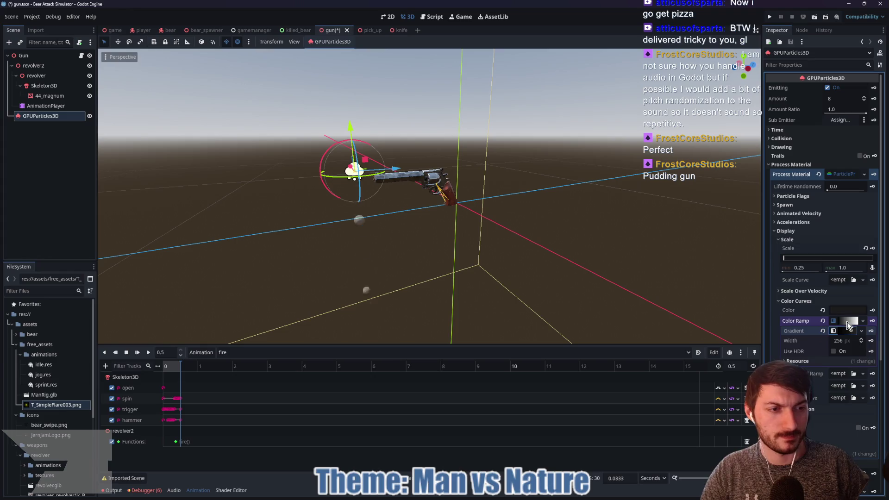
Collapse the colour ramp and expand the Spawn > Position settings.
click(845, 321)
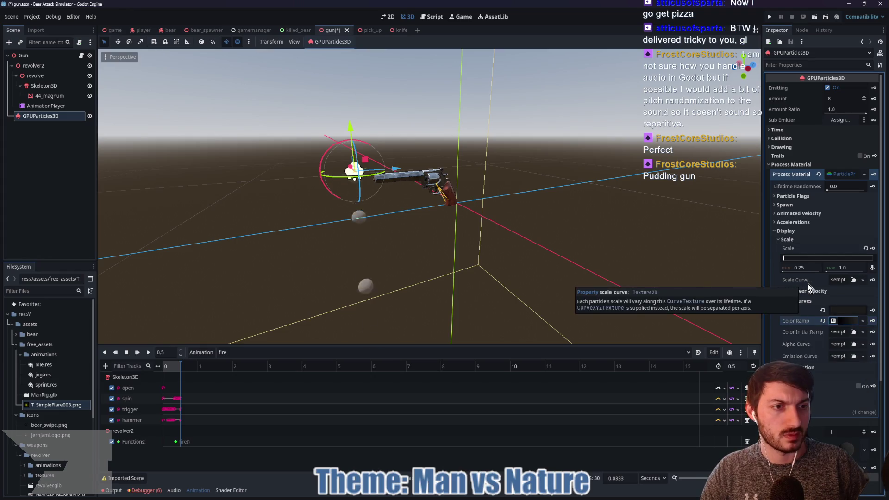
click(789, 196)
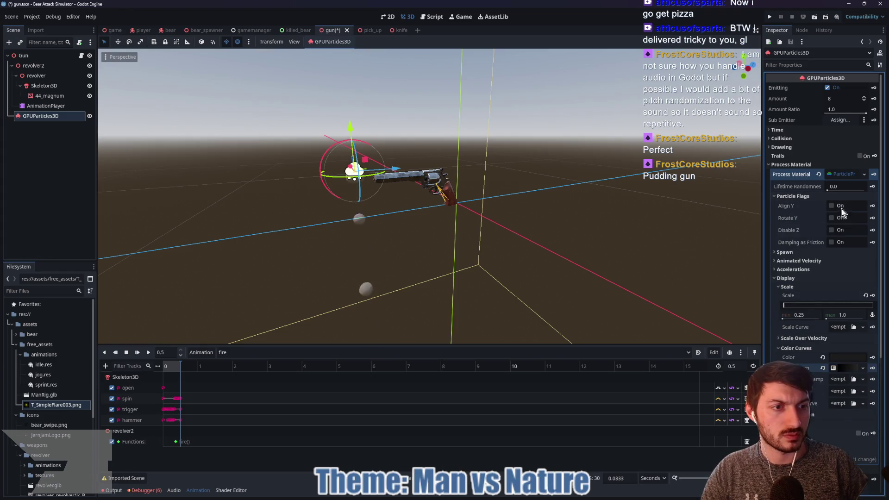
click(789, 195)
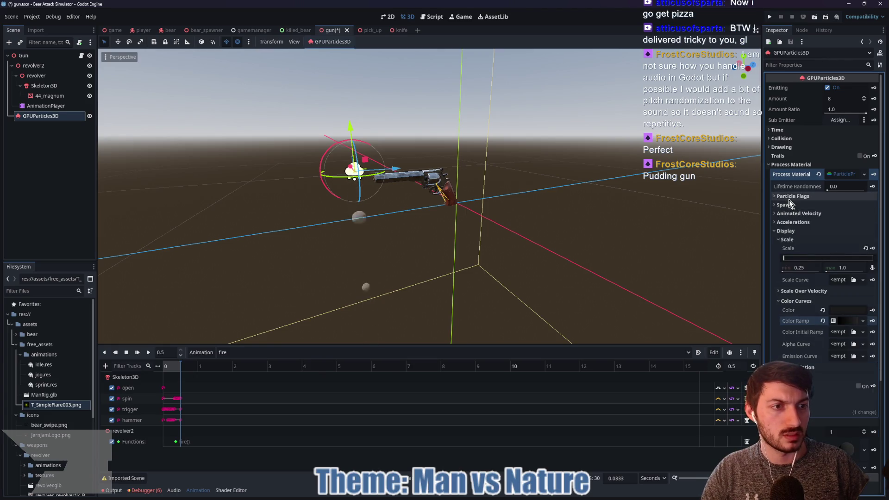
click(791, 204)
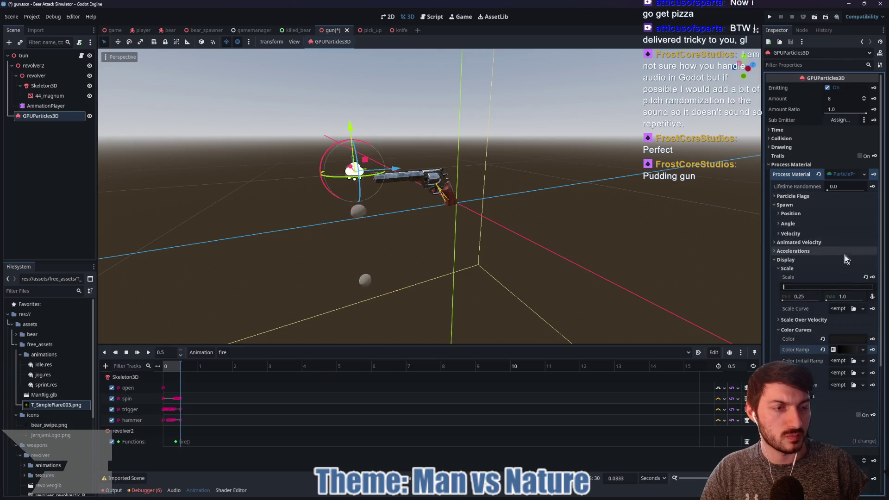
click(791, 213)
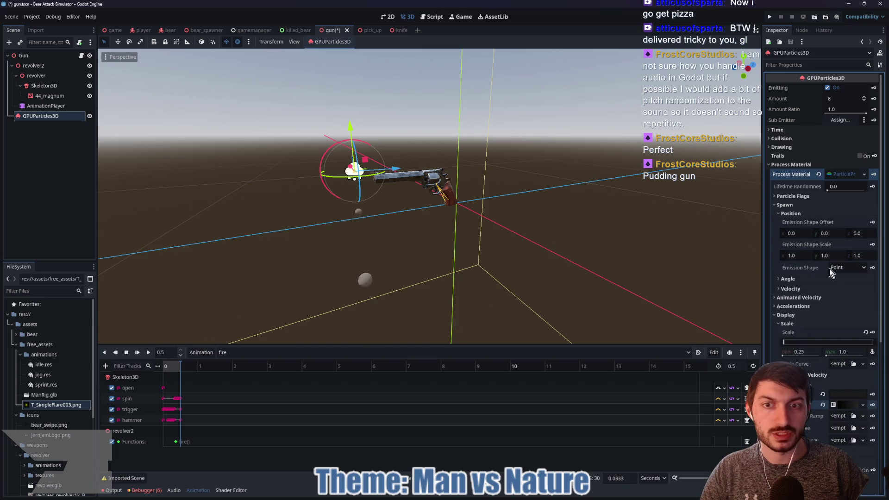
Move the emitter along Y and Z to the revolver's muzzle tip.
drag(354, 133, 351, 132)
drag(397, 171, 421, 175)
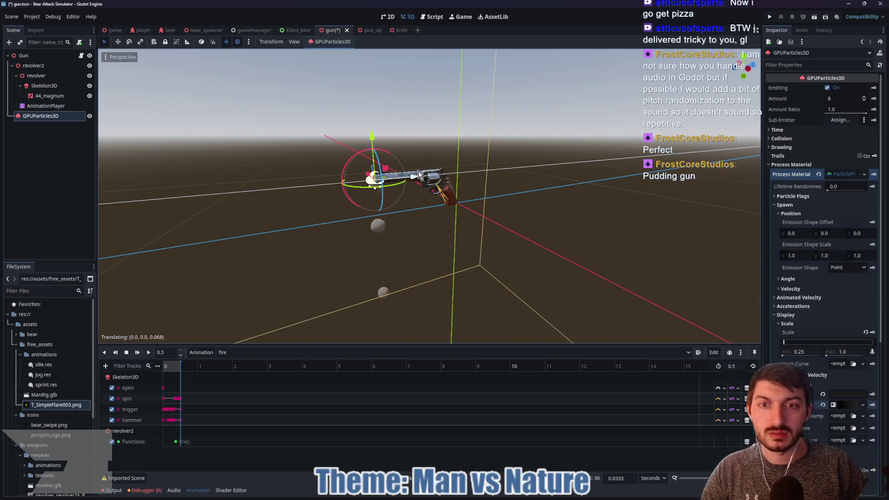
mouse_move(479, 230)
mouse_down()
mouse_move(545, 229)
mouse_move(570, 213)
mouse_up()
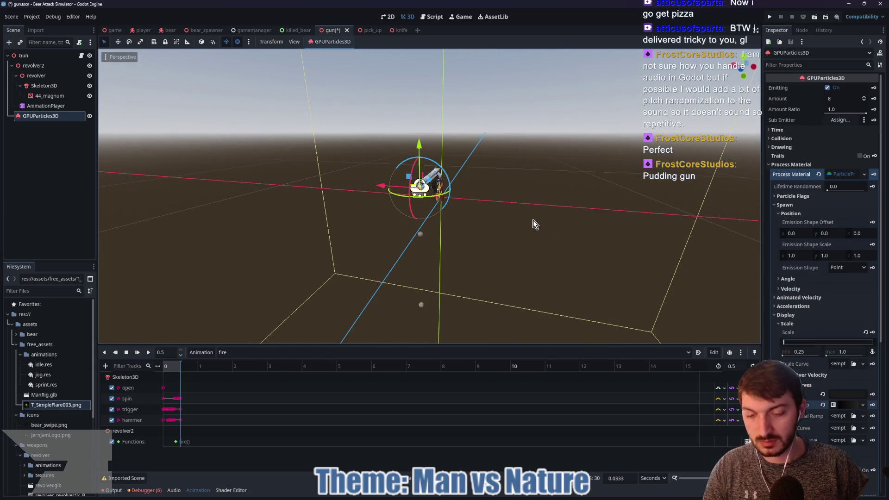
scroll(527, 218, up, 5)
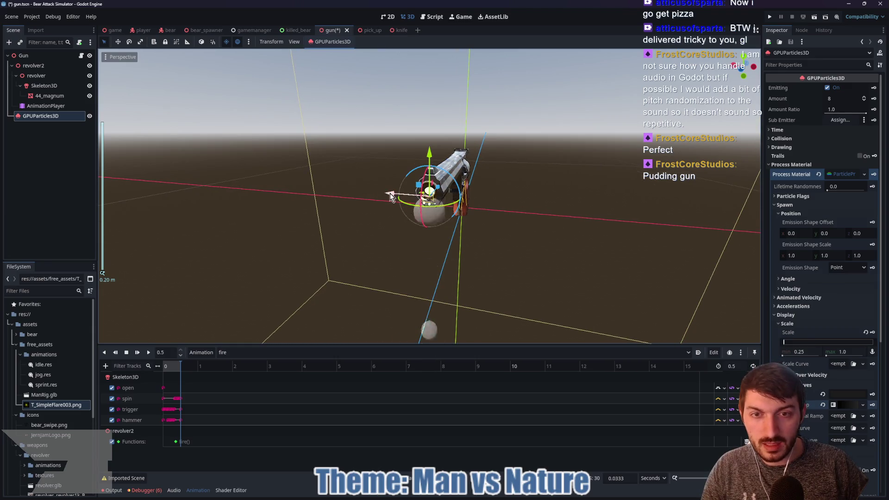
mouse_move(430, 154)
mouse_down()
mouse_move(427, 146)
mouse_move(449, 206)
mouse_up()
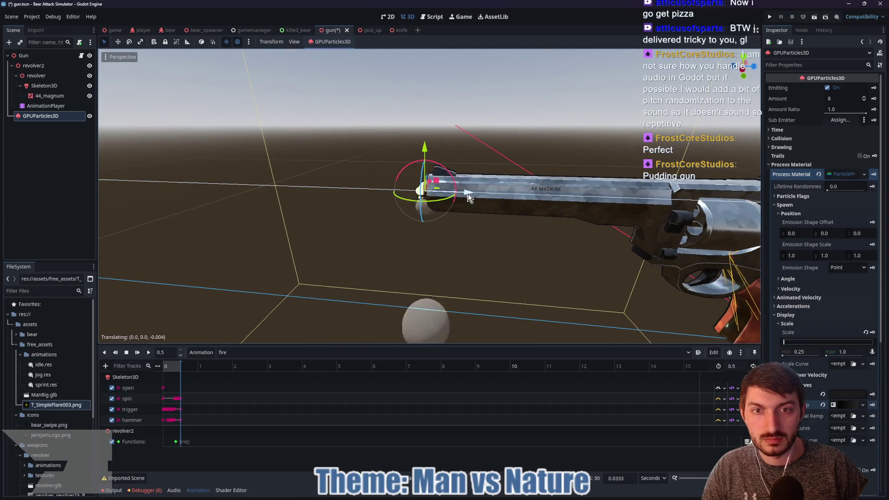
scroll(543, 236, down, 3)
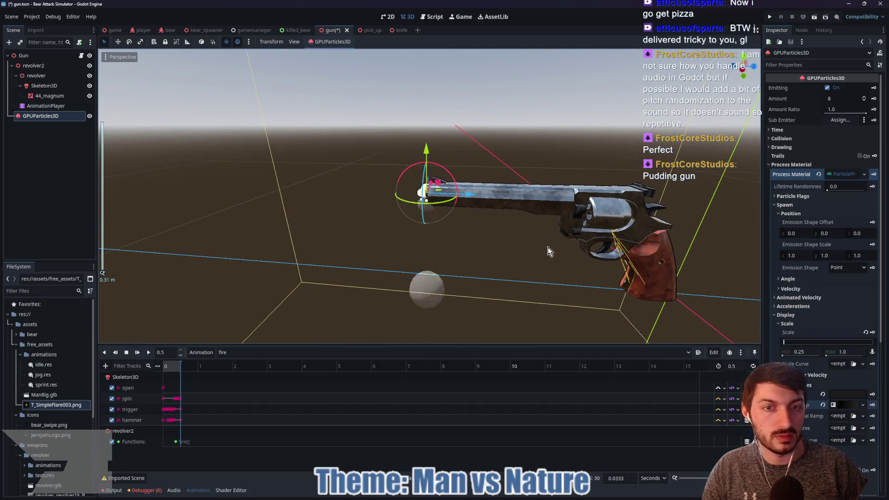
click(812, 288)
scroll(815, 301, down, 2)
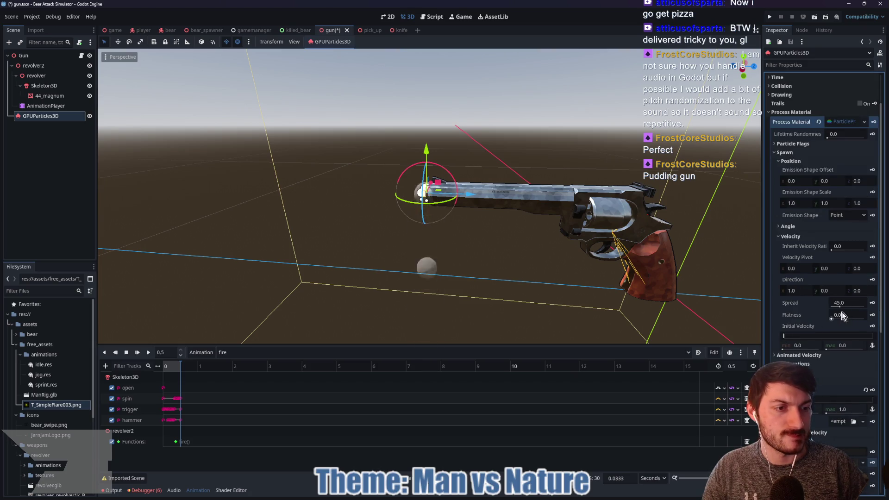
Drag the velocity Spread to 180 and enter 0 for Direction x.
drag(842, 303, 870, 303)
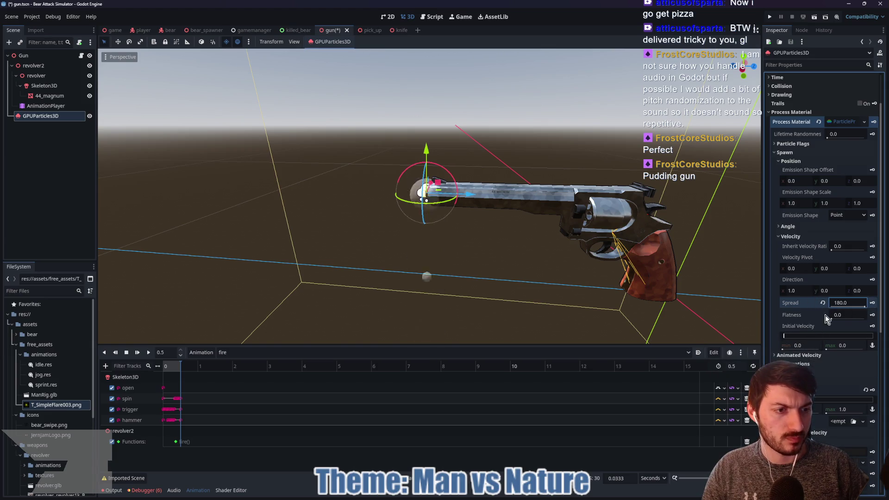
click(804, 290)
text(0)
key(Return)
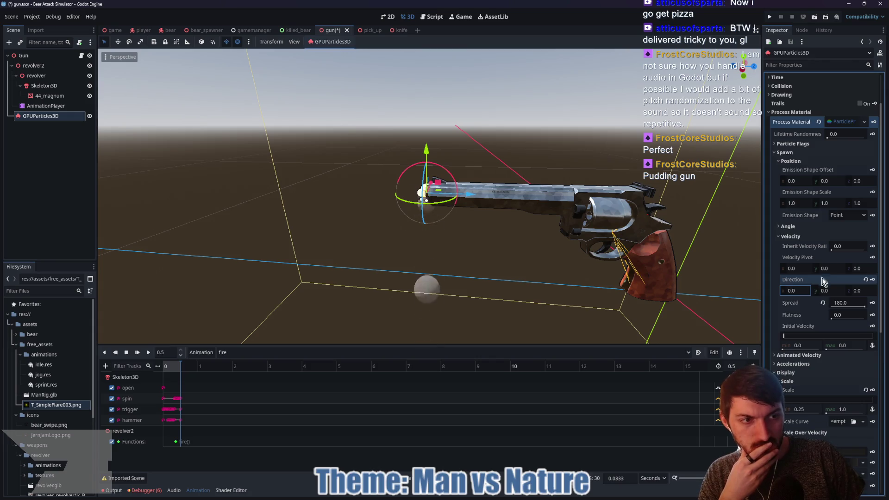
click(790, 227)
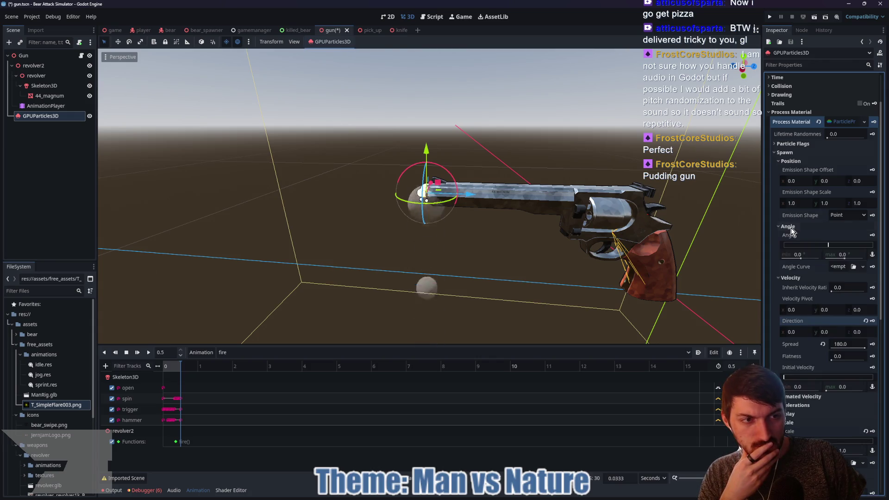
scroll(805, 232, up, 3)
Set randomness and explosiveness to 1.0 and the particle amount to 24.
click(786, 147)
click(790, 140)
click(787, 138)
click(778, 129)
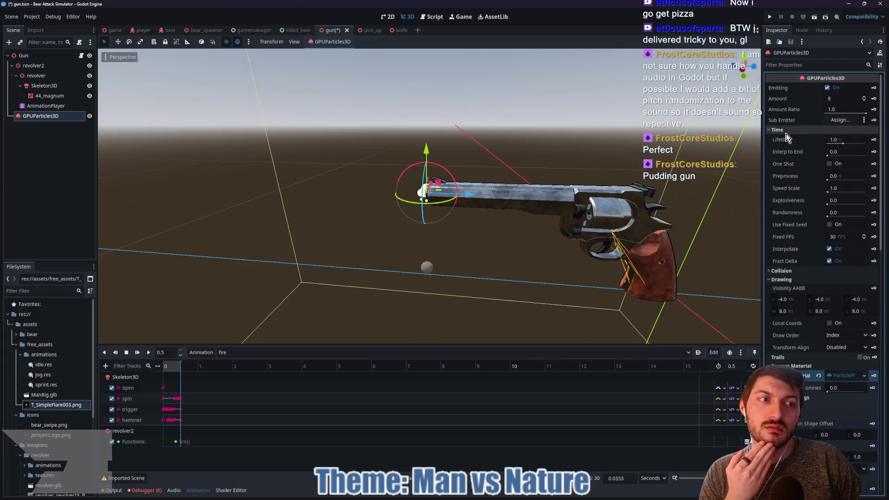
drag(831, 216, 888, 218)
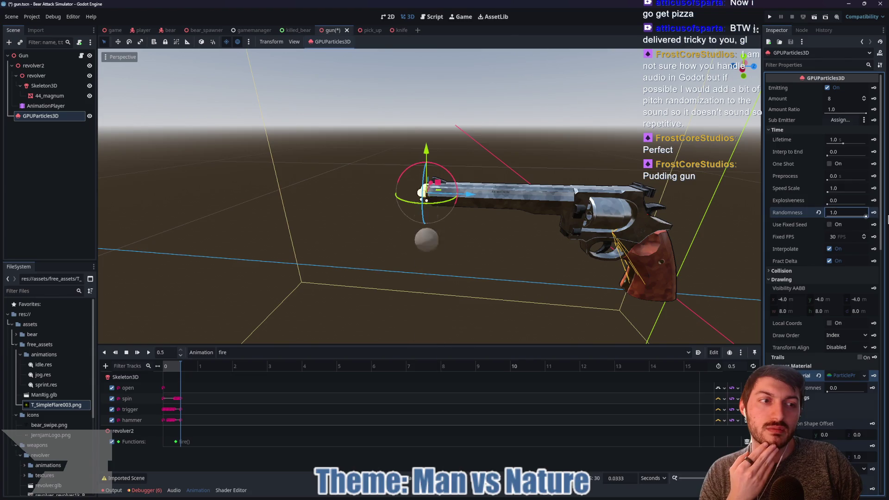
mouse_move(827, 204)
mouse_down()
mouse_move(875, 206)
mouse_move(817, 215)
mouse_up()
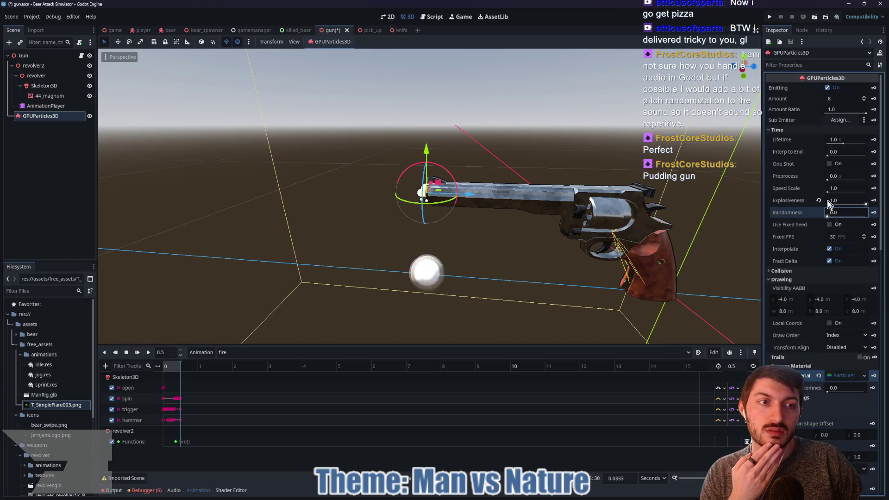
click(833, 98)
text(24)
key(Return)
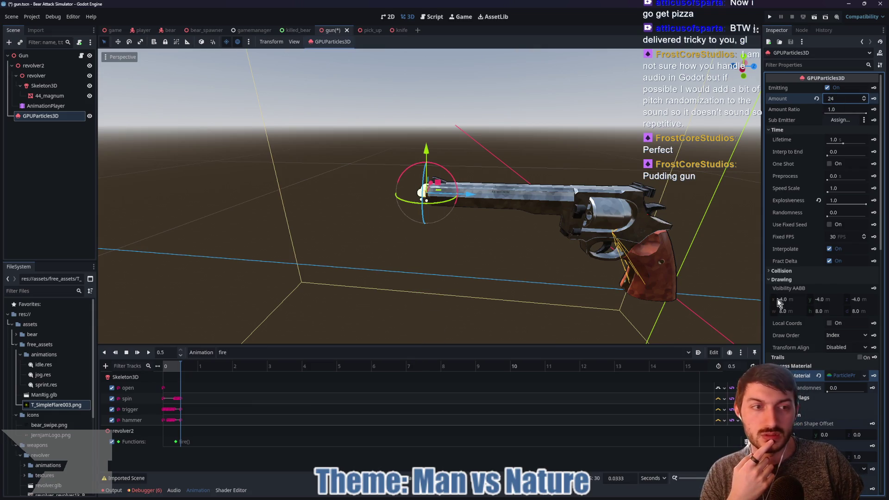
click(798, 280)
scroll(805, 287, down, 5)
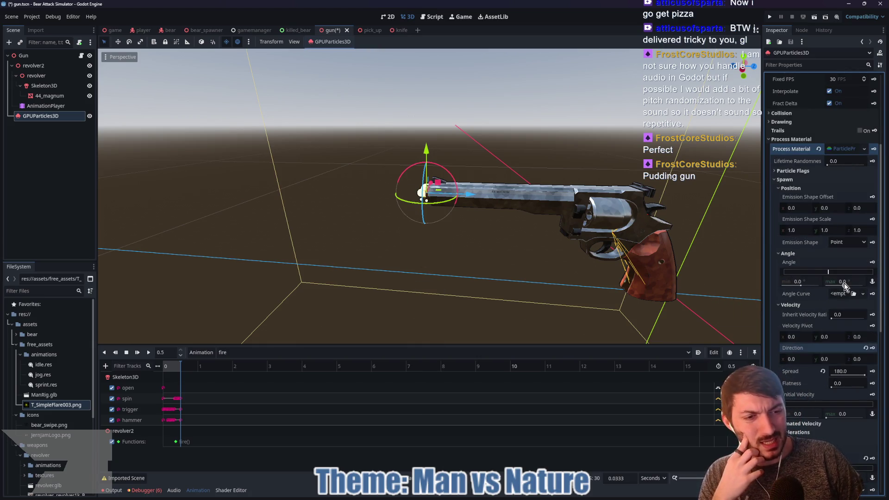
scroll(815, 301, down, 5)
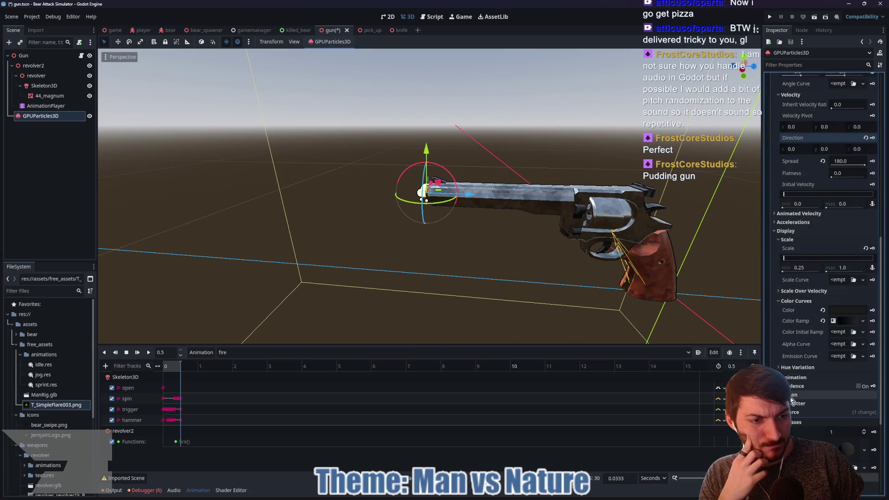
Set the gravity y value to 1.0 under Accelerations.
click(786, 302)
click(799, 224)
click(798, 234)
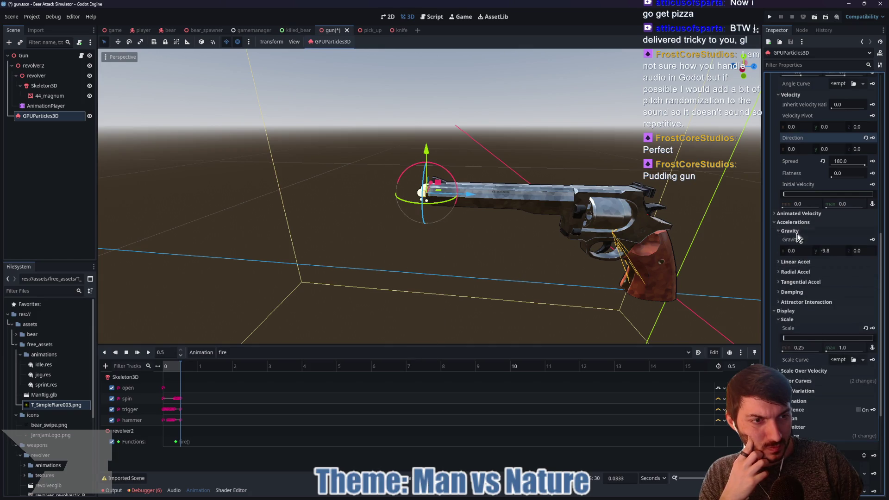
click(832, 249)
text(1)
key(Return)
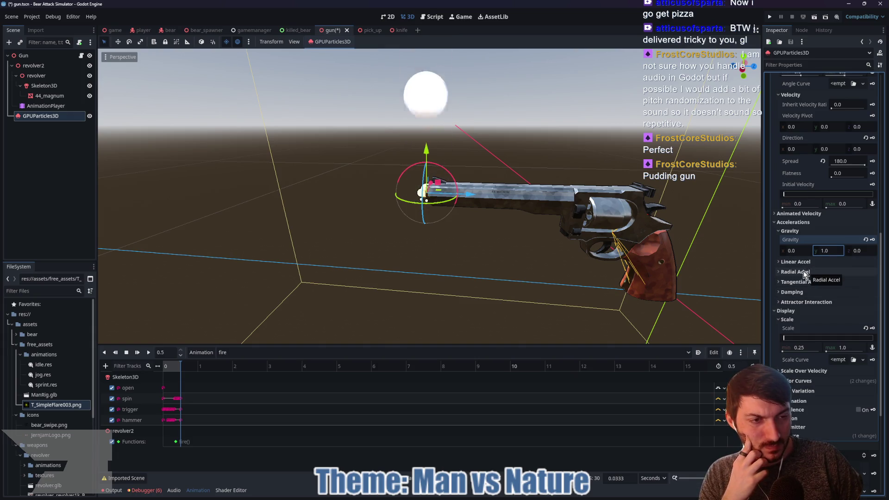
Try tangential acceleration values 0.45 and 1.1, then reset it to zero.
click(810, 283)
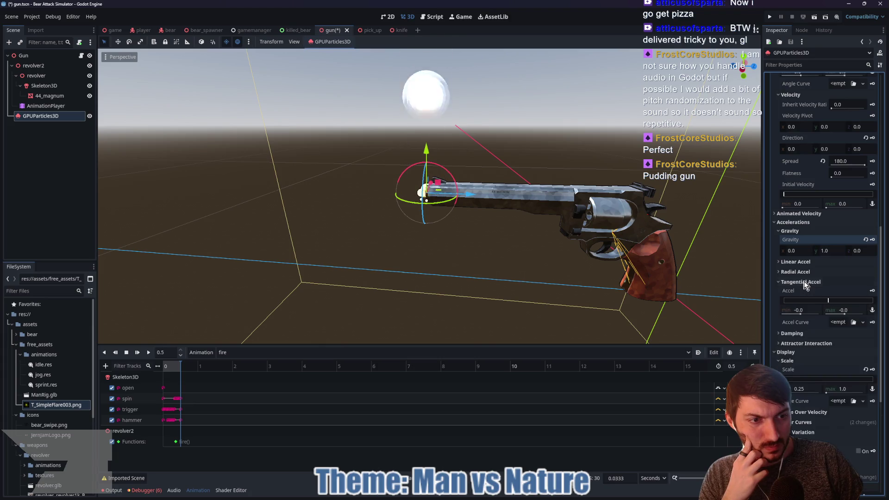
click(847, 311)
text(0.45)
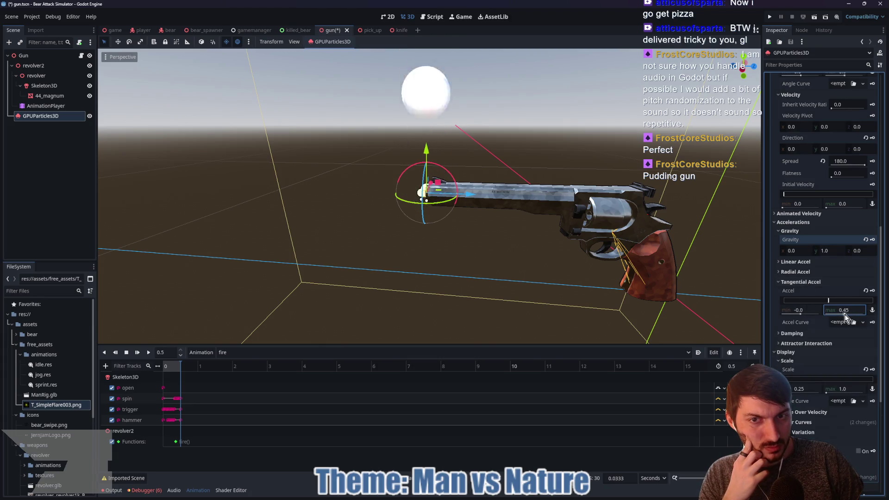
key(BackSpace)
key(BackSpace)
key(BackSpace)
text(1.1)
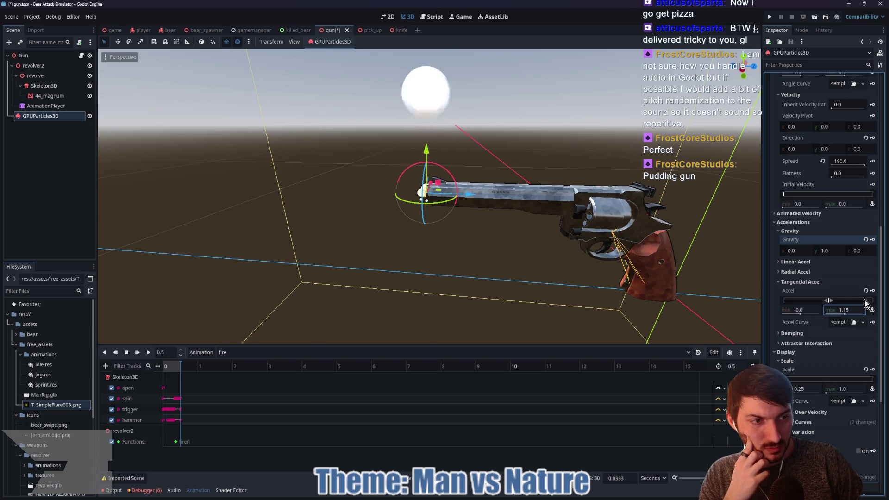
click(866, 291)
Try radial acceleration with min 0.8 and max 1.4, then reset it to zero.
click(796, 272)
click(843, 300)
text(0.75)
key(BackSpace)
key(BackSpace)
key(BackSpace)
text(1.4)
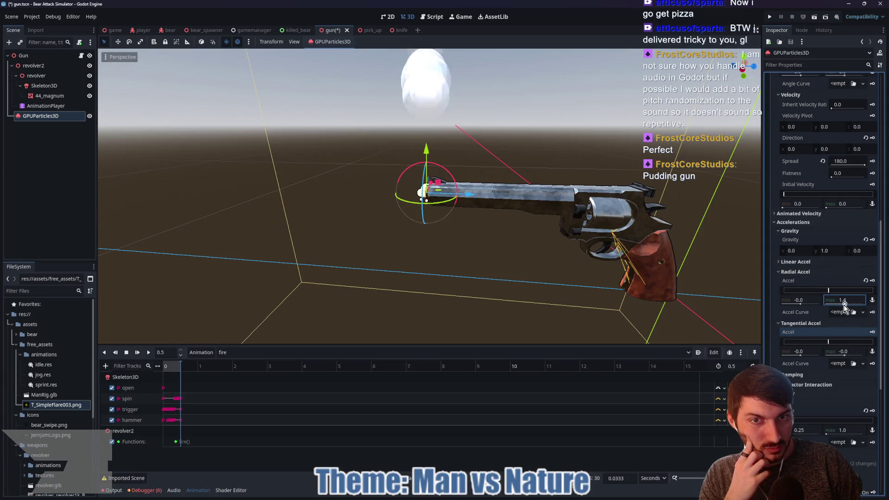
key(Return)
drag(611, 253, 574, 286)
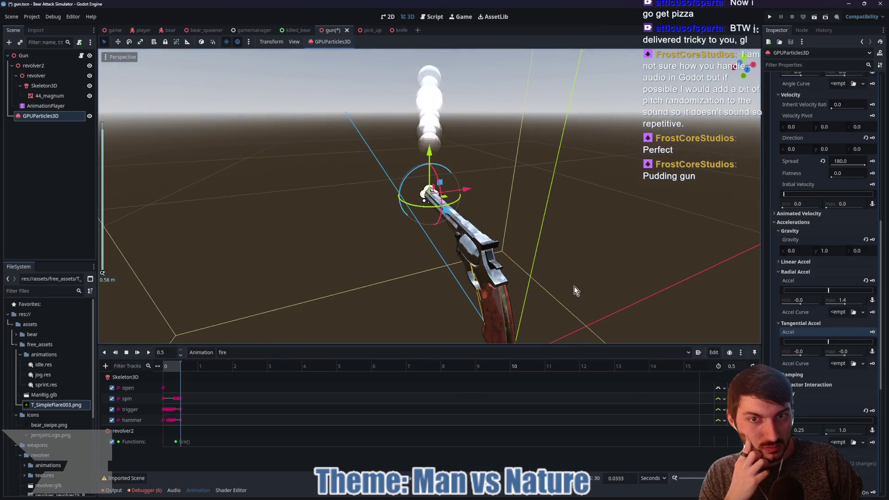
click(802, 300)
text(0.8)
key(Return)
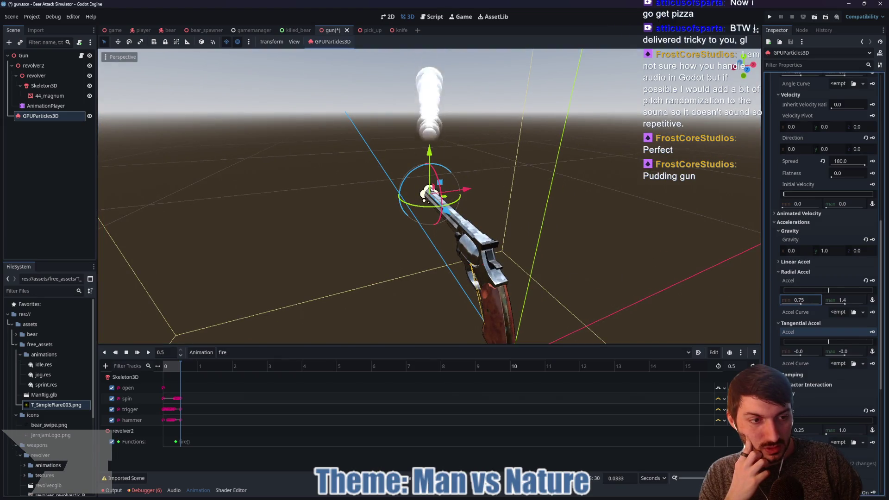
drag(622, 283, 678, 289)
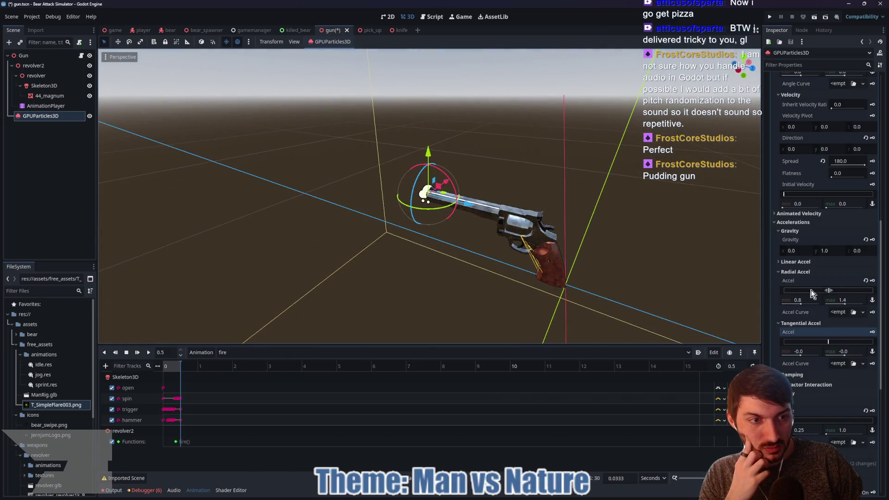
click(865, 280)
Try a linear acceleration maximum, then reset it to zero.
click(804, 262)
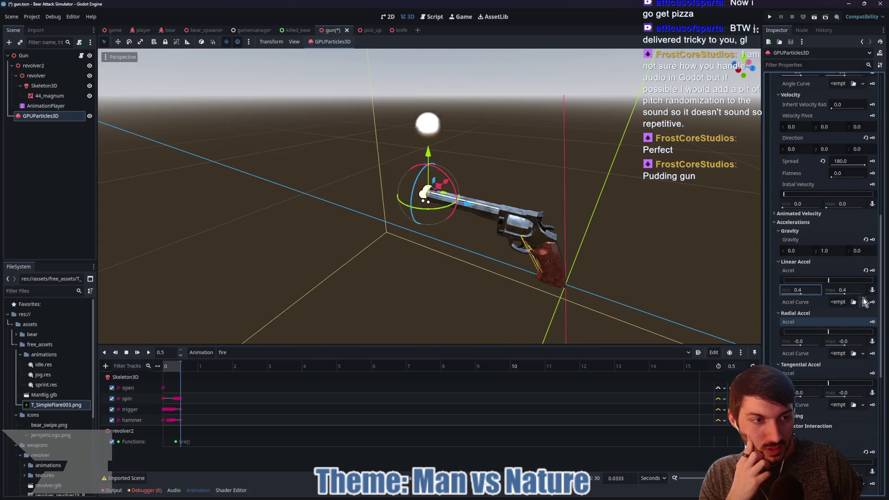
click(840, 290)
text(1.75)
key(Return)
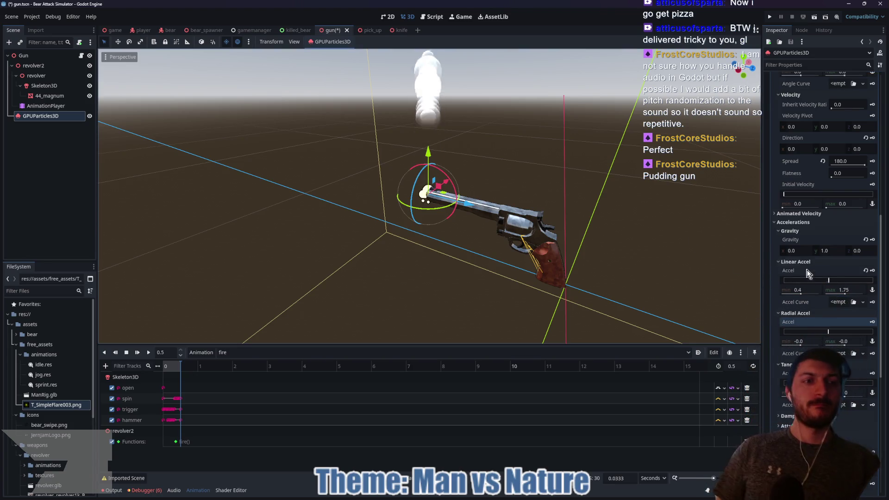
click(865, 270)
click(805, 213)
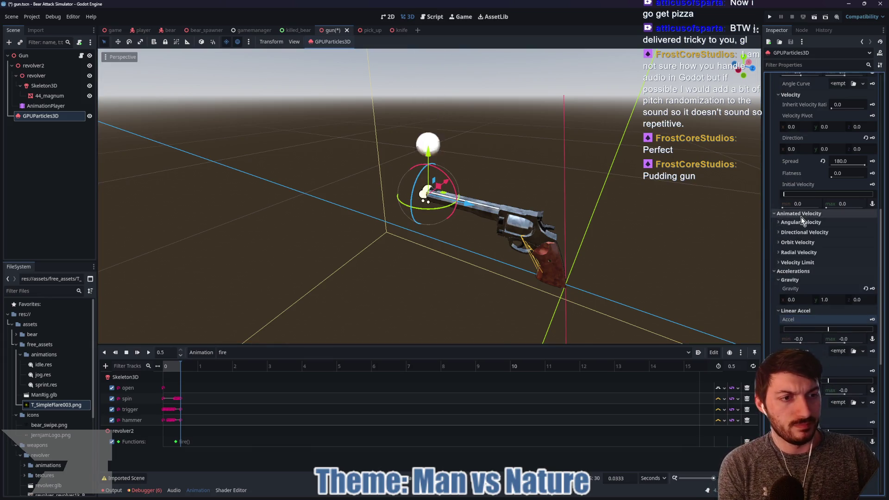
Raise the maximum angular velocity to 0.65 and tune the maximum radial velocity.
click(804, 223)
drag(838, 248, 844, 255)
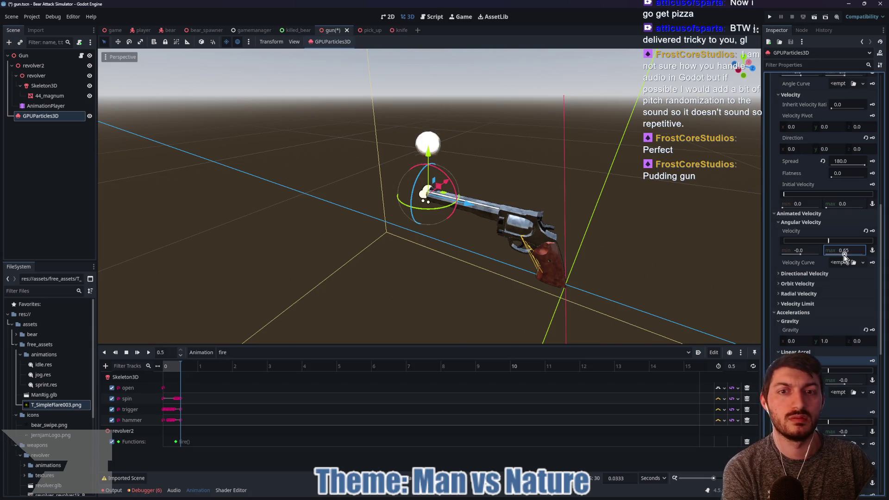
mouse_move(845, 249)
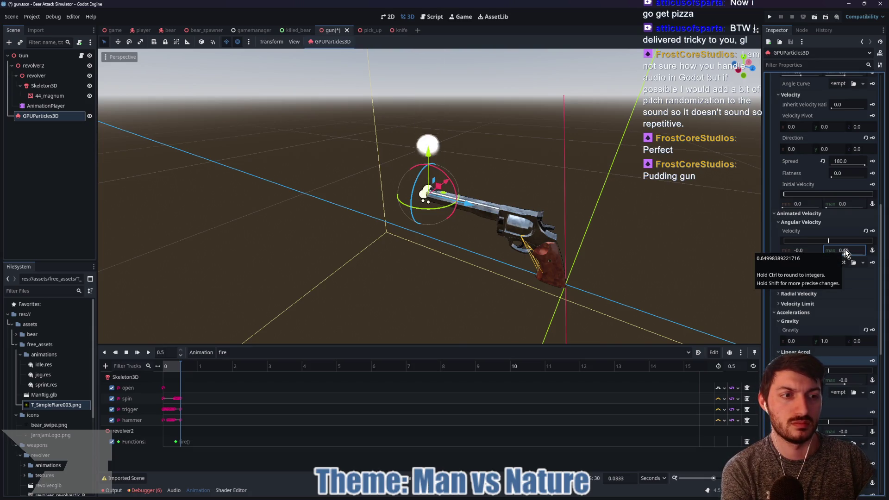
click(812, 293)
drag(845, 321, 844, 323)
drag(857, 250, 857, 251)
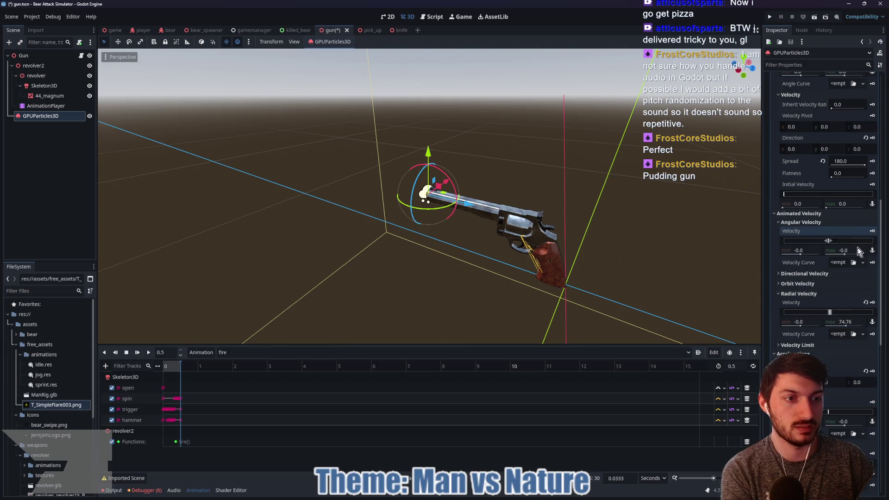
drag(838, 324, 796, 306)
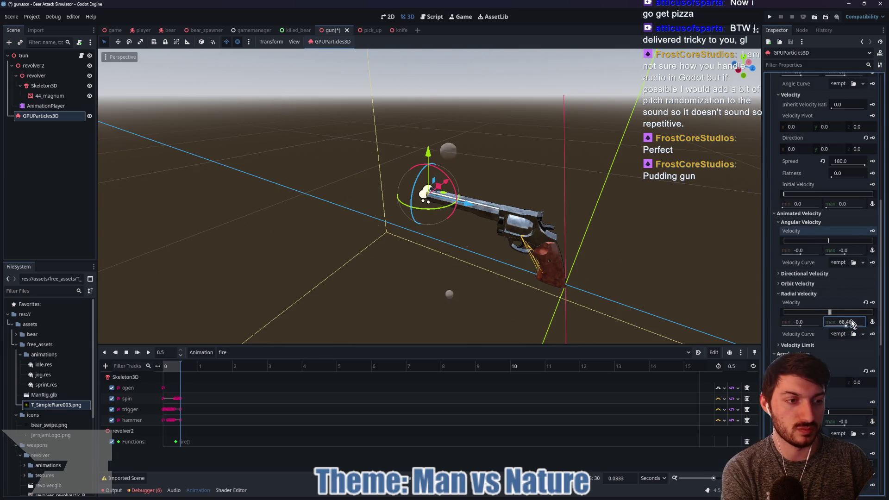
drag(626, 204, 606, 218)
scroll(605, 221, down, 3)
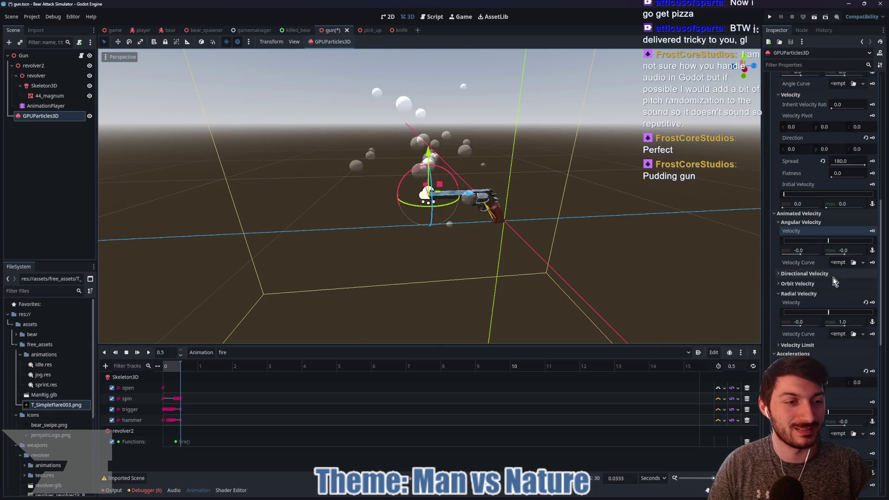
Give radial velocity a new CurveTexture and Curve with an end point at (1, 0).
click(838, 333)
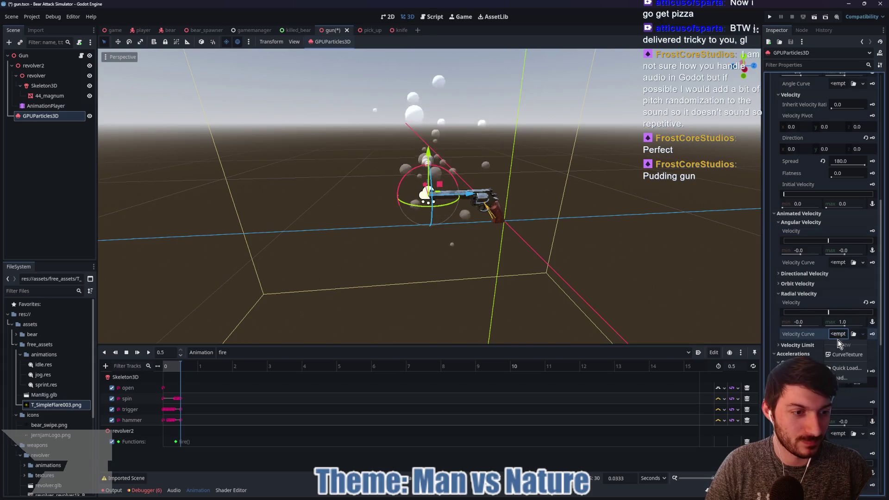
click(838, 348)
click(838, 368)
click(840, 374)
click(840, 373)
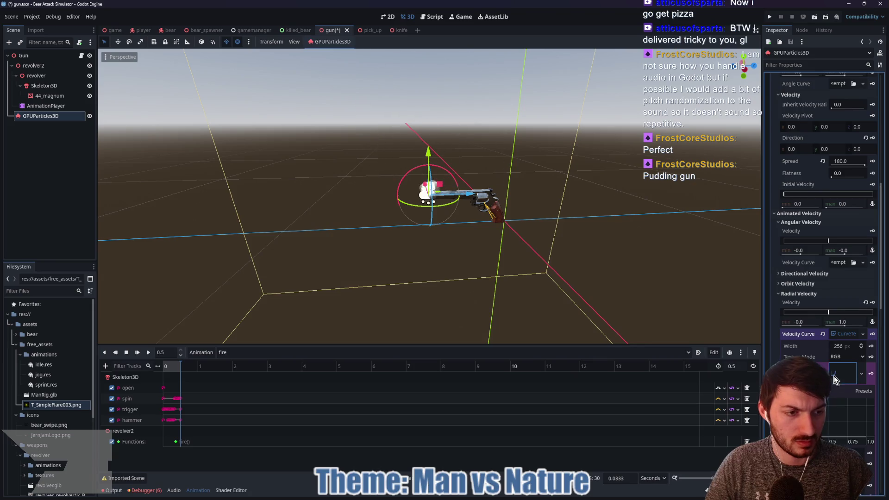
scroll(834, 376, down, 2)
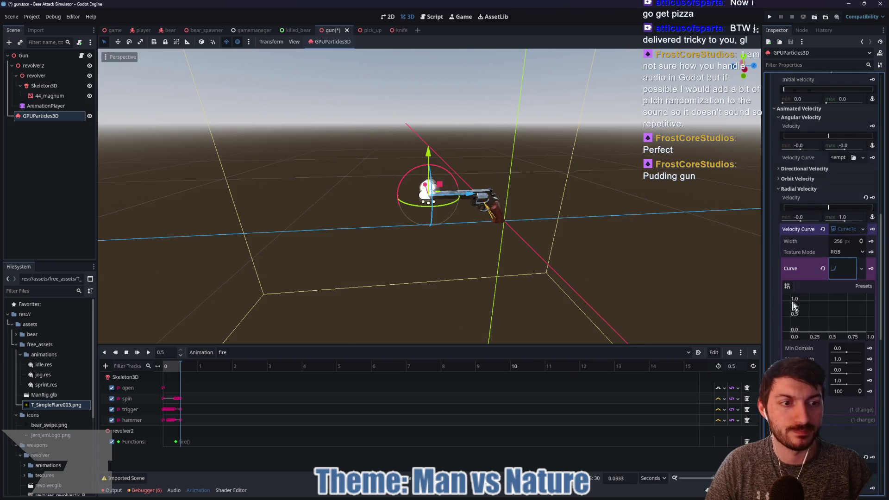
click(866, 332)
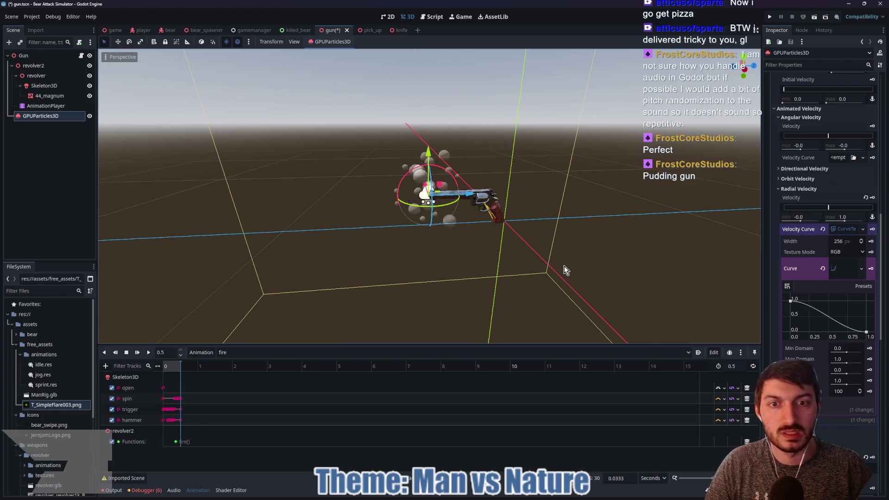
click(846, 217)
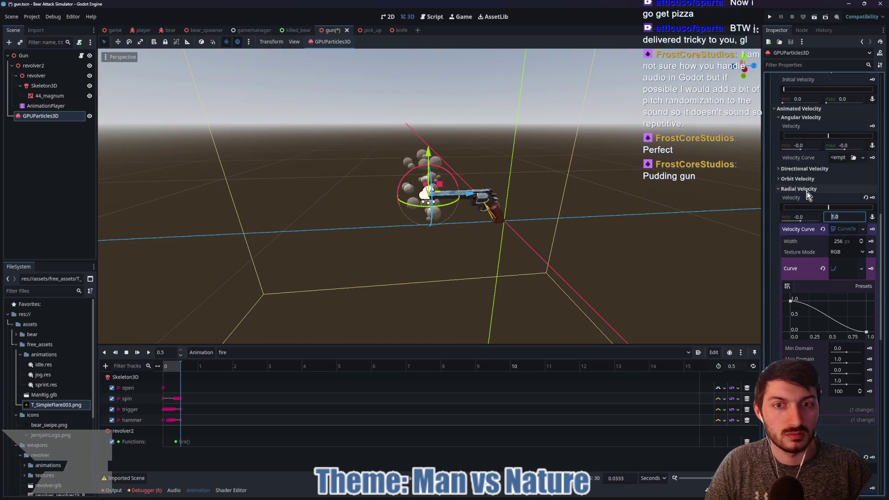
drag(573, 235, 519, 231)
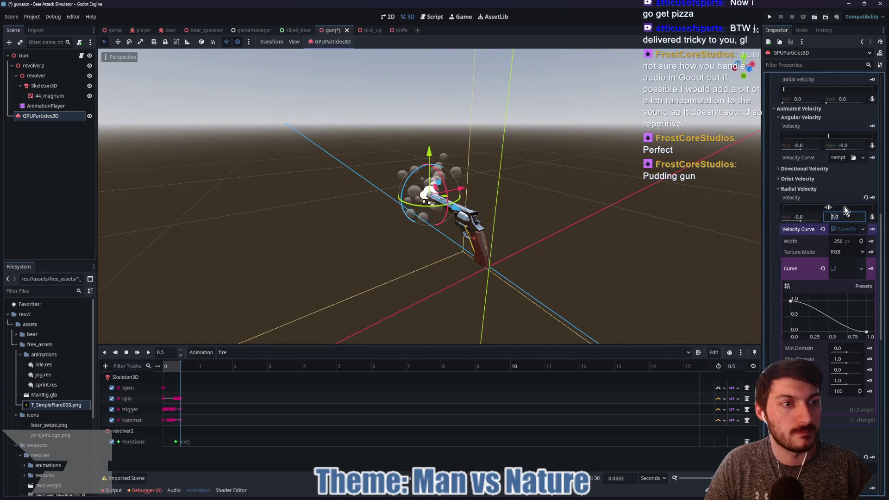
Narrow the velocity spread down to about 1.9.
scroll(817, 204, up, 5)
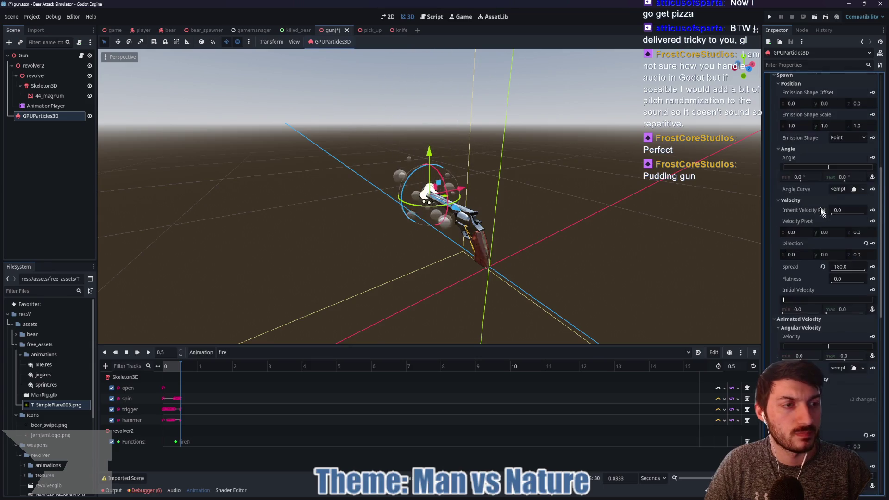
scroll(827, 245, up, 6)
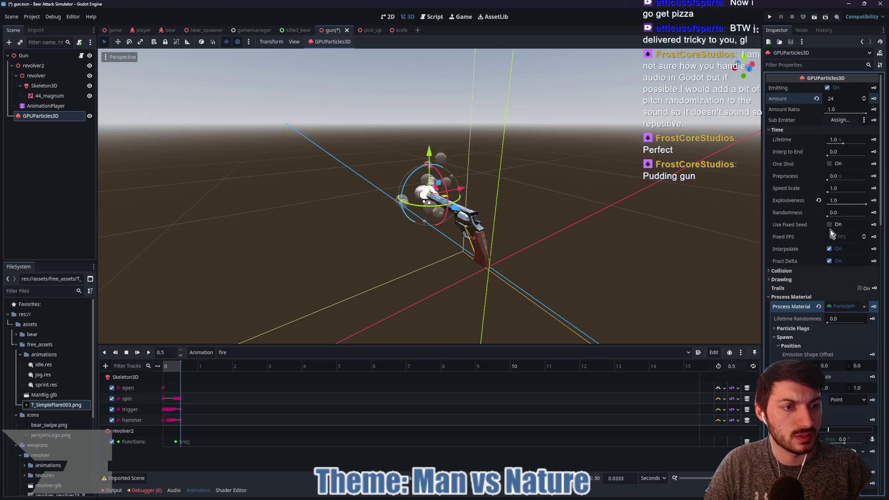
scroll(808, 237, down, 7)
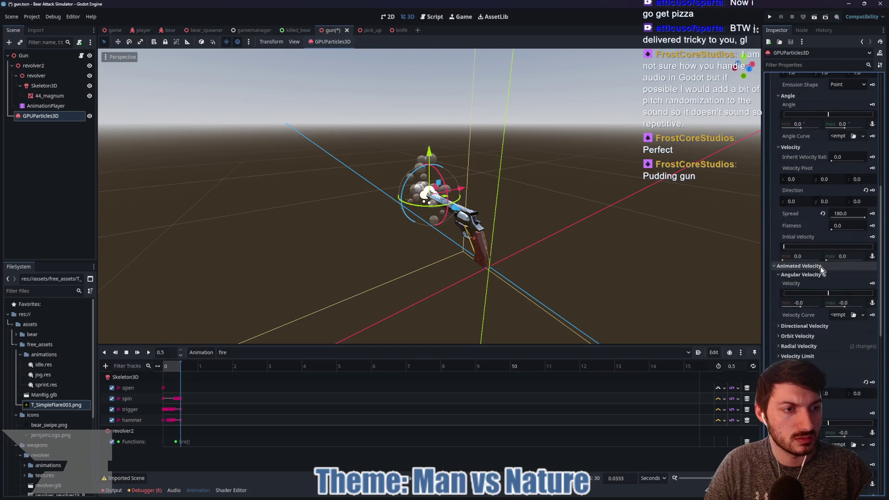
drag(864, 219, 837, 215)
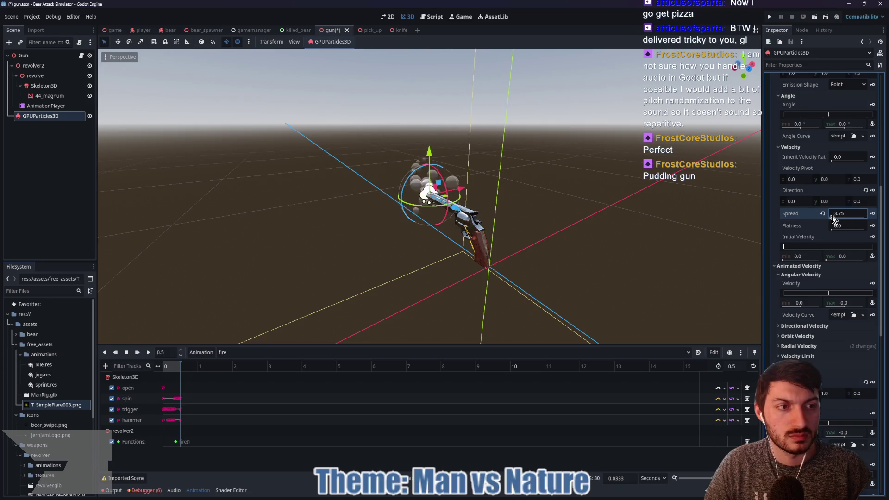
drag(834, 215, 821, 268)
Change the particle amount from 24 to 48.
scroll(817, 268, up, 6)
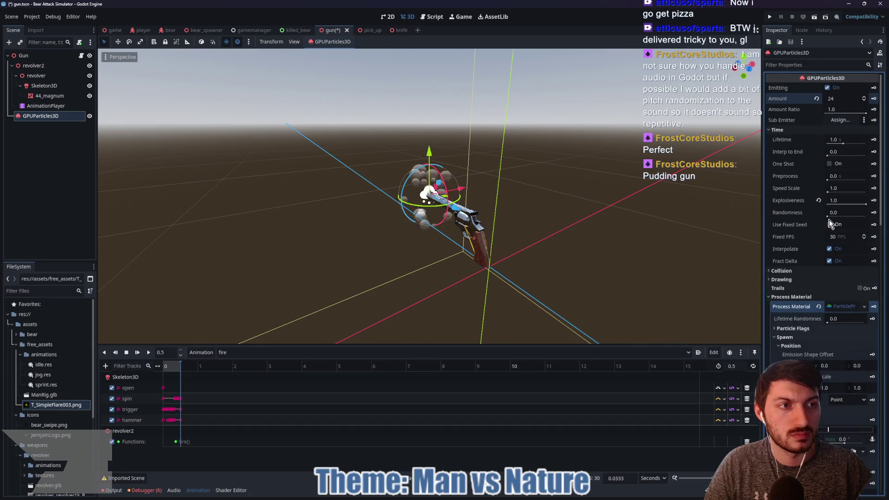
click(843, 98)
text(48)
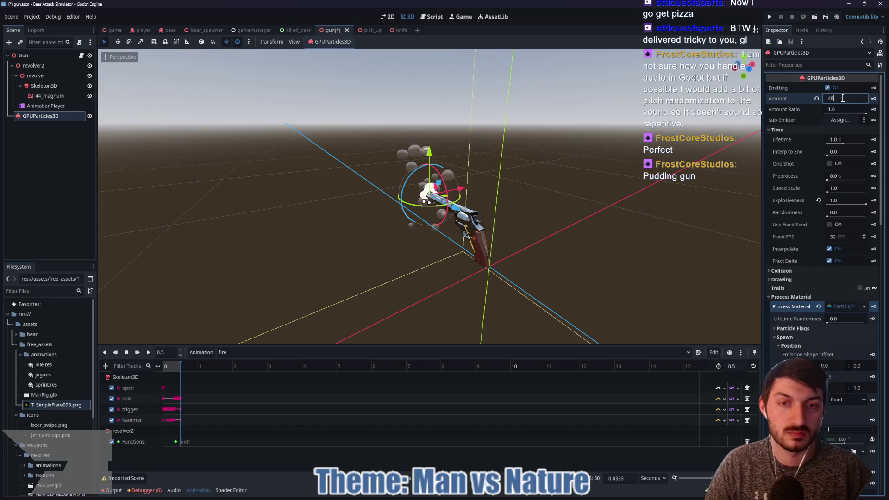
key(Return)
drag(510, 181, 594, 176)
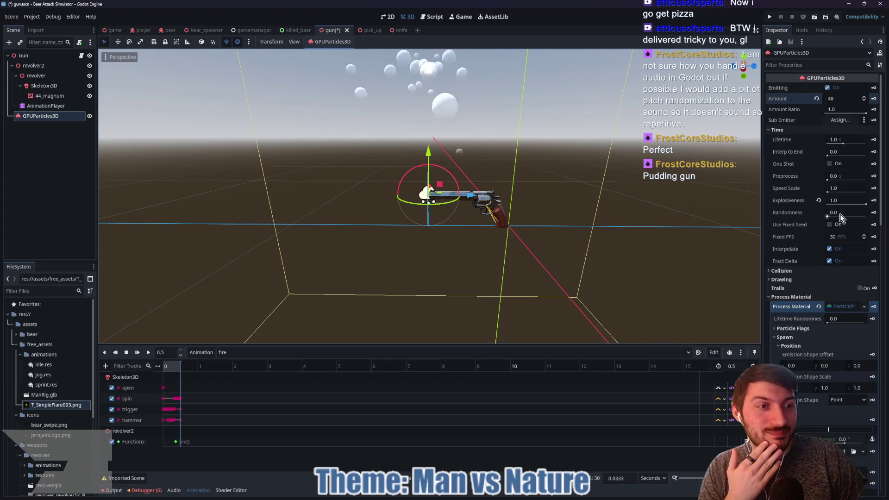
scroll(799, 229, down, 3)
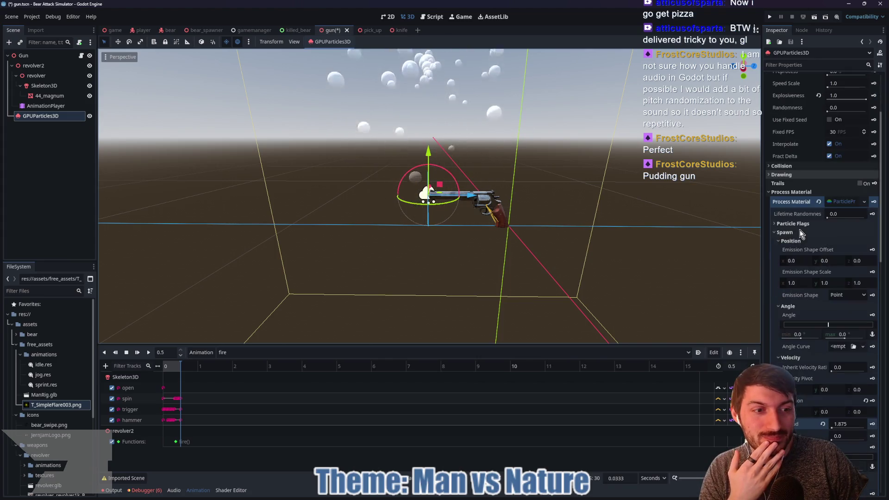
scroll(794, 240, down, 8)
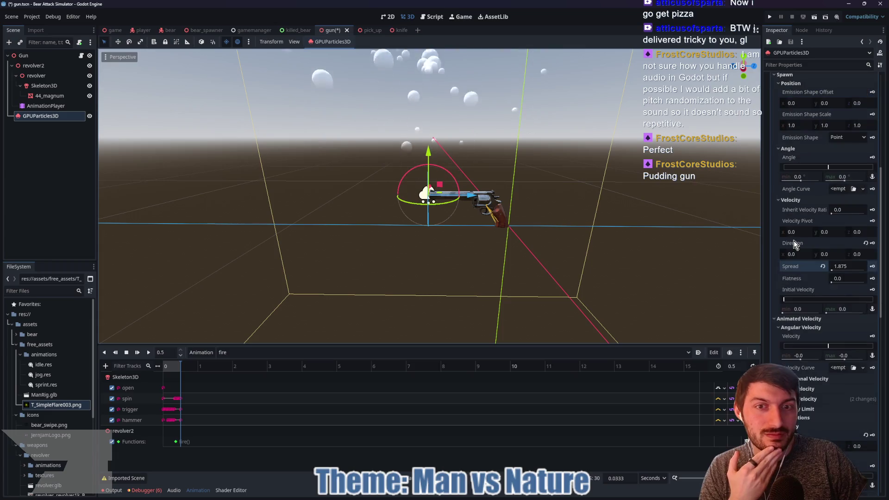
scroll(793, 242, down, 2)
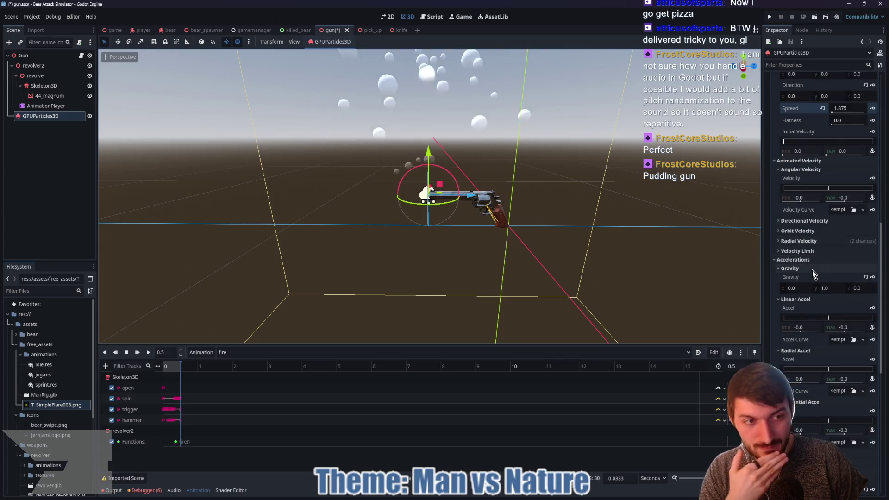
click(799, 241)
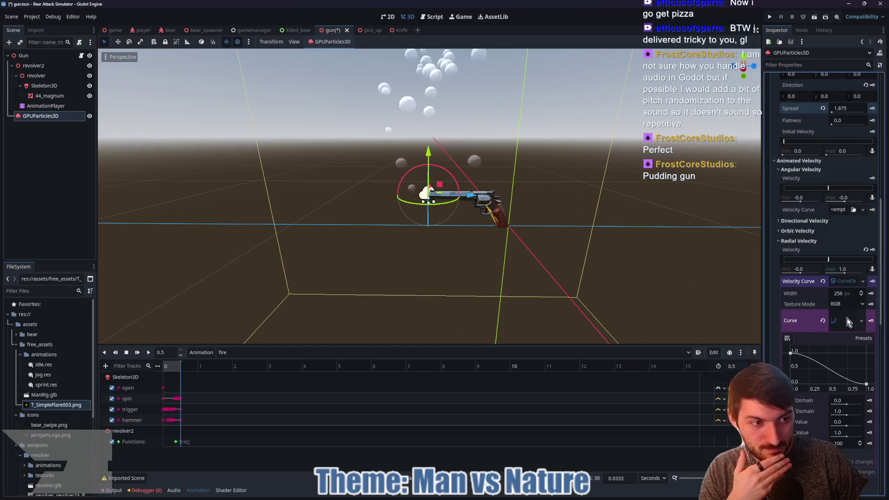
click(843, 282)
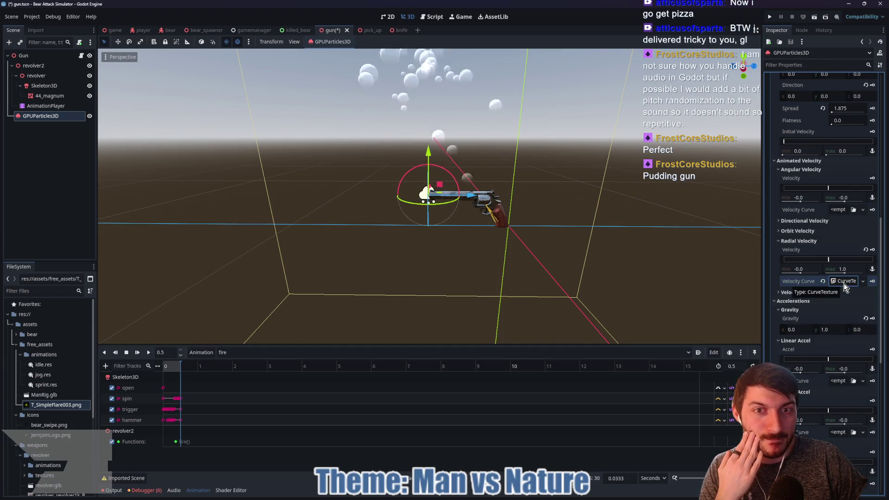
scroll(810, 316, down, 5)
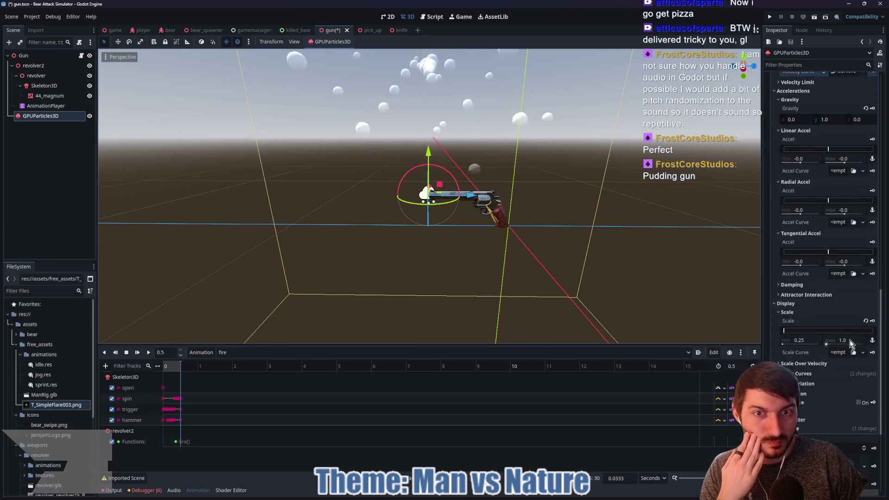
mouse_move(849, 342)
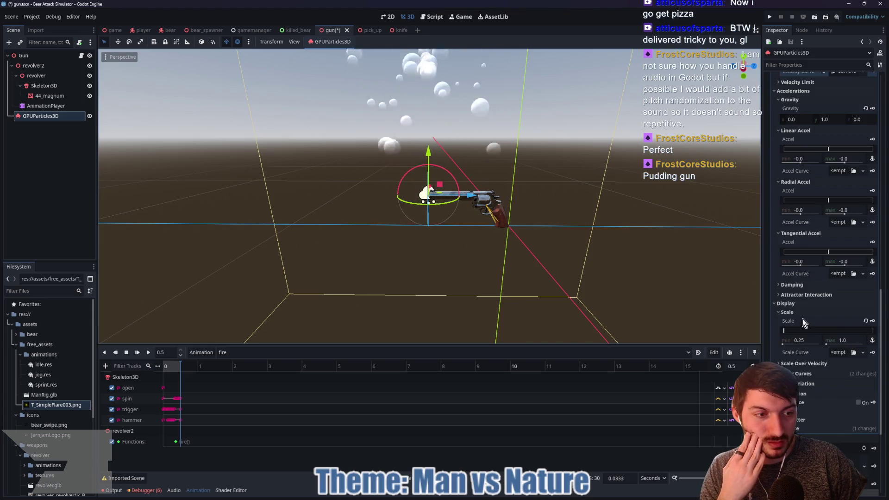
click(784, 303)
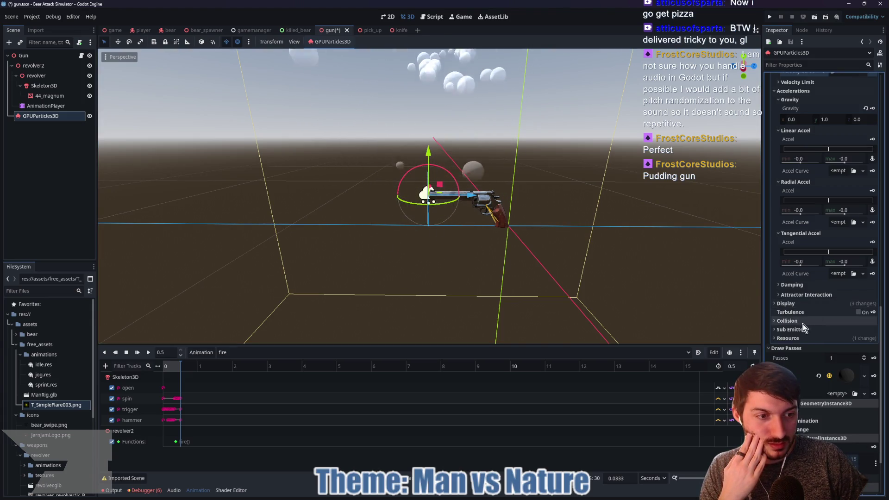
click(786, 303)
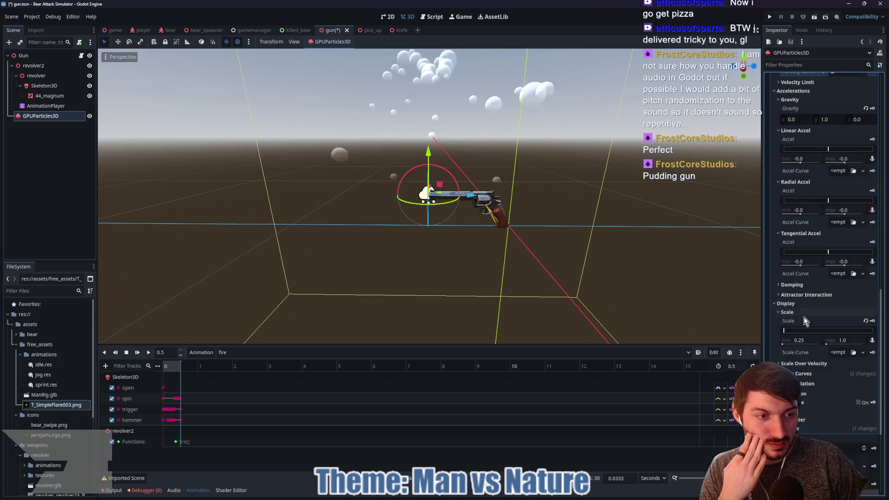
scroll(814, 357, down, 2)
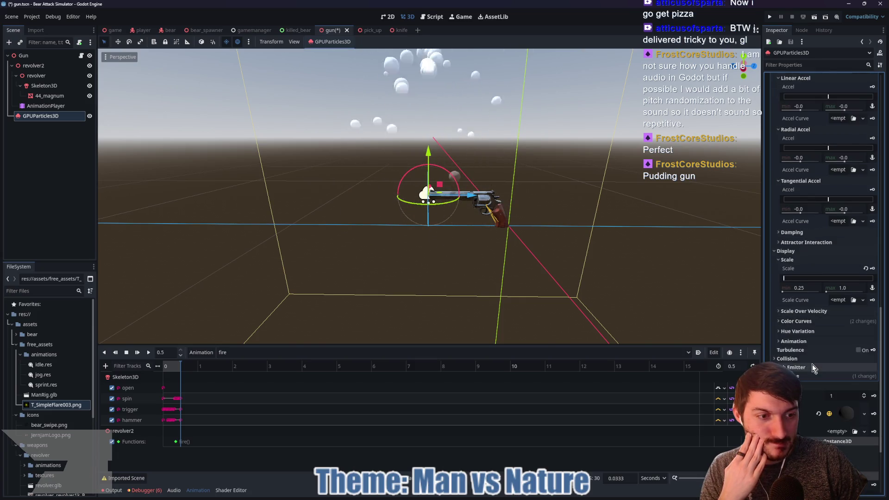
click(809, 321)
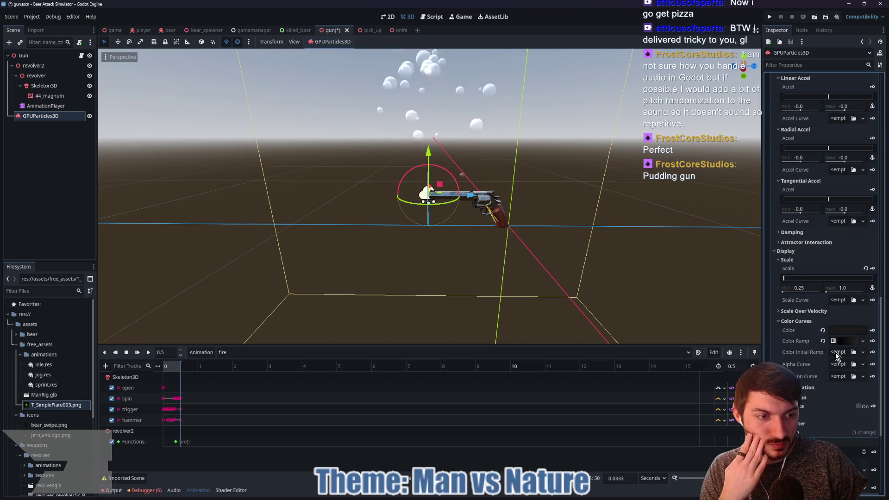
scroll(823, 343, down, 10)
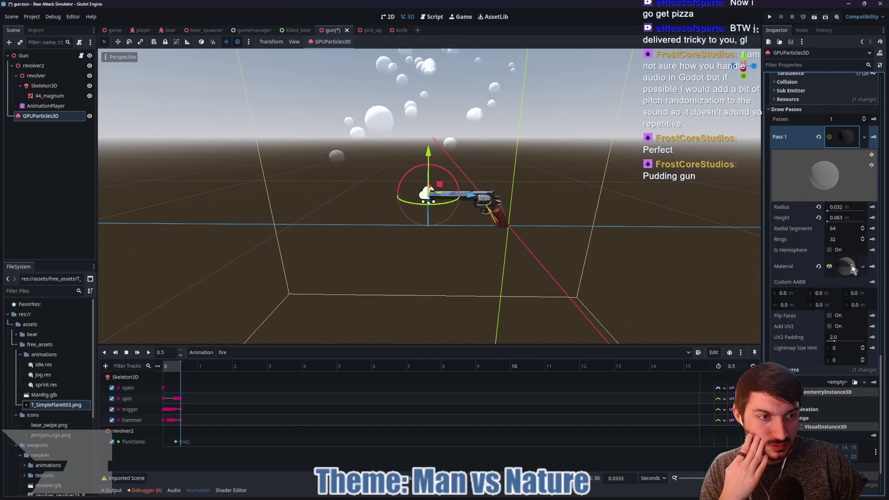
Enable Albedo Texture Force sRGB on the Pass 1 material, after briefly trying Texture MSDF.
click(847, 266)
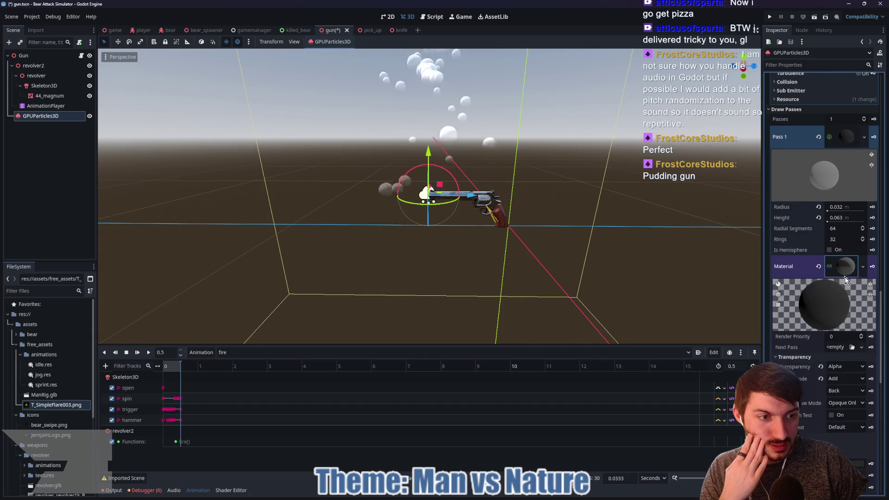
scroll(844, 276, down, 3)
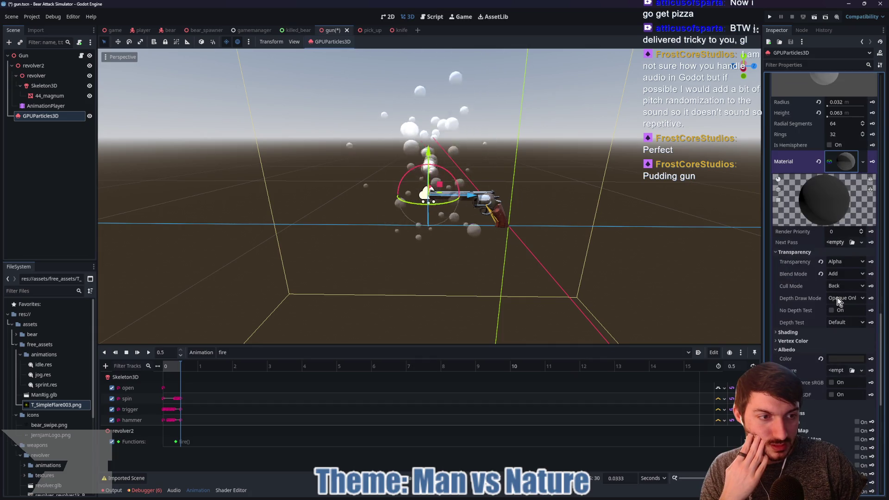
click(787, 252)
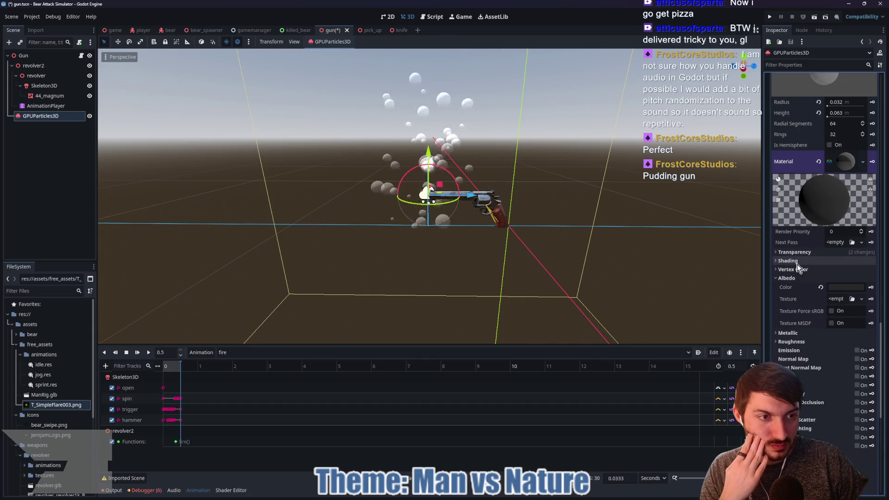
click(831, 311)
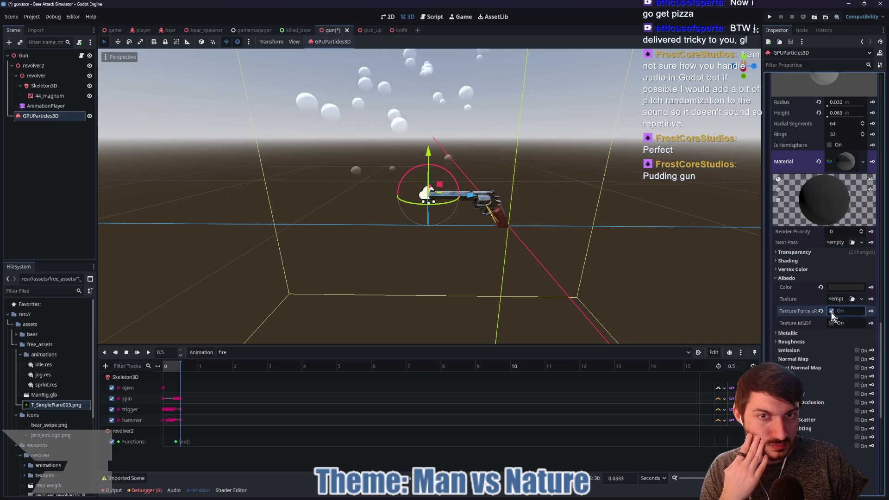
mouse_move(625, 299)
mouse_down()
mouse_move(569, 294)
mouse_move(689, 285)
mouse_move(681, 290)
mouse_up()
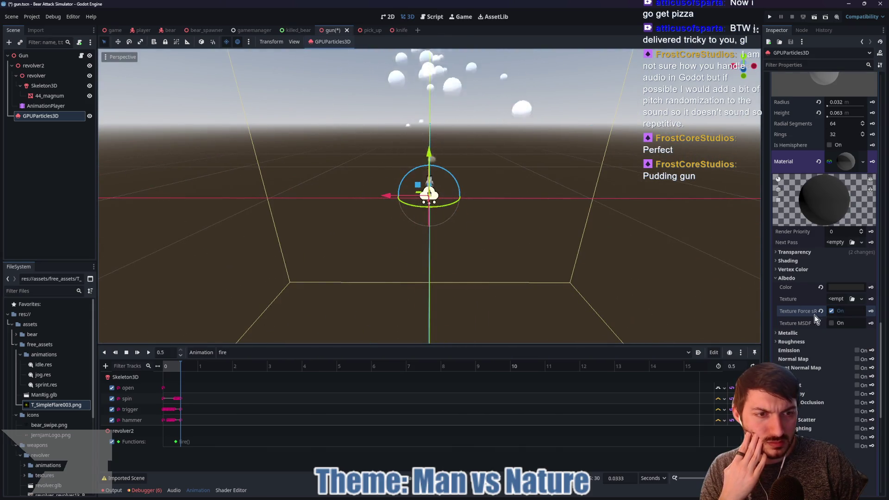
click(831, 322)
click(830, 311)
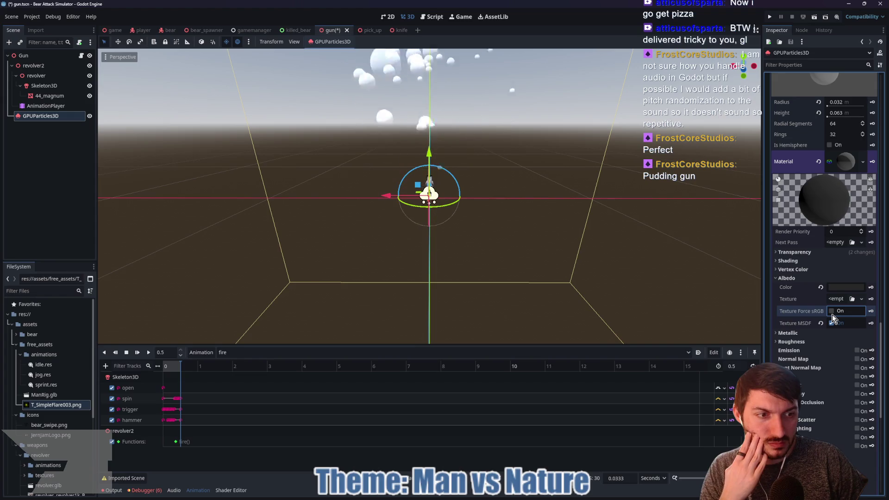
click(831, 323)
click(832, 311)
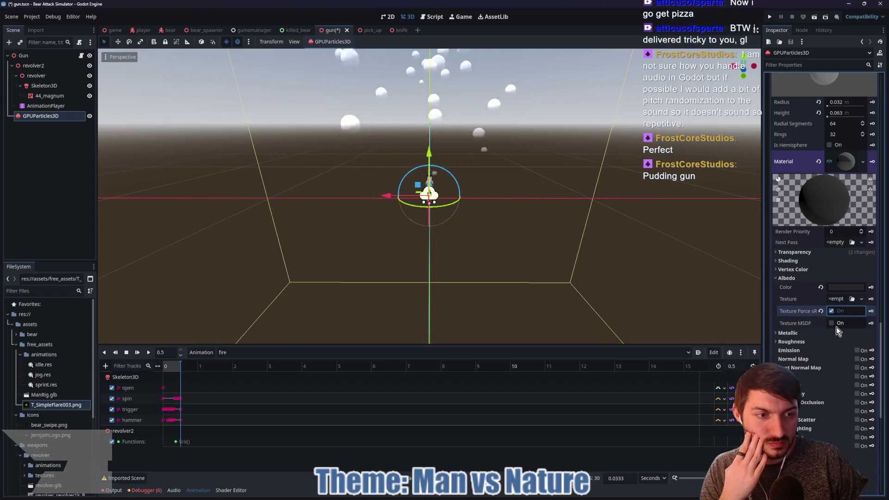
drag(649, 293, 512, 293)
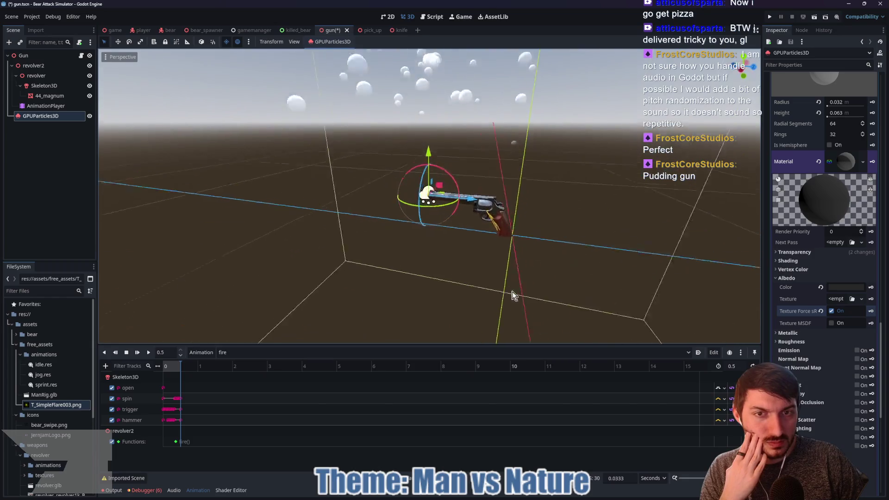
mouse_move(792, 311)
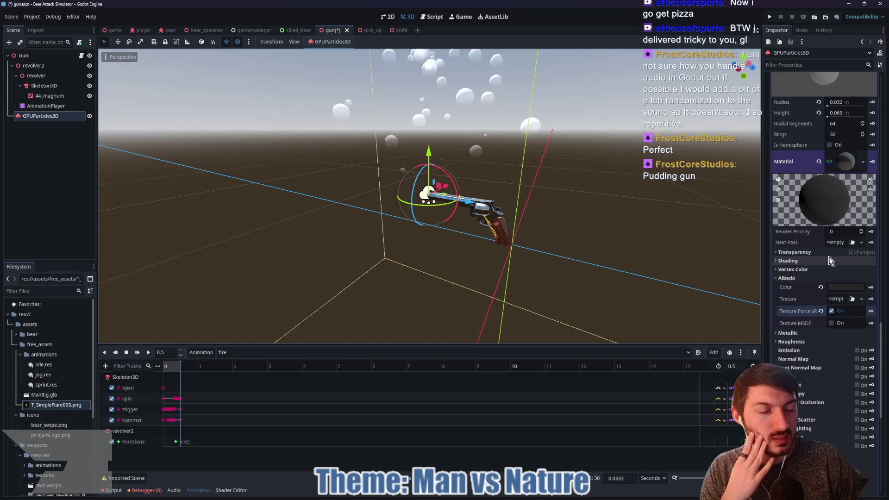
Clear the sphere mesh from Draw Pass 1.
scroll(842, 218, up, 5)
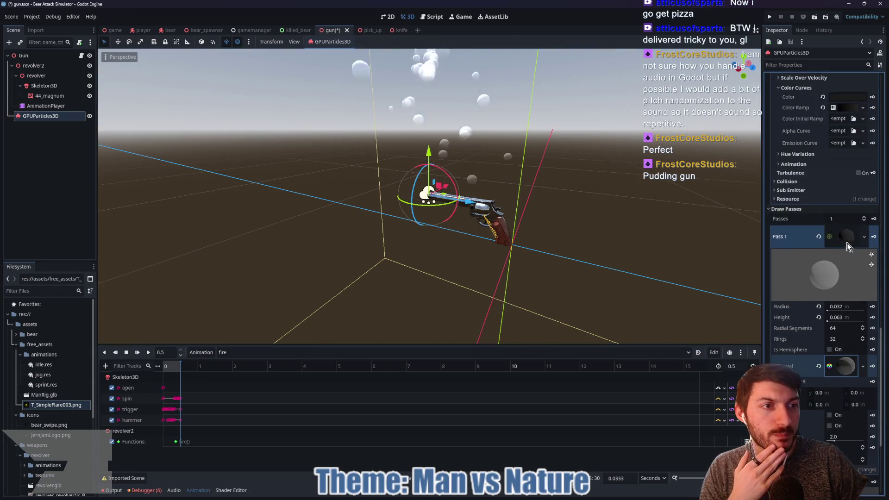
click(842, 238)
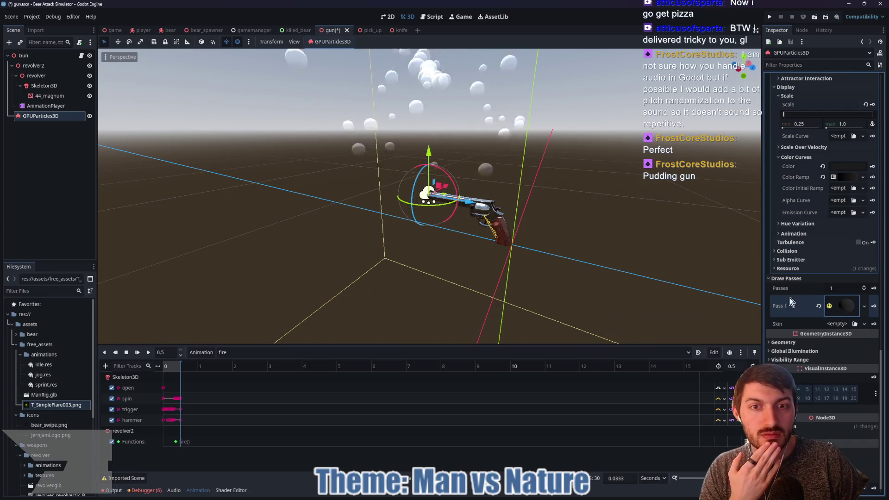
click(818, 306)
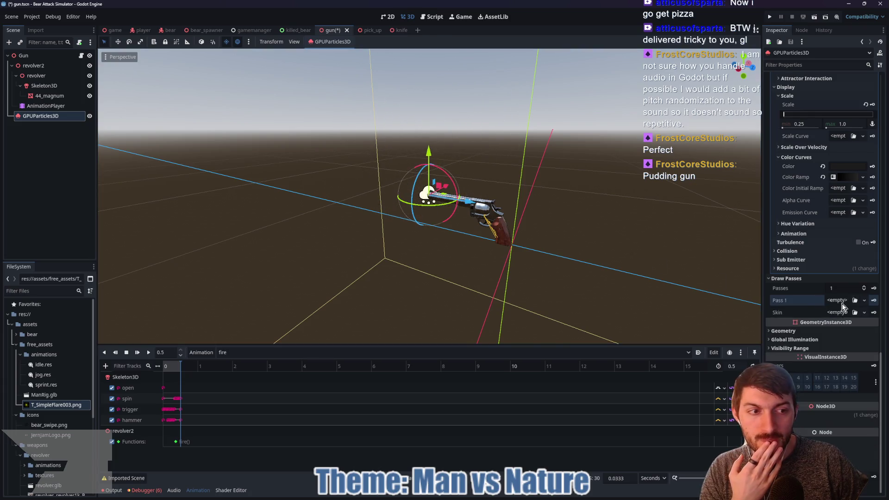
Make Pass 1 a new QuadMesh sized 0.125 × 0.125.
click(838, 301)
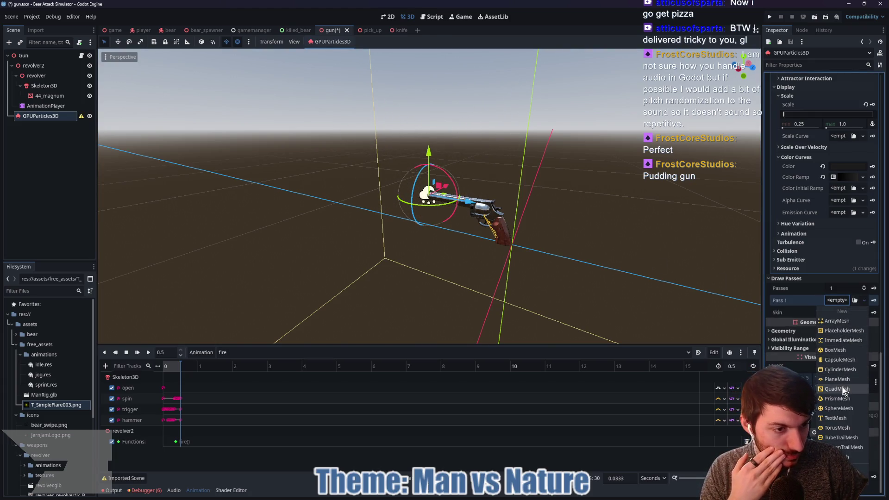
click(838, 389)
click(839, 306)
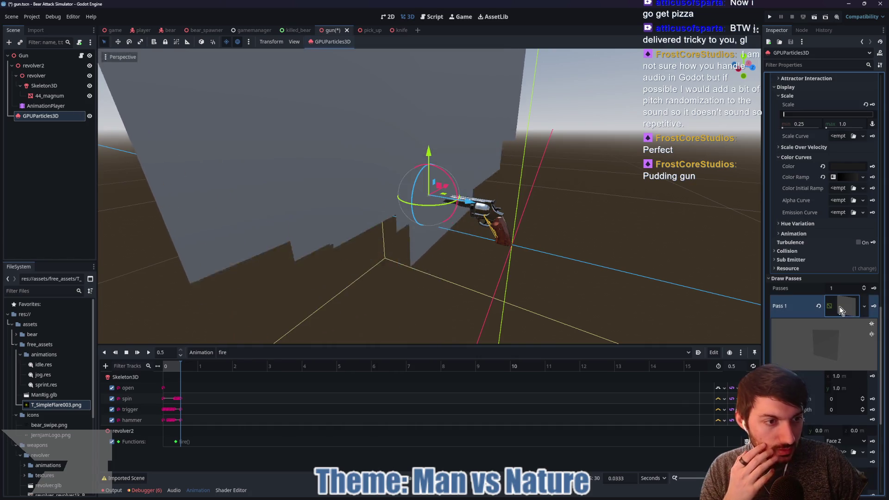
click(846, 373)
text(0.125)
key(Tab)
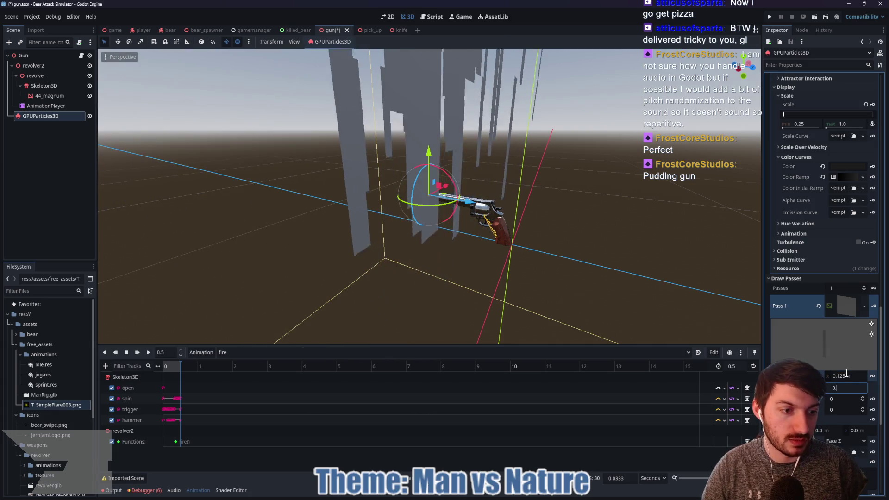
text(0.125)
key(Return)
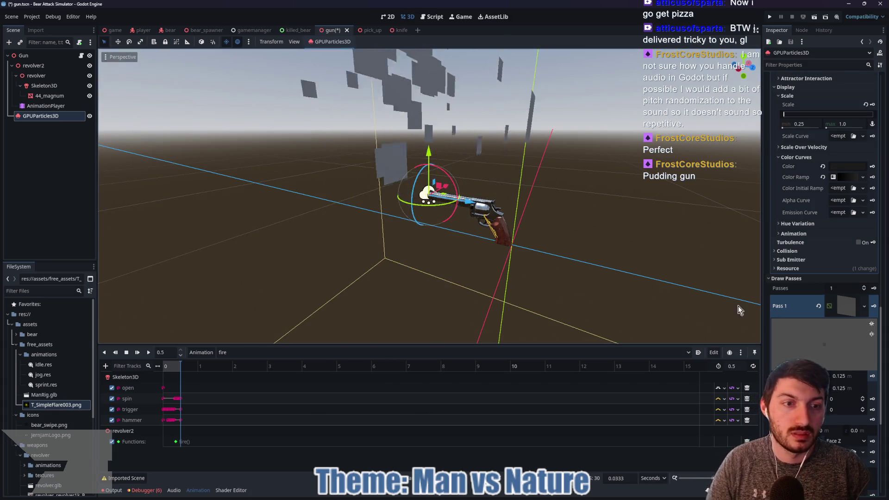
Give the quad a new StandardMaterial3D.
scroll(837, 321, down, 3)
scroll(838, 307, down, 3)
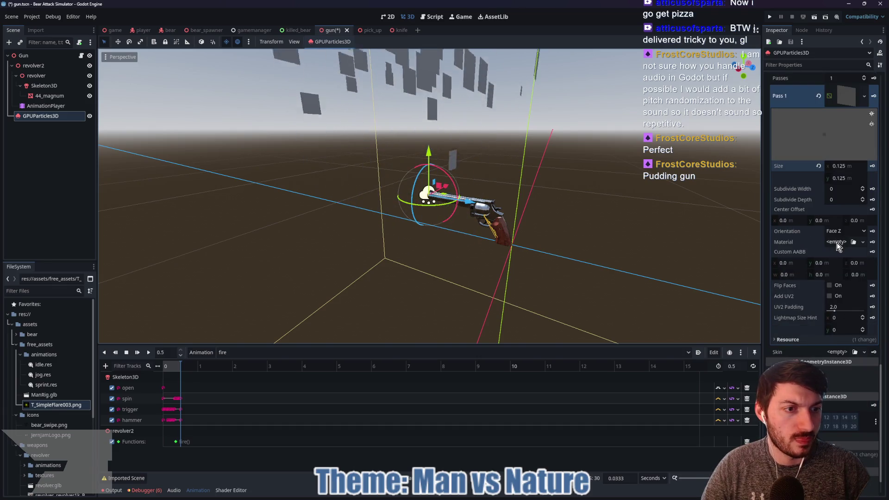
click(836, 243)
click(834, 263)
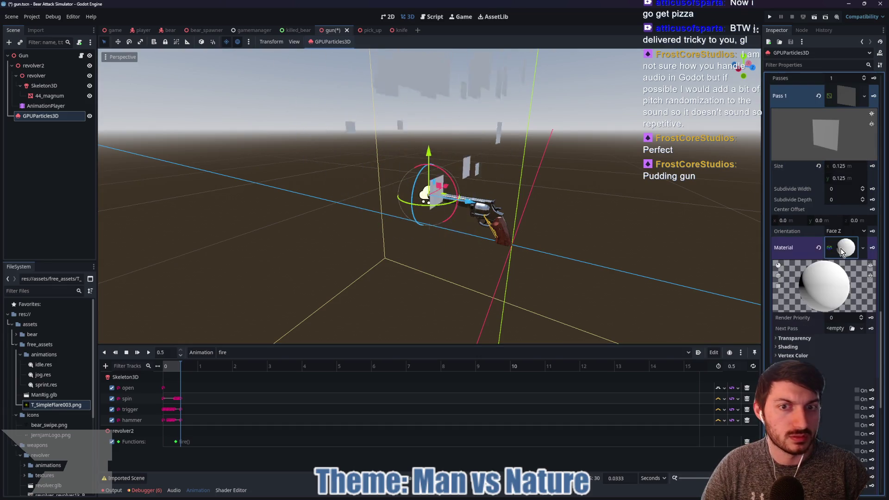
Try T_SimpleFlare003.png as albedo, then clear it, enable Texture MSDF and disable Force sRGB.
scroll(811, 304, down, 3)
click(796, 260)
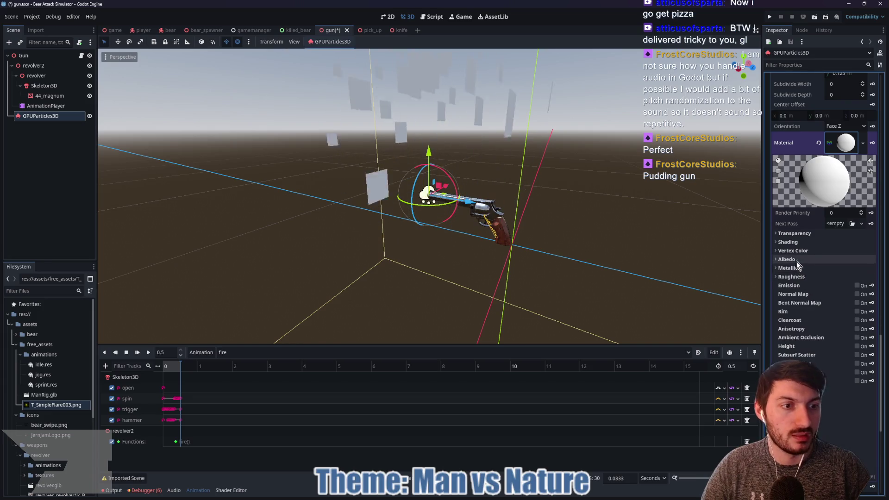
mouse_move(47, 404)
mouse_down()
mouse_move(511, 386)
mouse_move(839, 281)
mouse_up()
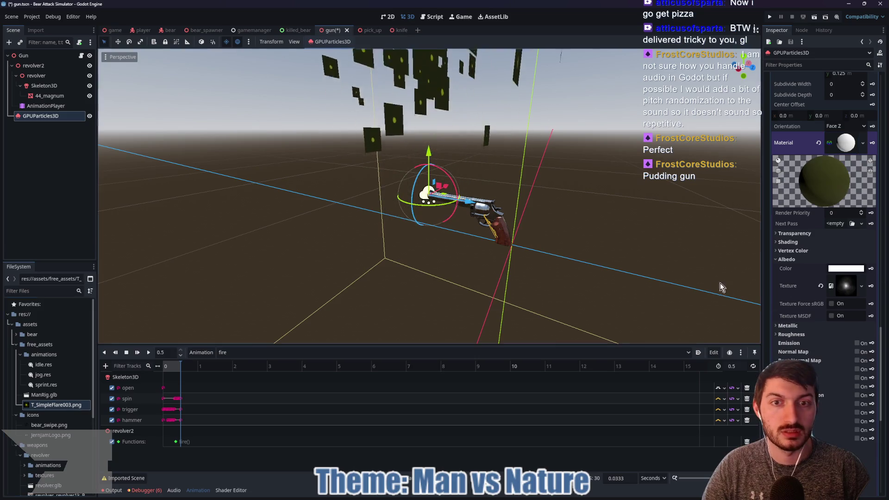
click(831, 304)
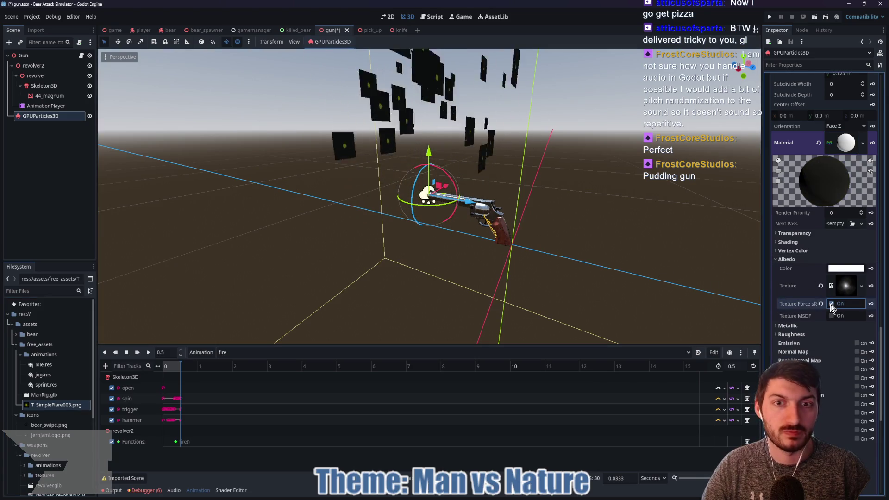
drag(537, 250, 583, 252)
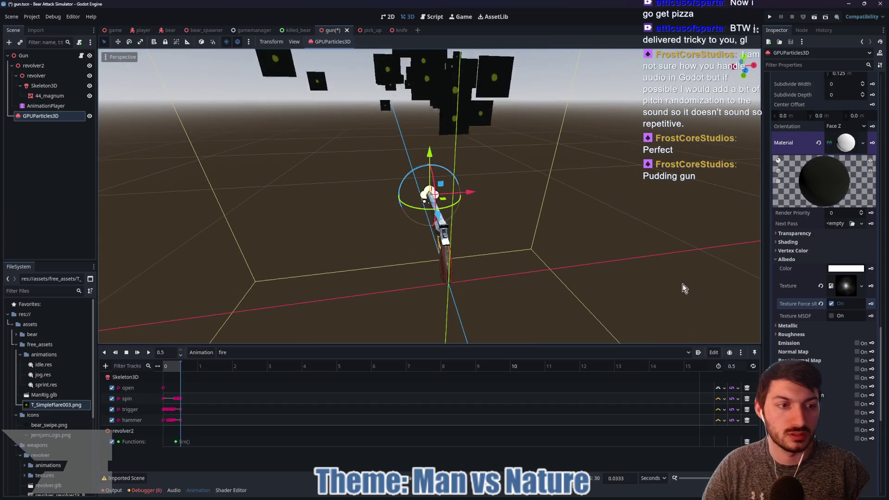
click(820, 287)
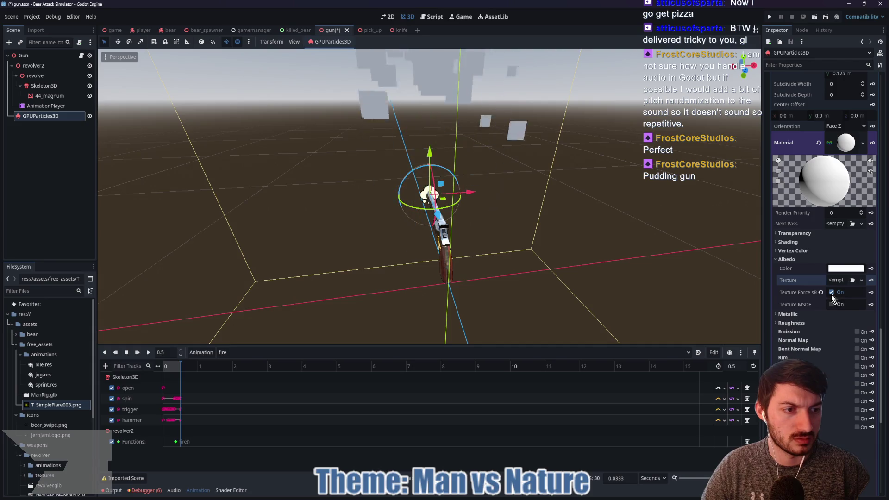
click(831, 304)
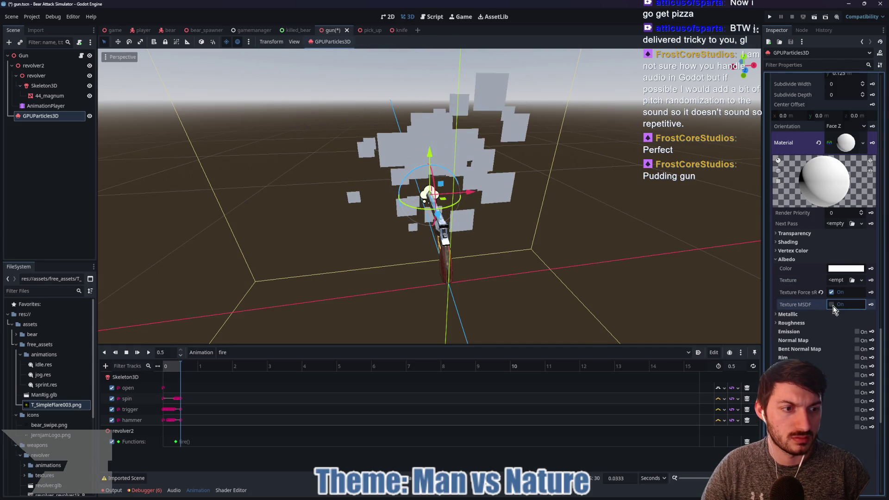
click(831, 293)
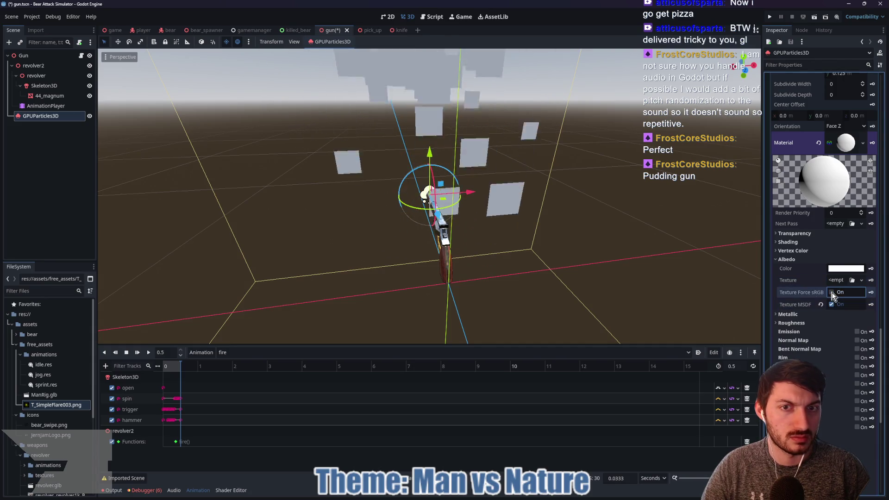
Set the material's transparency mode to Alpha.
click(807, 234)
click(841, 243)
click(831, 263)
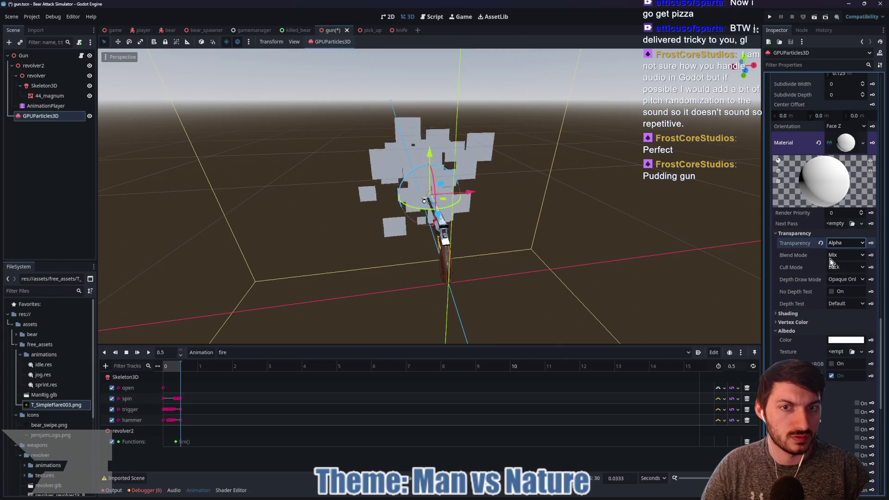
scroll(814, 278, down, 3)
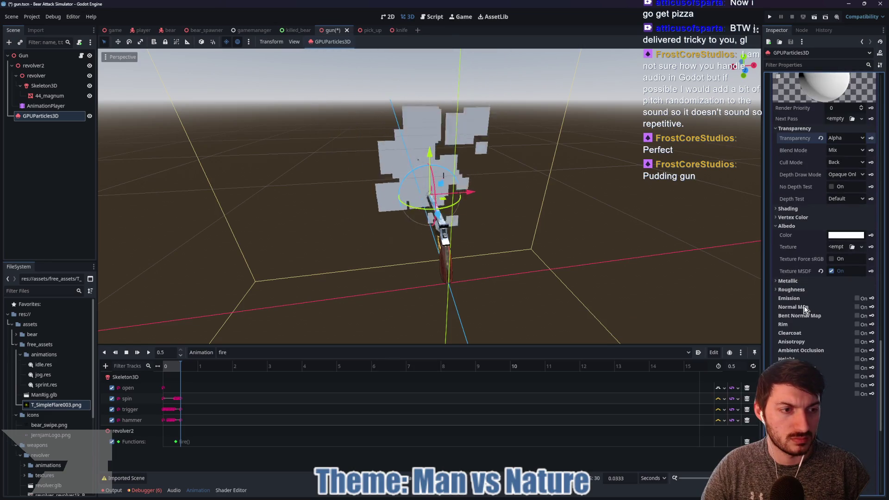
click(856, 307)
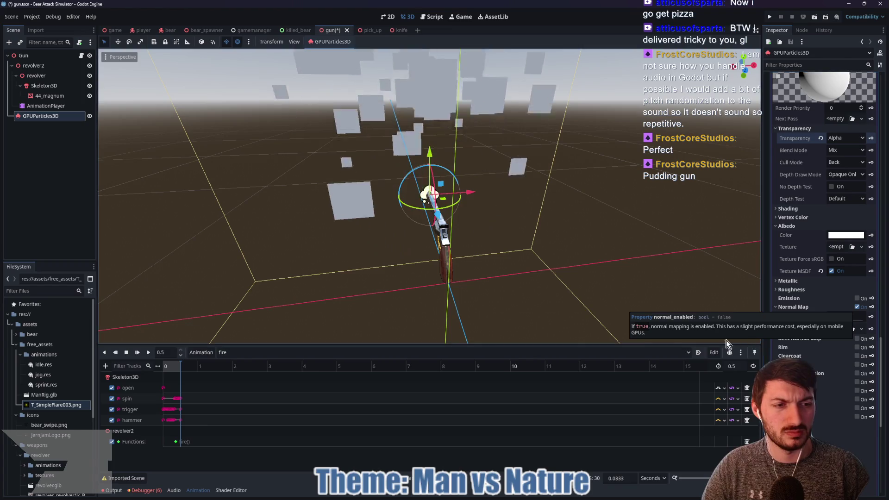
drag(56, 405, 833, 330)
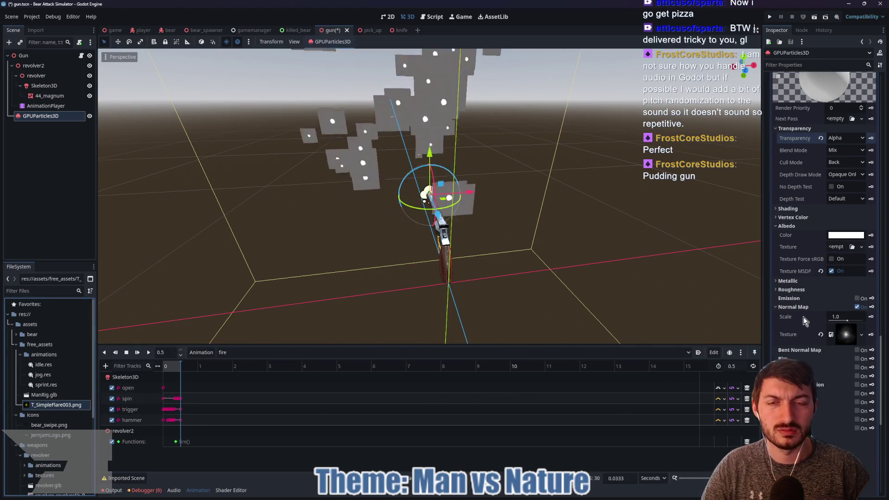
mouse_move(846, 320)
mouse_down()
mouse_move(869, 321)
mouse_move(847, 320)
mouse_up()
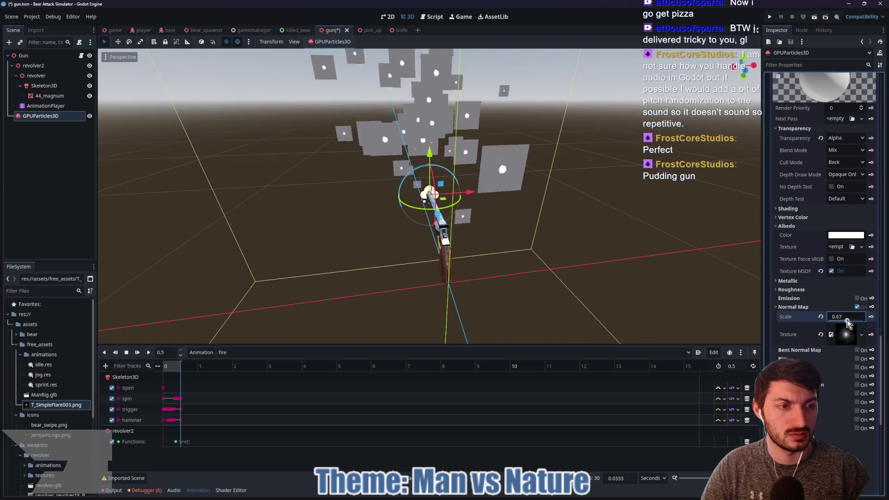
click(856, 307)
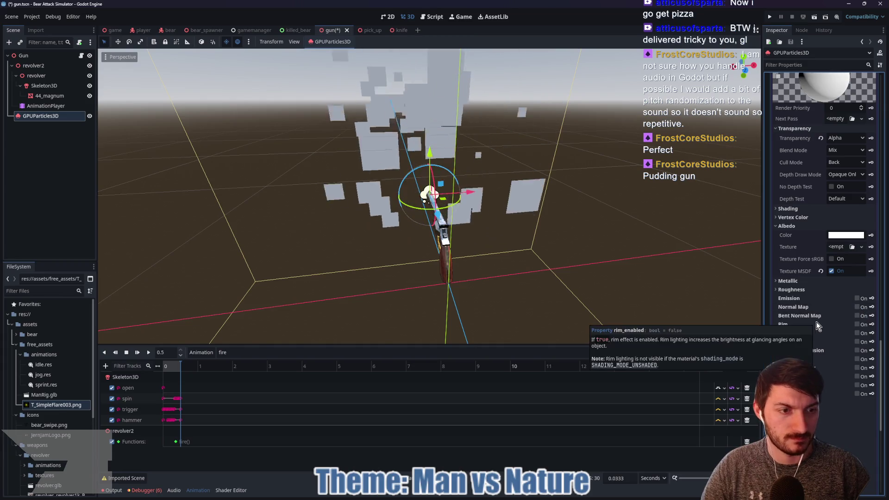
scroll(841, 368, down, 3)
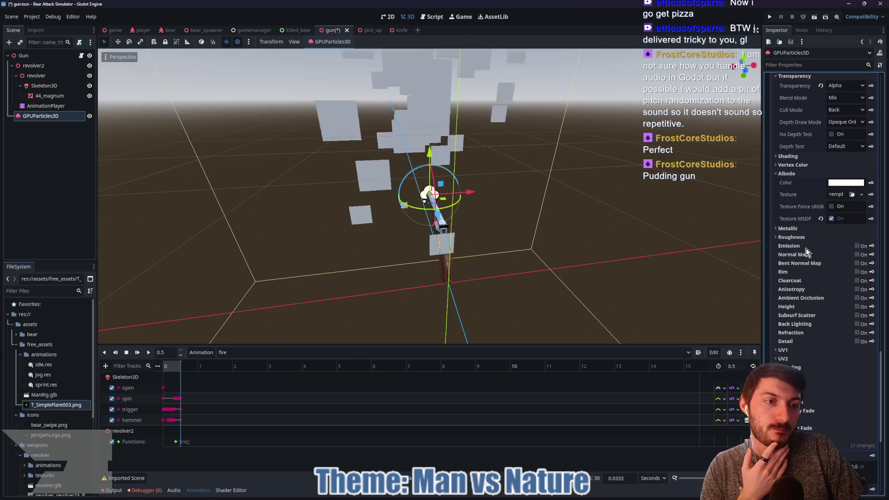
scroll(805, 278, up, 2)
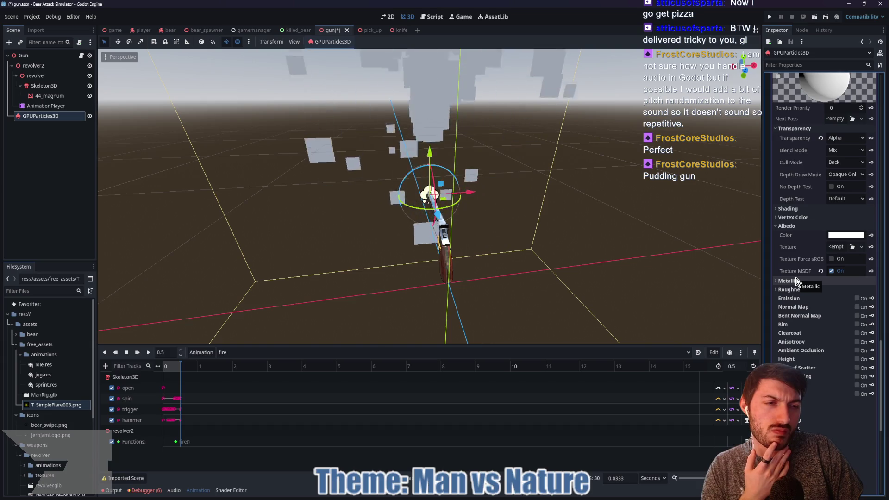
Turn off Albedo Texture MSDF and enable Vertex Color's Use as Albedo on the smoke quad material.
click(795, 218)
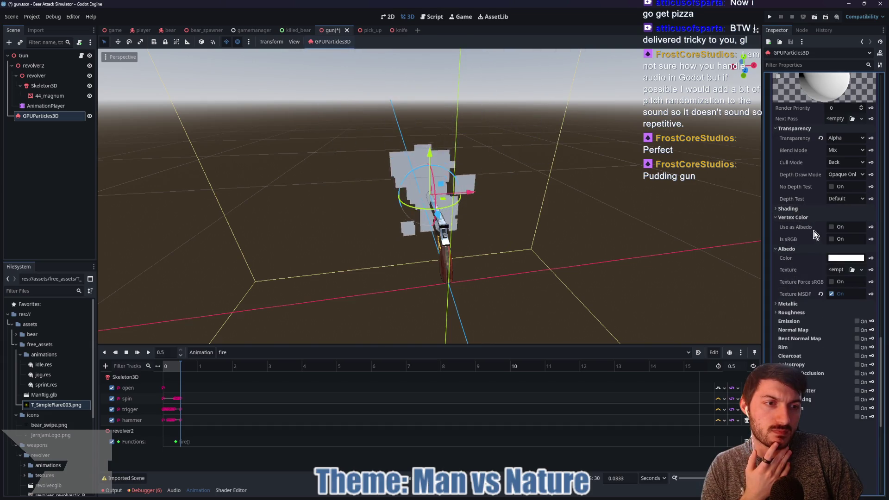
click(832, 296)
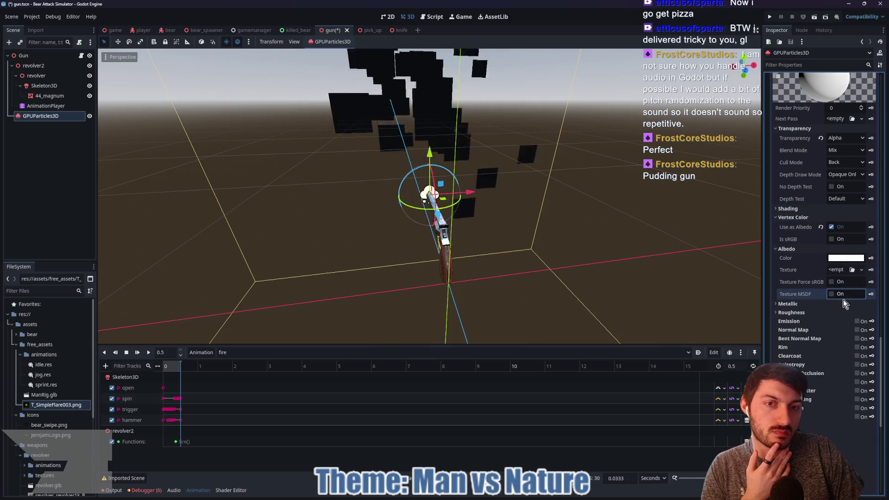
click(832, 240)
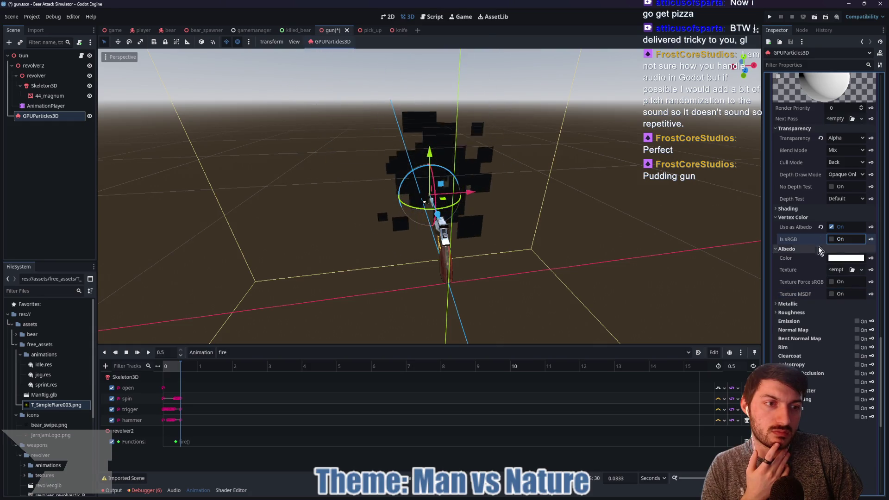
scroll(805, 245, up, 3)
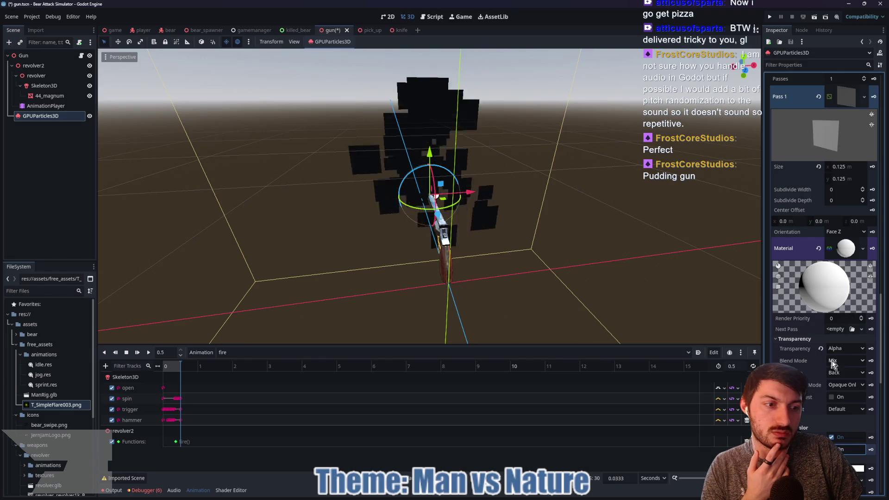
scroll(815, 361, up, 5)
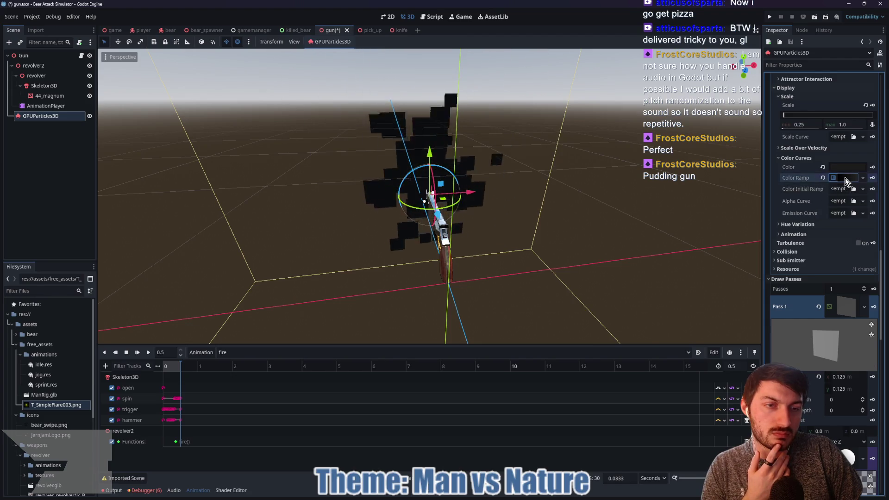
Set the colour ramp gradient's right stop to light grey b8b8b8.
click(846, 177)
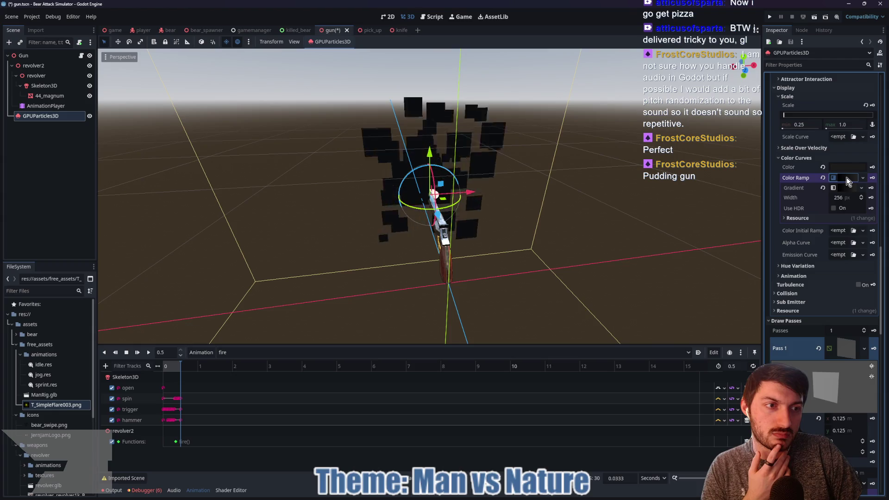
click(850, 188)
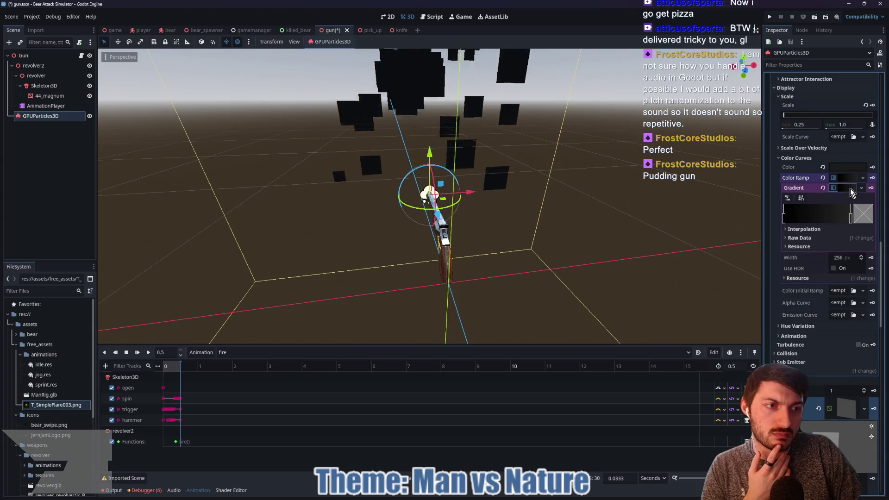
double_click(851, 217)
drag(787, 279, 773, 255)
click(865, 209)
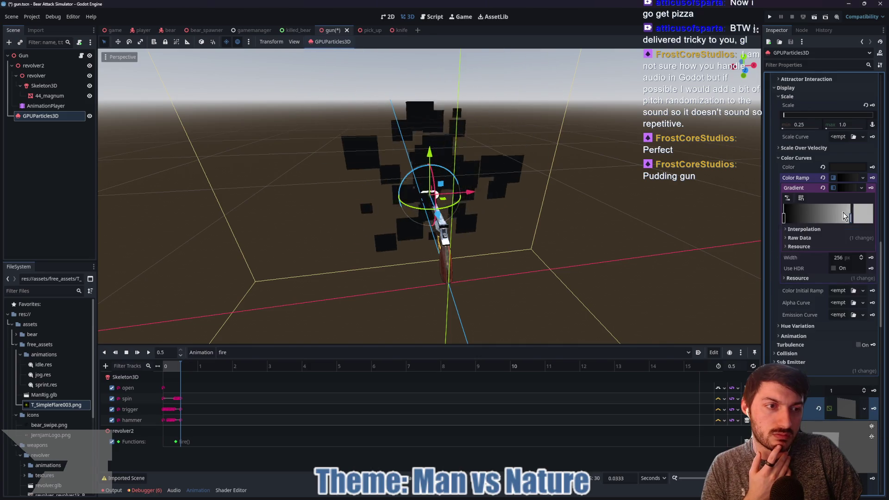
Enable gradient snapping and move the black left stop further right.
click(801, 198)
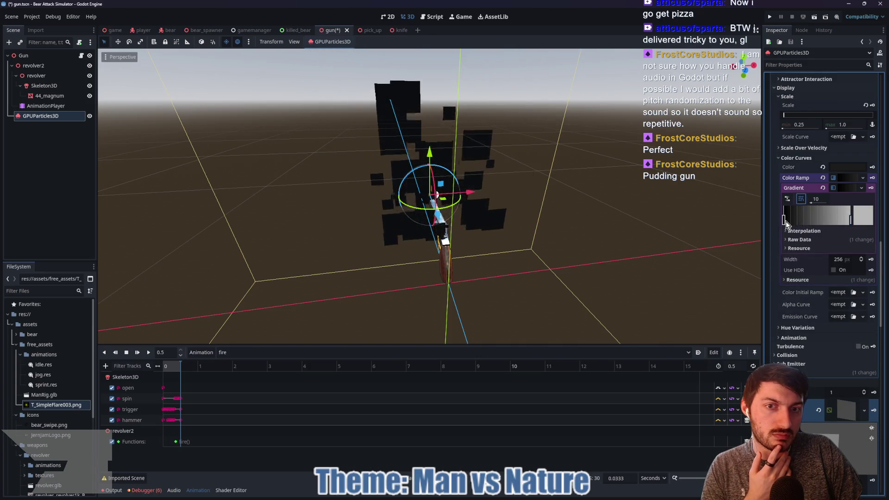
drag(785, 222, 800, 224)
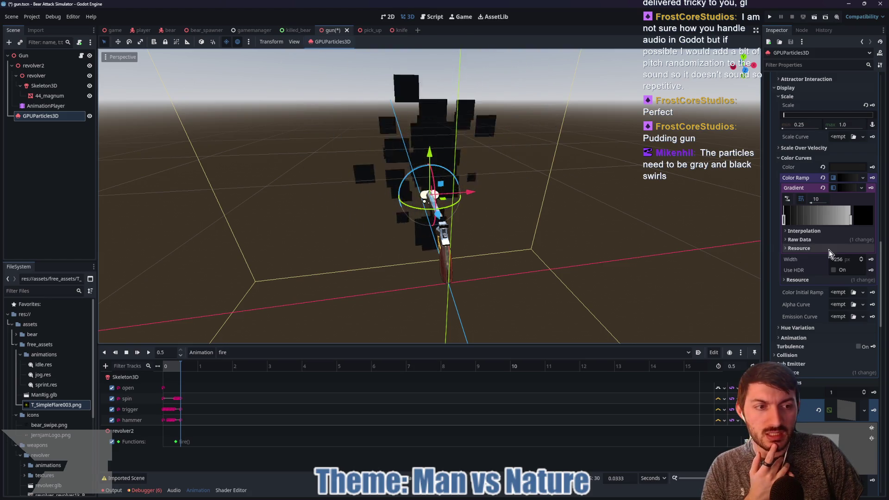
click(807, 329)
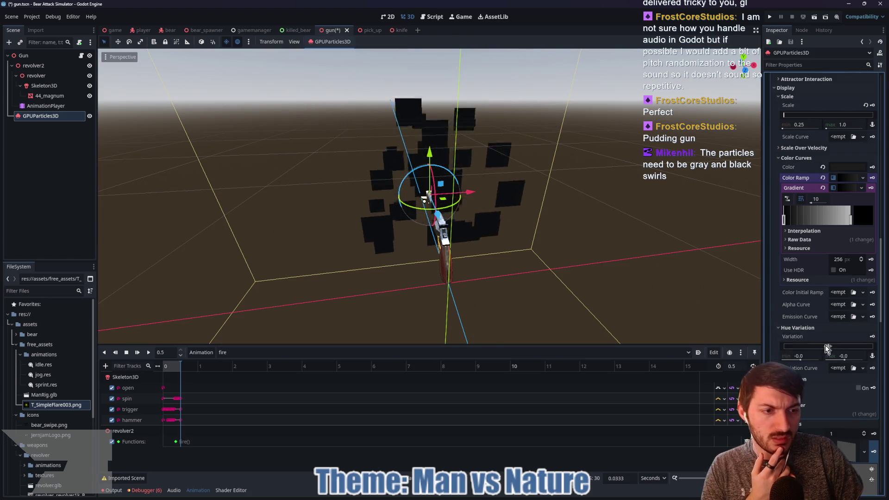
Set hue variation max to 0.37 and add an alpha curve dropping to 0 by lifetime's end.
drag(846, 354, 849, 357)
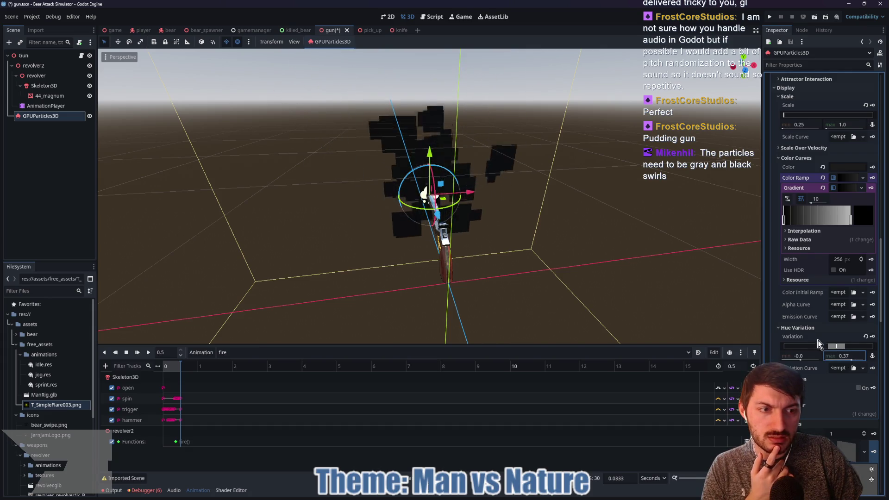
click(836, 305)
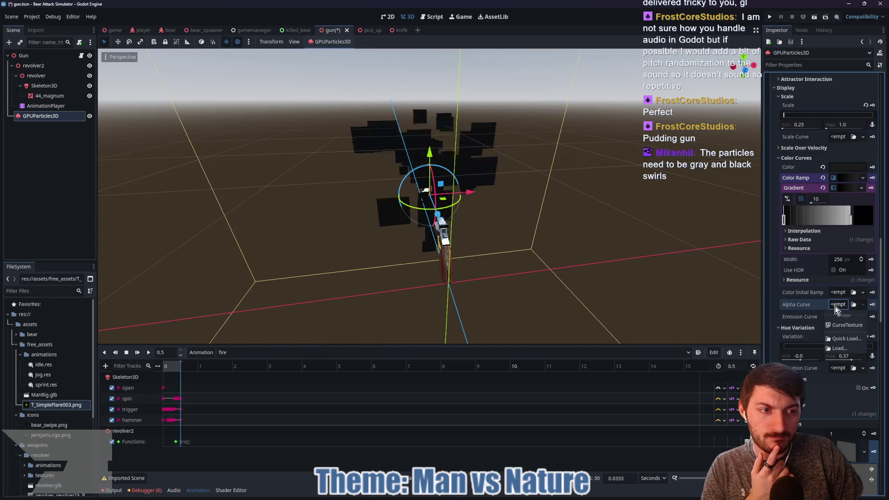
click(837, 303)
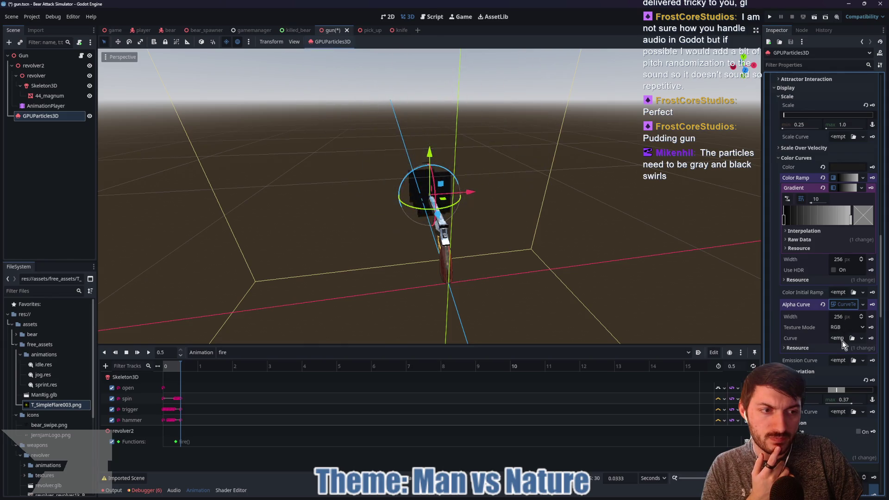
click(843, 359)
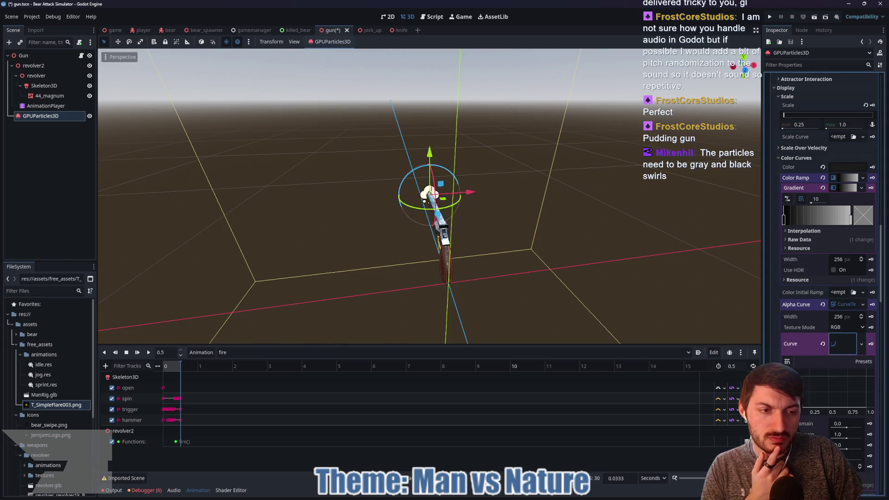
drag(865, 376, 876, 411)
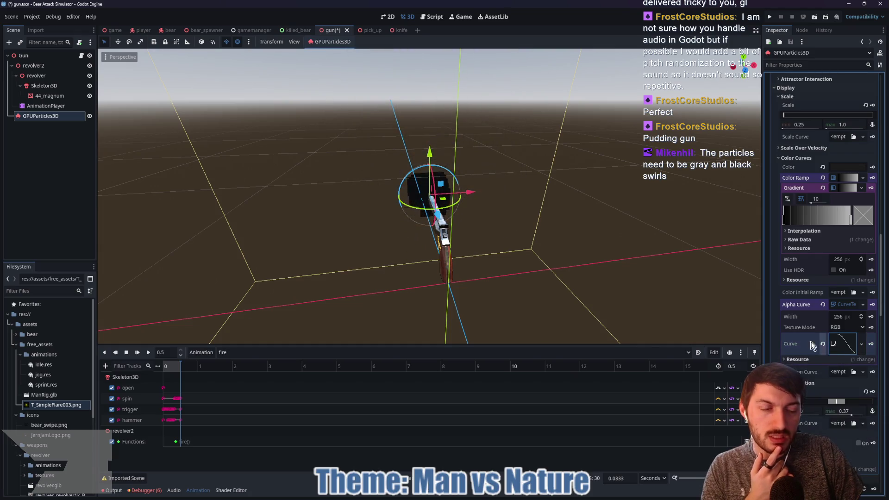
click(845, 343)
click(844, 177)
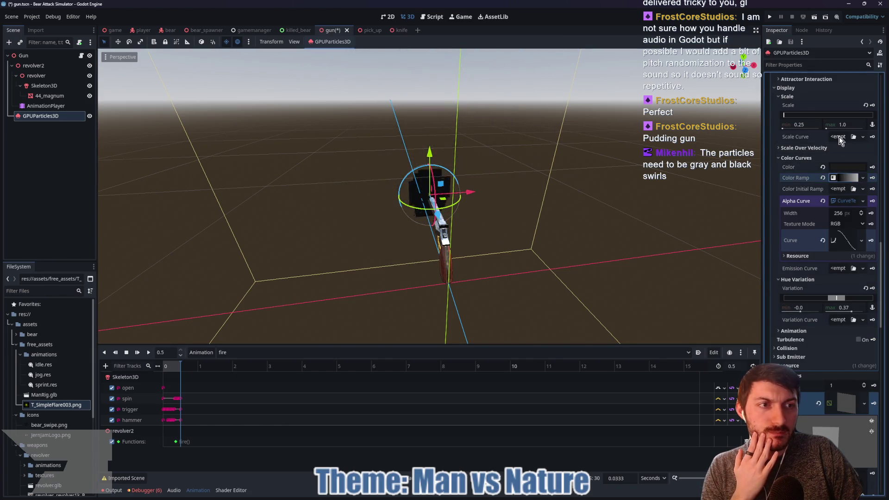
mouse_move(579, 231)
mouse_down()
mouse_move(625, 275)
mouse_move(607, 262)
mouse_up()
Set the draw-pass material's Shading Mode to Per-Vertex.
scroll(844, 354, down, 8)
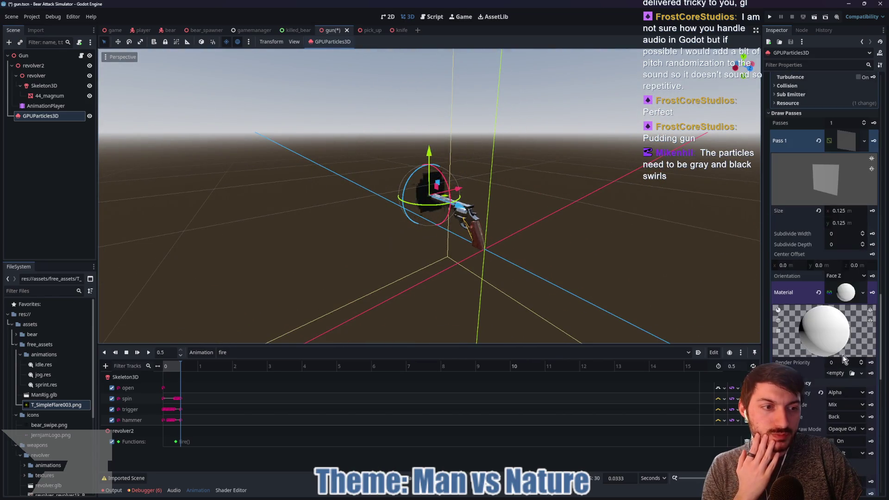
scroll(829, 287, down, 5)
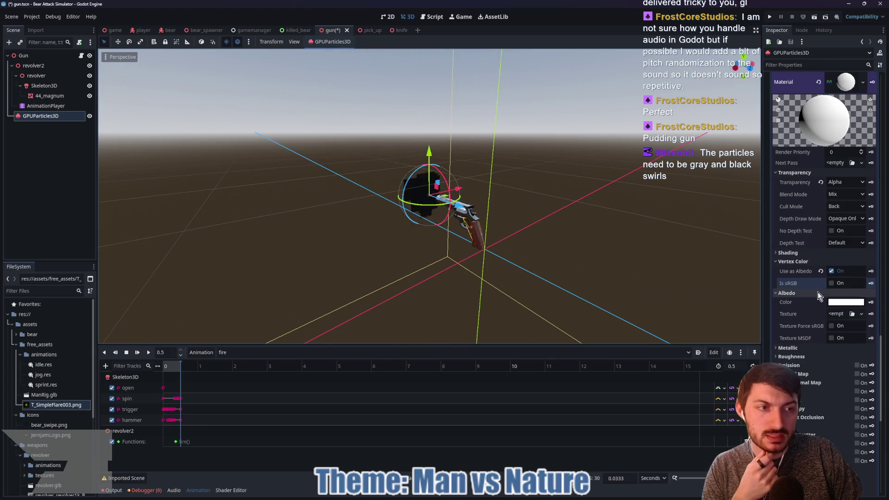
click(838, 252)
click(839, 262)
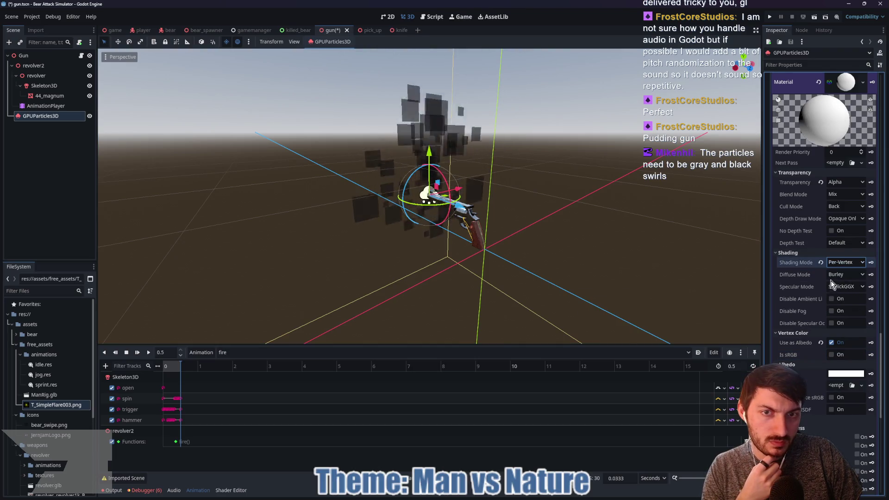
mouse_move(697, 271)
mouse_down()
mouse_move(641, 275)
mouse_move(698, 277)
mouse_up()
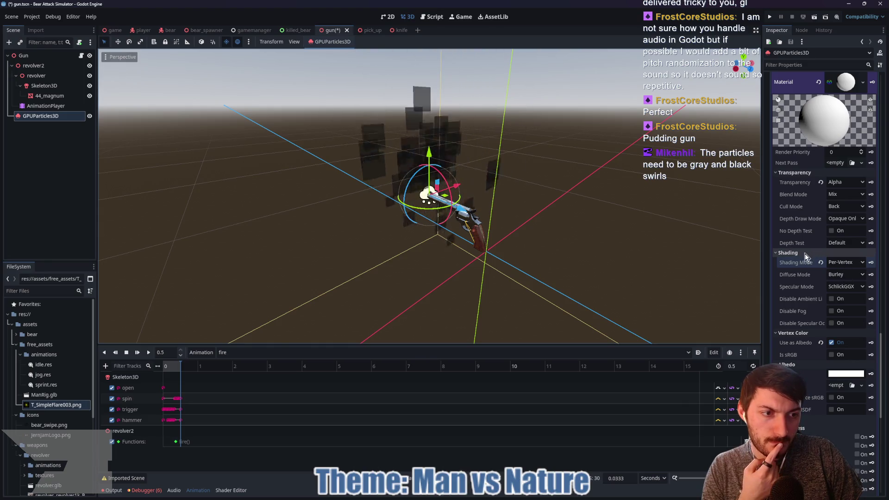
Check the material's UV1 and Billboard settings, then return up to Color Curves.
scroll(811, 305, down, 5)
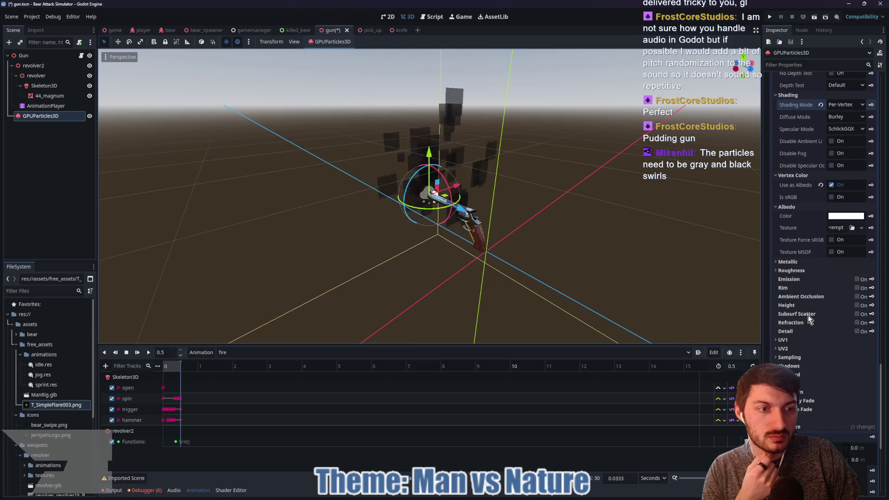
click(797, 340)
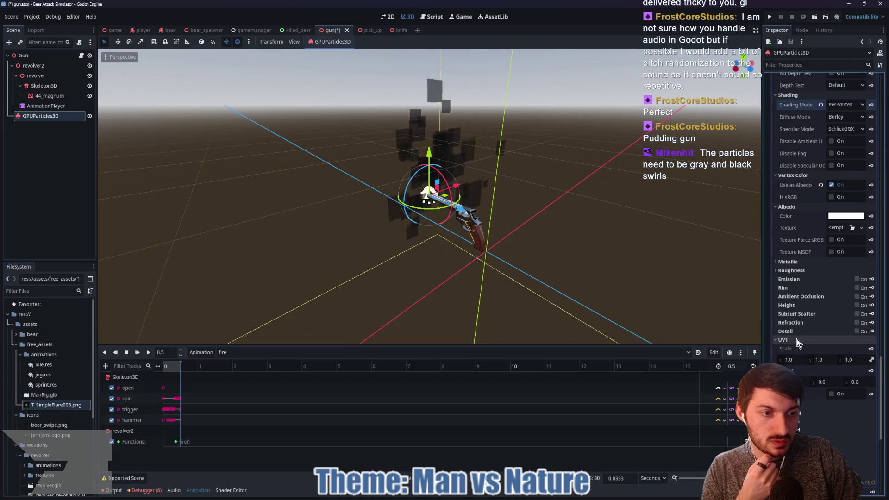
click(797, 341)
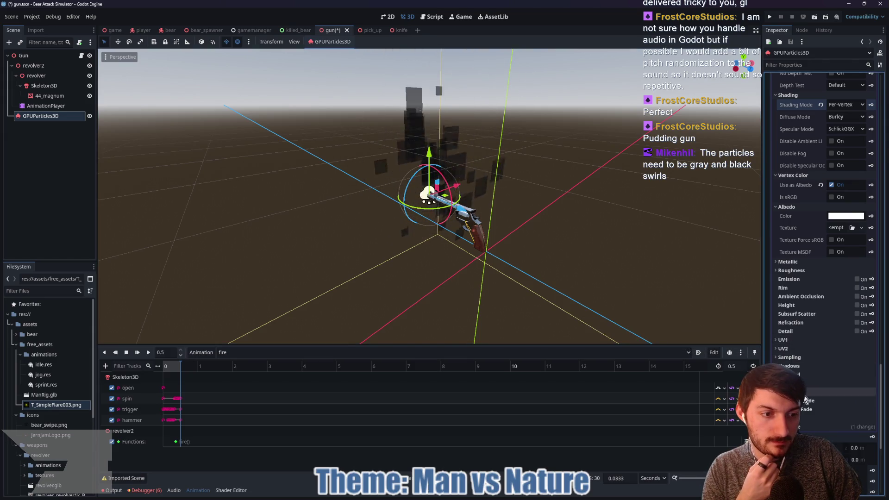
click(798, 375)
click(798, 373)
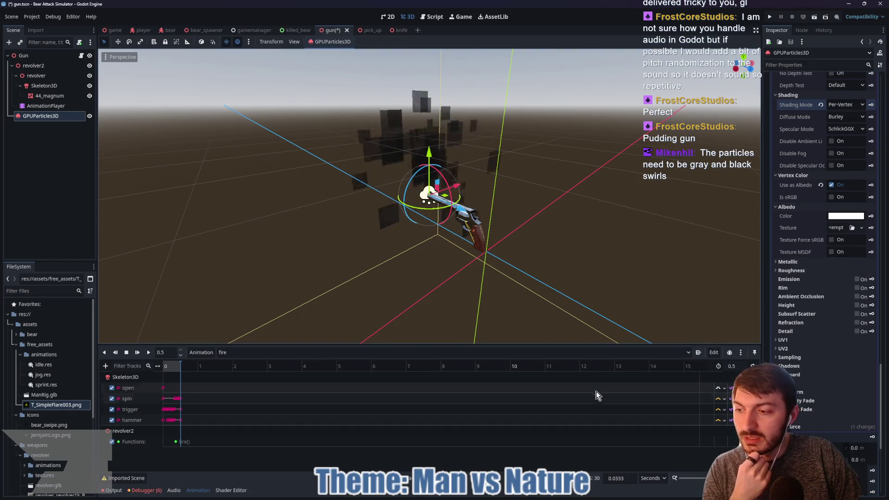
scroll(817, 313, up, 5)
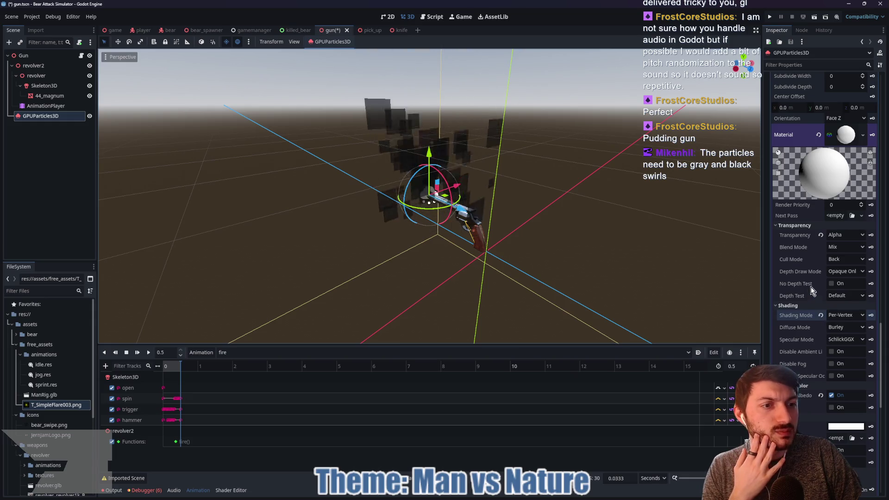
scroll(806, 273, up, 6)
scroll(804, 257, up, 5)
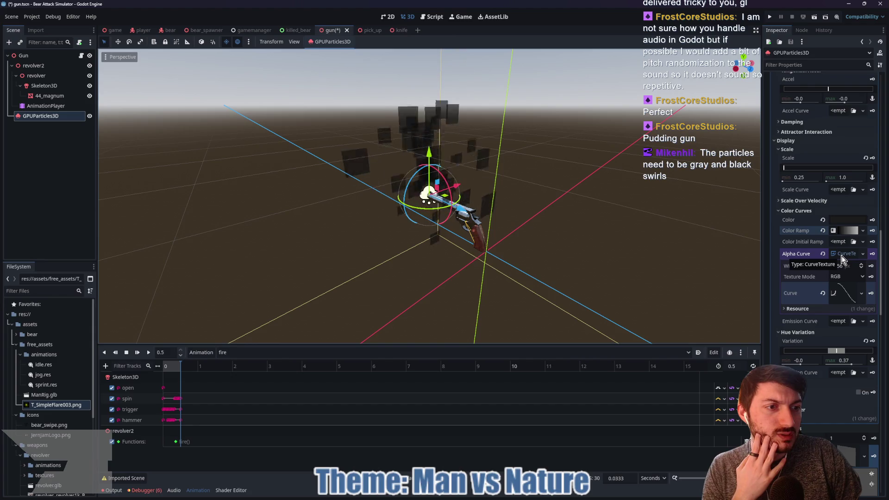
Change the Color Curves particle colour to dark grey 414141.
click(841, 219)
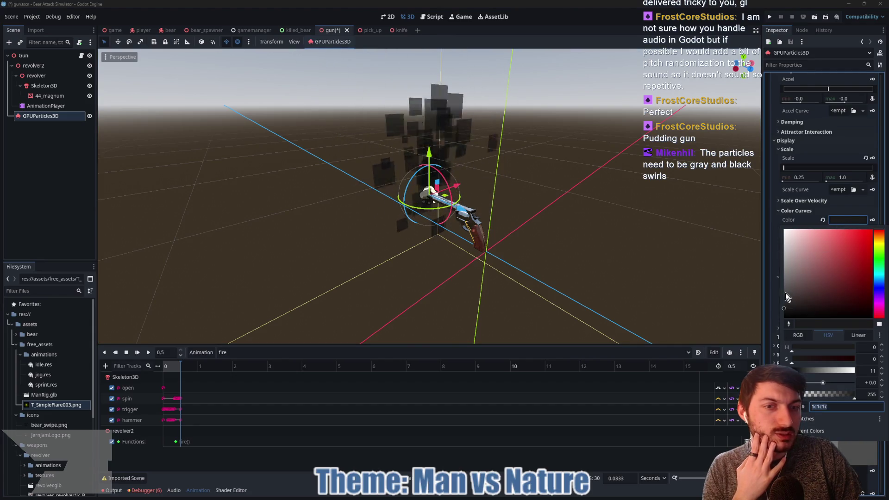
drag(785, 293, 775, 237)
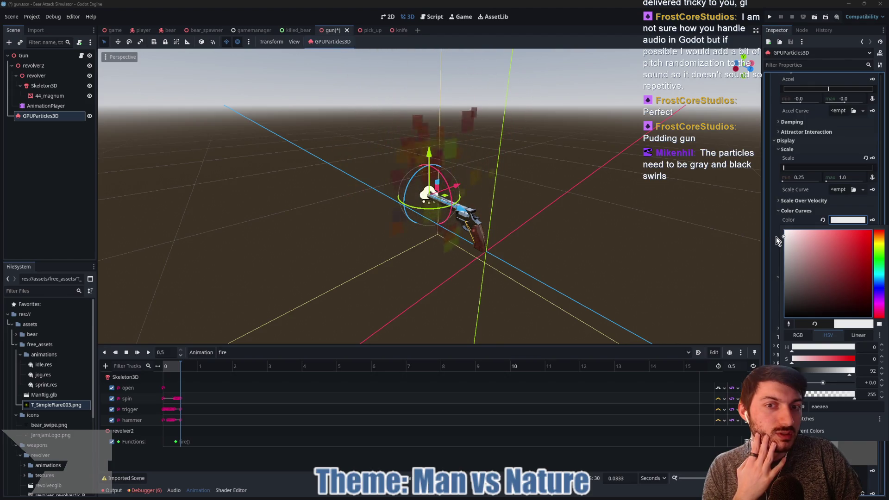
drag(776, 237, 782, 295)
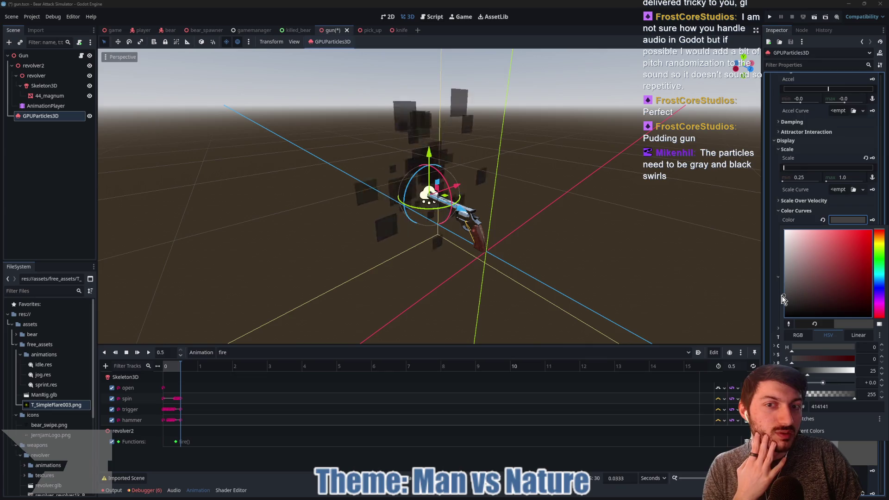
click(841, 258)
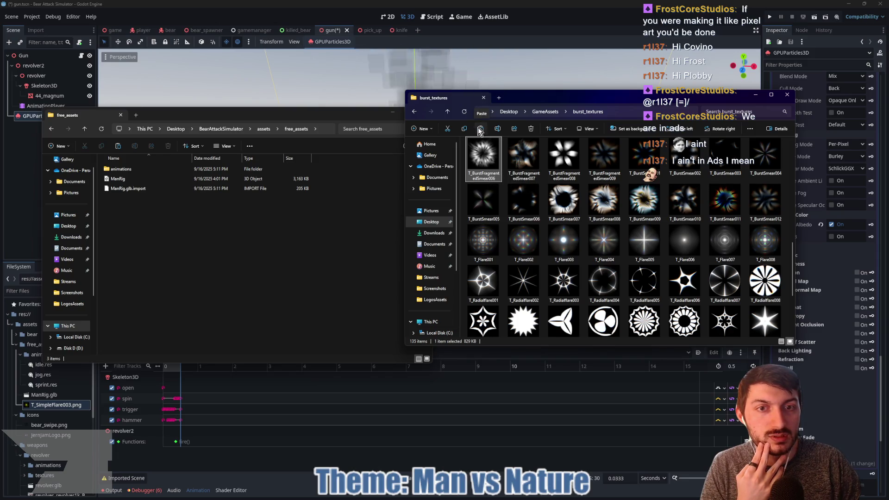
Paste T_BurstFragmentedSmear006.png into the free_assets folder and switch back to Godot.
click(214, 251)
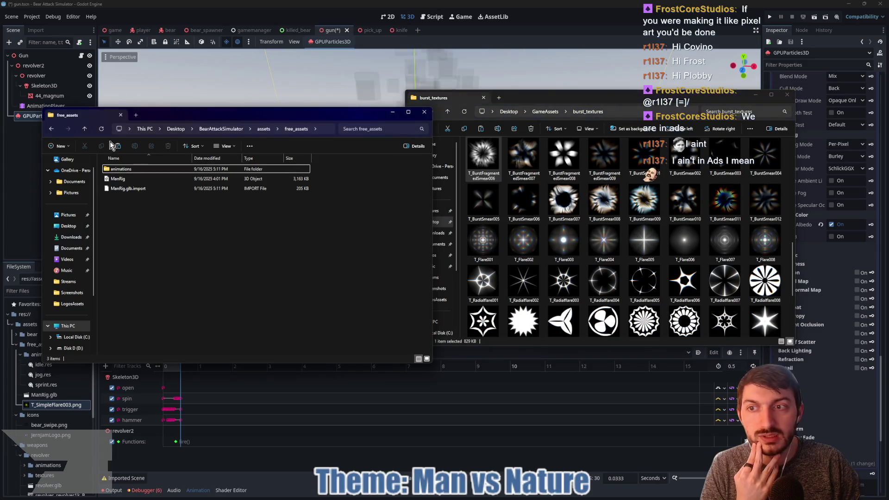
click(118, 147)
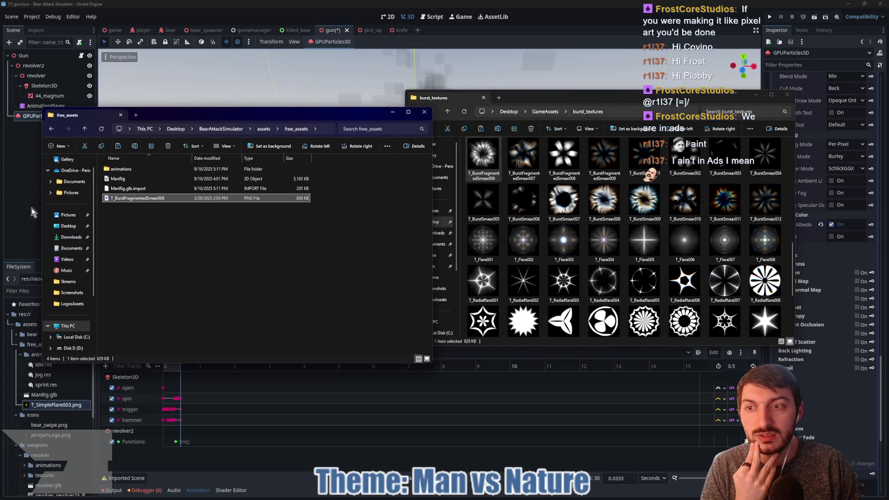
click(28, 209)
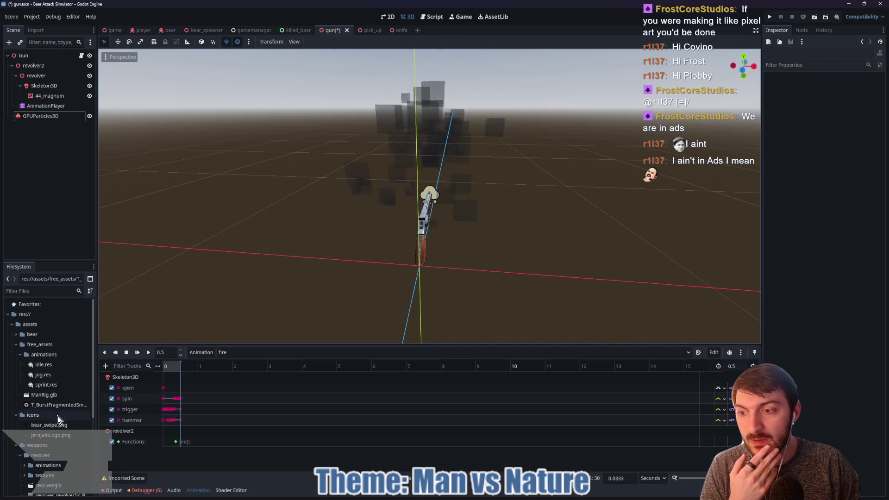
click(46, 116)
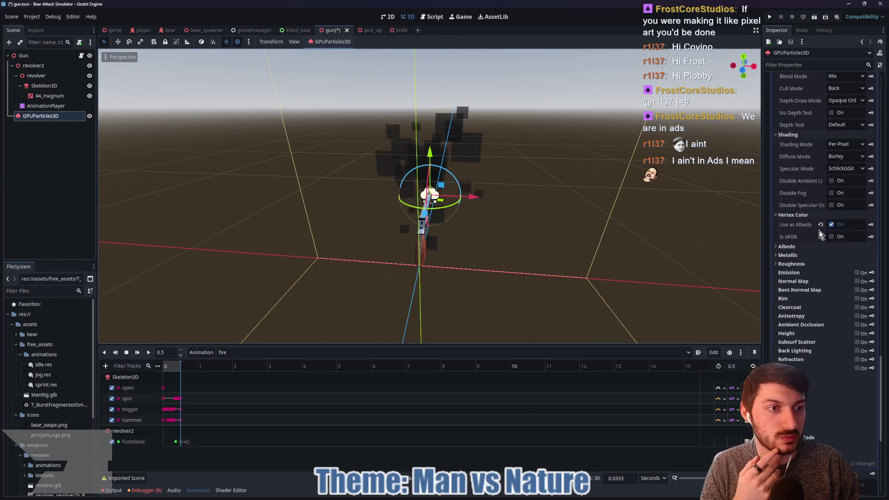
Collapse Shading and open the smoke material's Albedo settings.
click(795, 133)
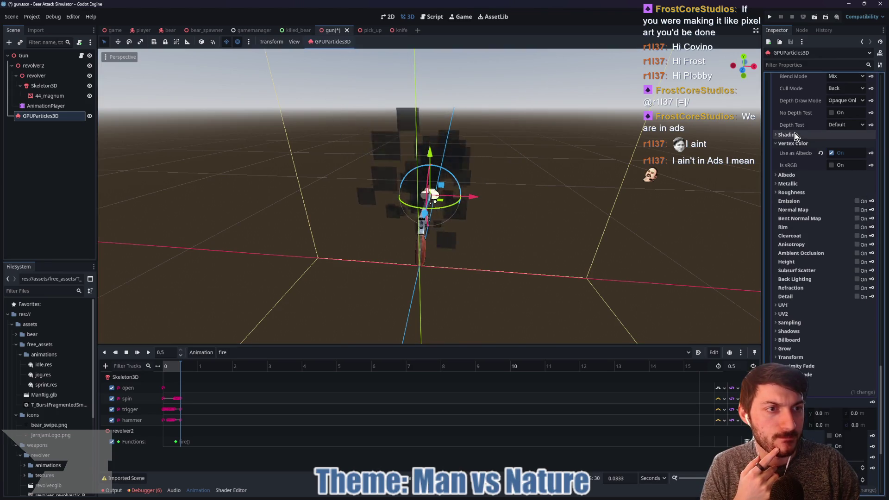
scroll(798, 148, up, 5)
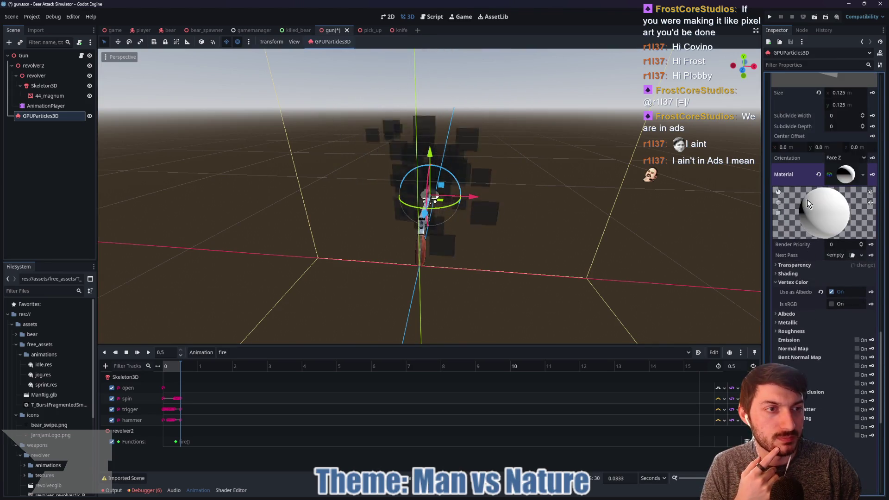
scroll(805, 265, down, 2)
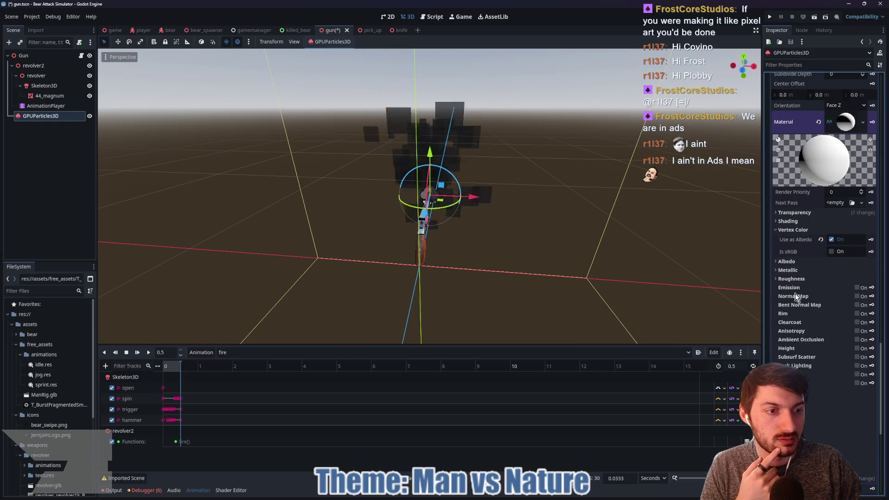
click(781, 280)
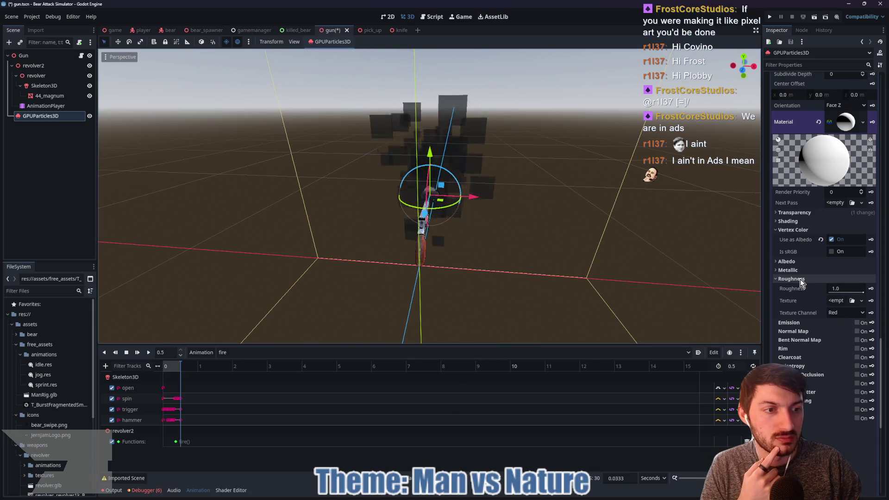
click(778, 280)
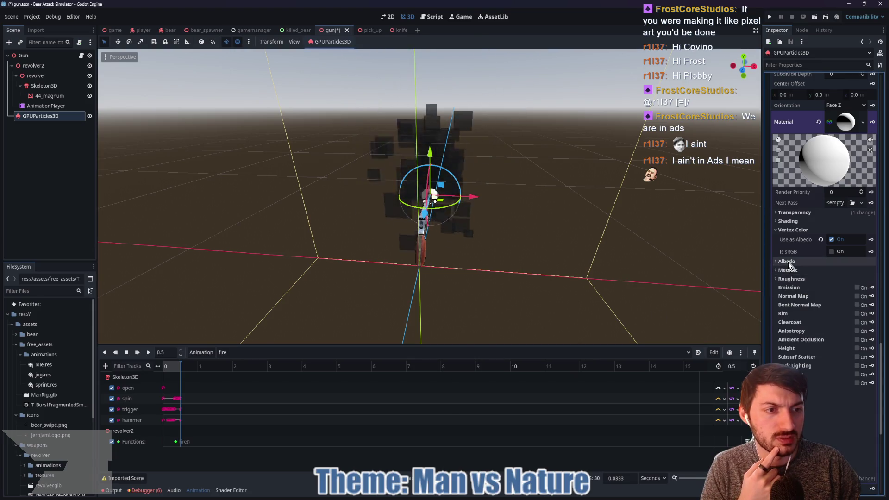
click(787, 262)
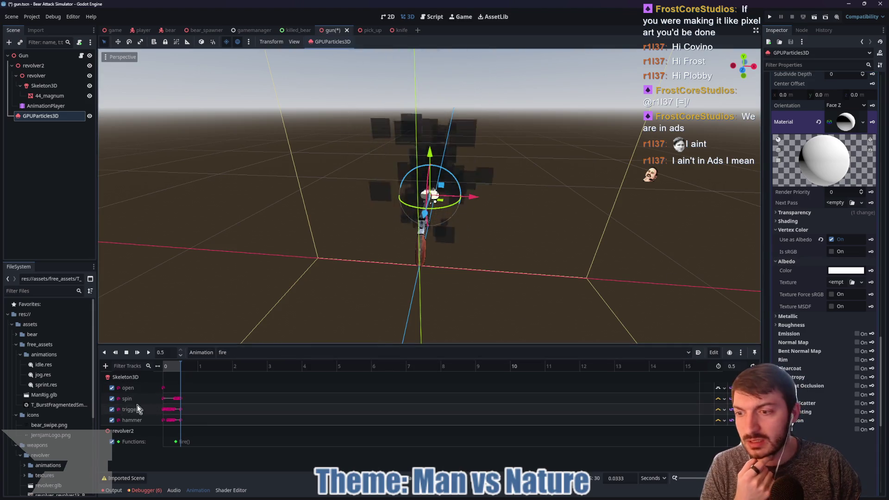
Try the burst texture as Albedo Texture, then clear it, keeping vertex colour as albedo.
click(39, 404)
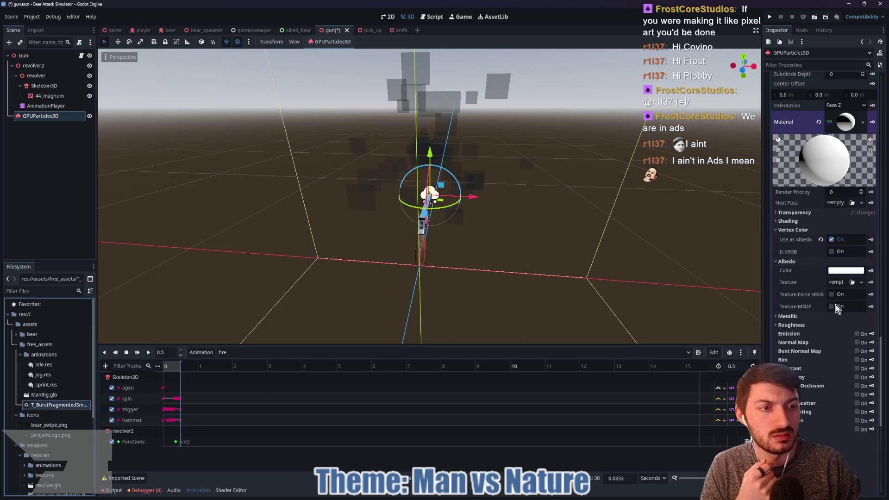
drag(837, 284, 837, 284)
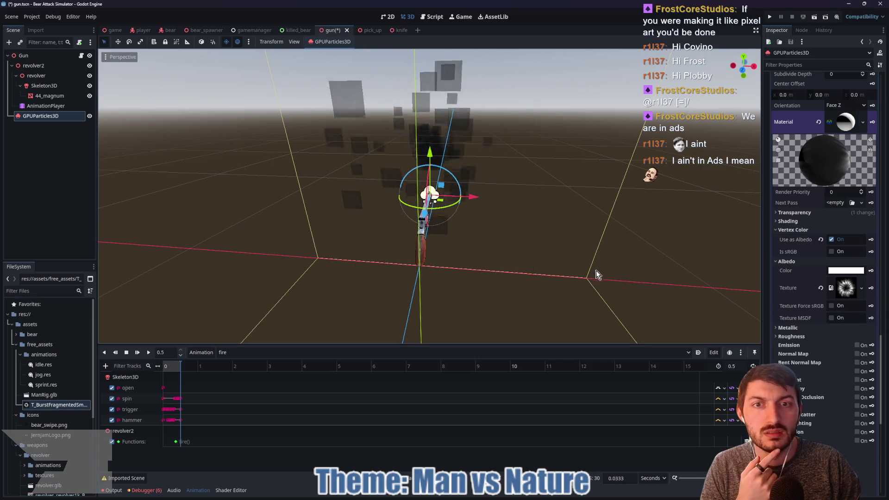
mouse_move(565, 254)
mouse_down()
mouse_move(650, 255)
mouse_move(576, 253)
mouse_up()
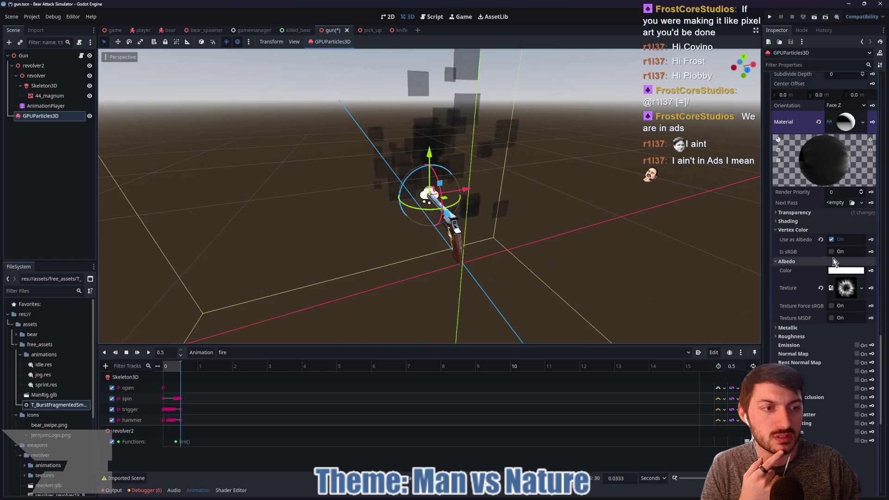
click(832, 239)
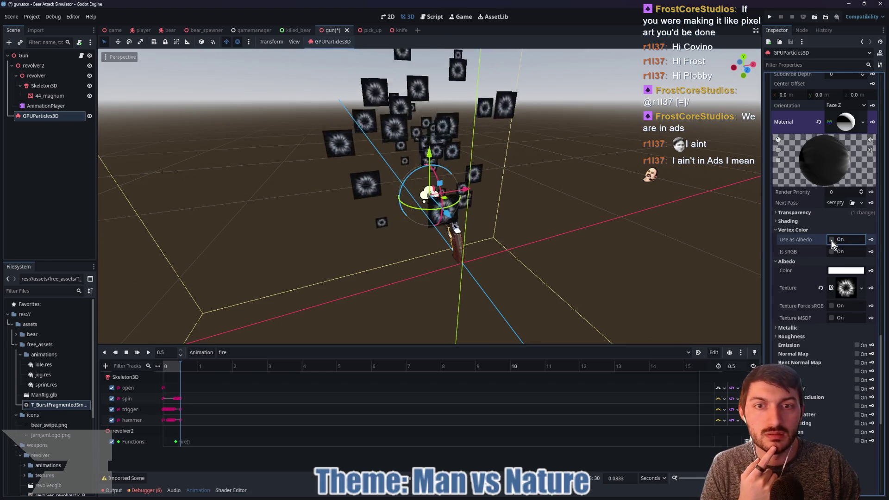
click(832, 239)
click(820, 288)
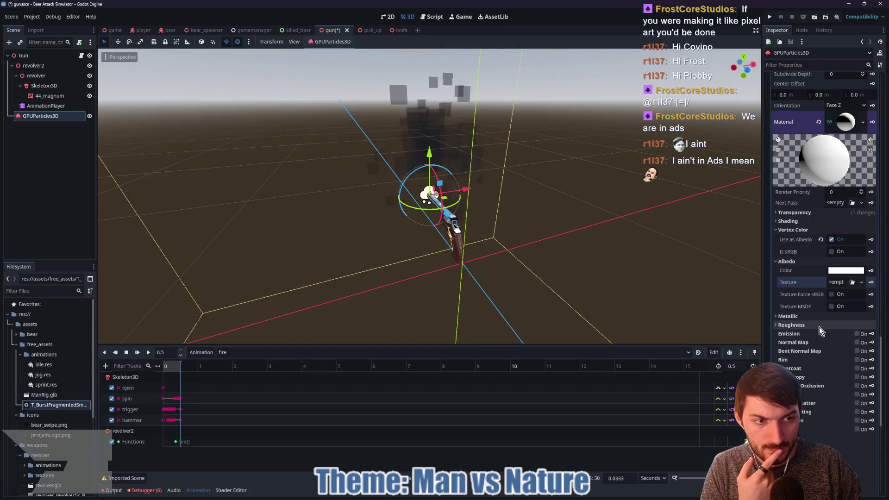
scroll(819, 326, up, 15)
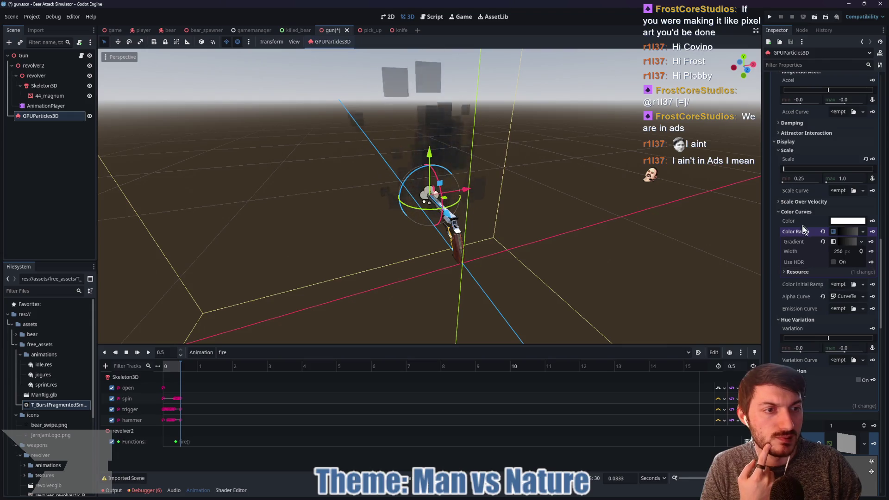
Collapse the process material's Color Curves, Spawn, Animated Velocity, Gravity and Accelerations groups.
click(799, 211)
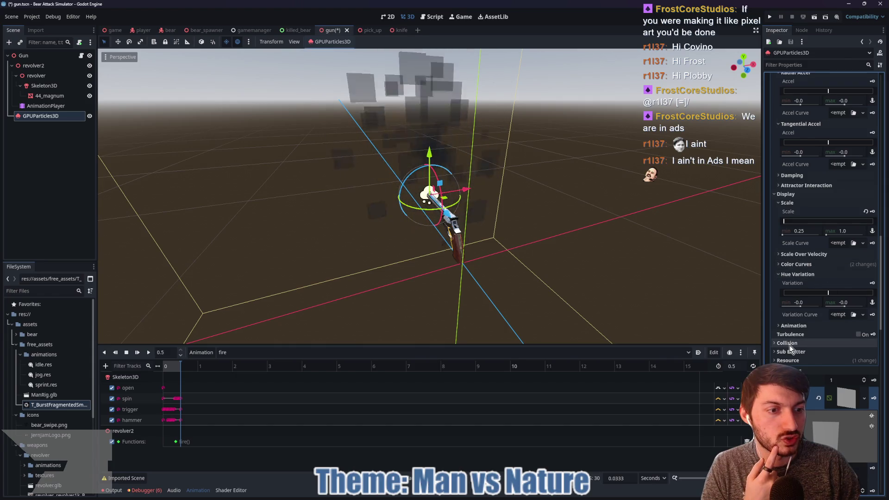
scroll(801, 285, up, 5)
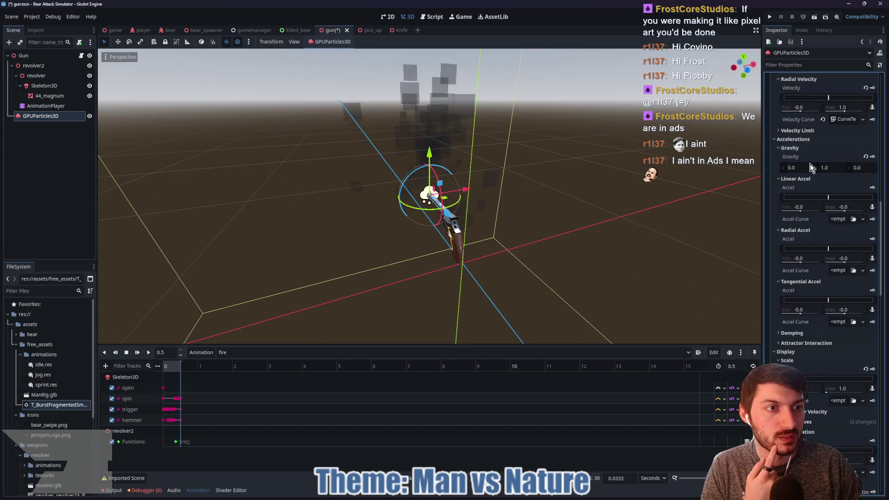
scroll(811, 166, up, 3)
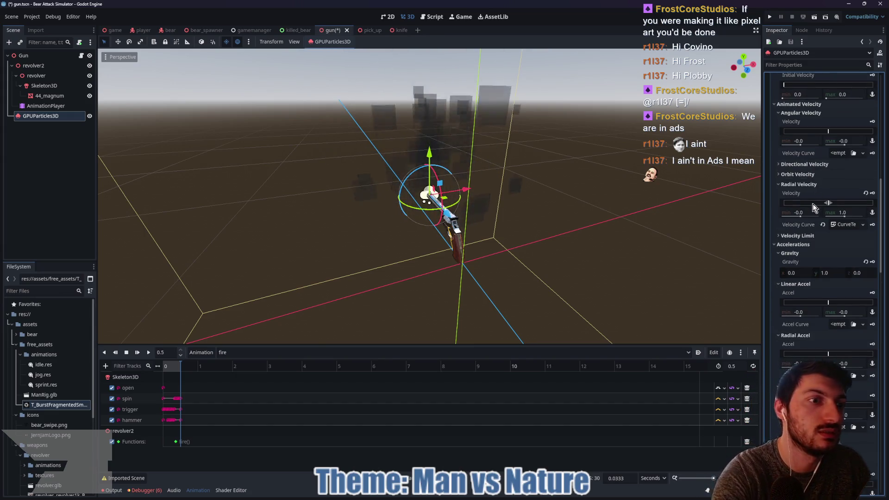
scroll(813, 207, up, 10)
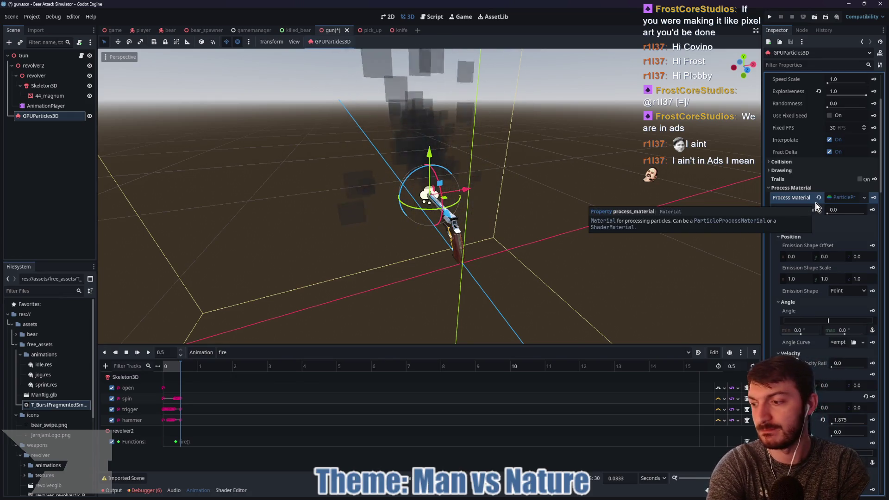
scroll(816, 206, up, 2)
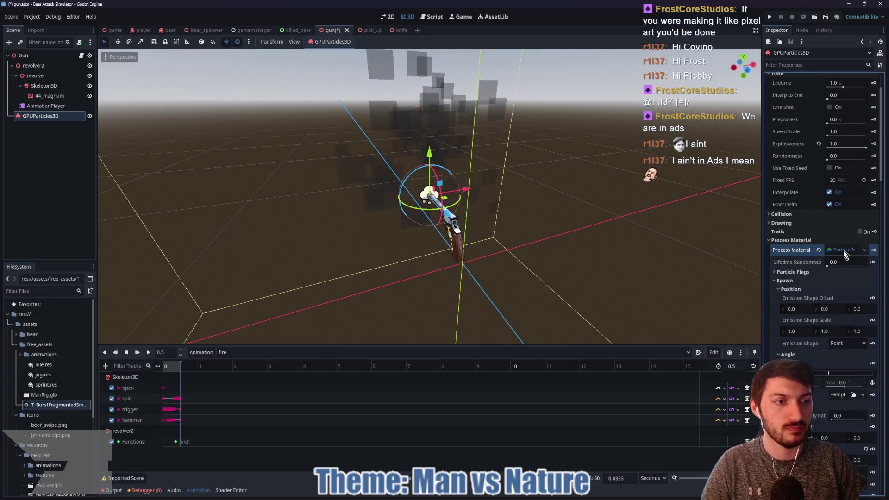
click(776, 281)
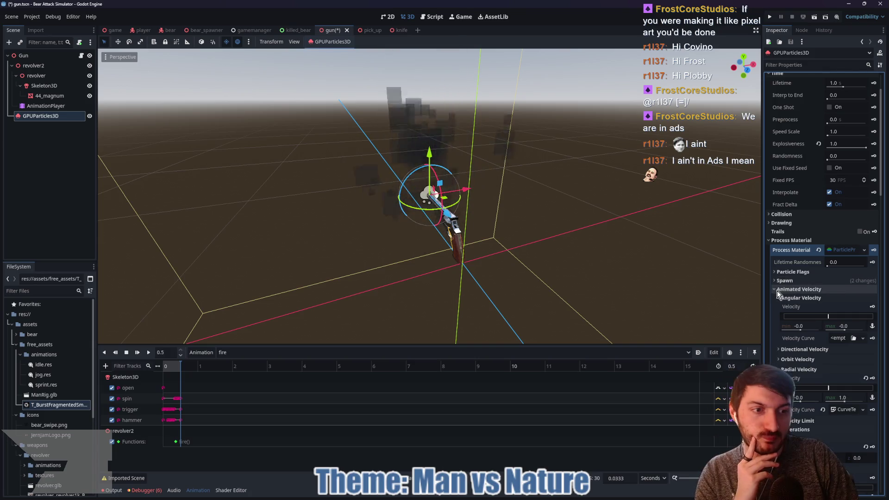
click(777, 290)
click(777, 307)
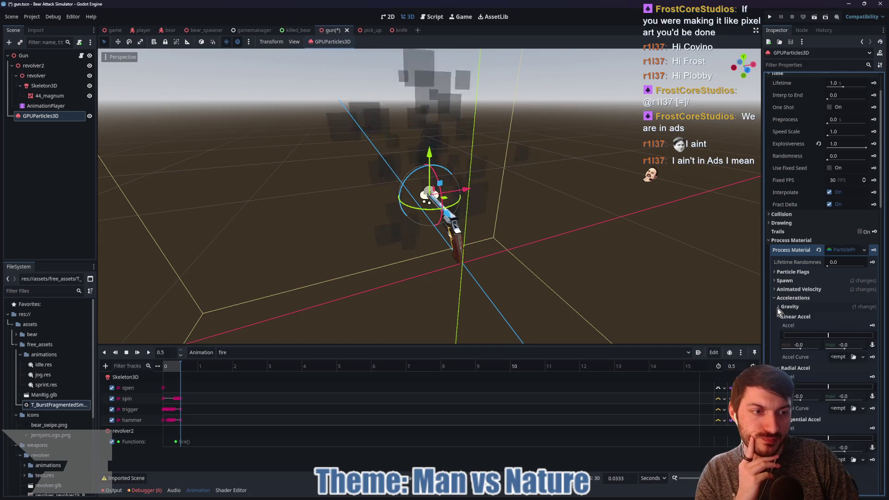
click(773, 297)
Expand the draw material's Transparency and Shading groups.
scroll(781, 274, down, 2)
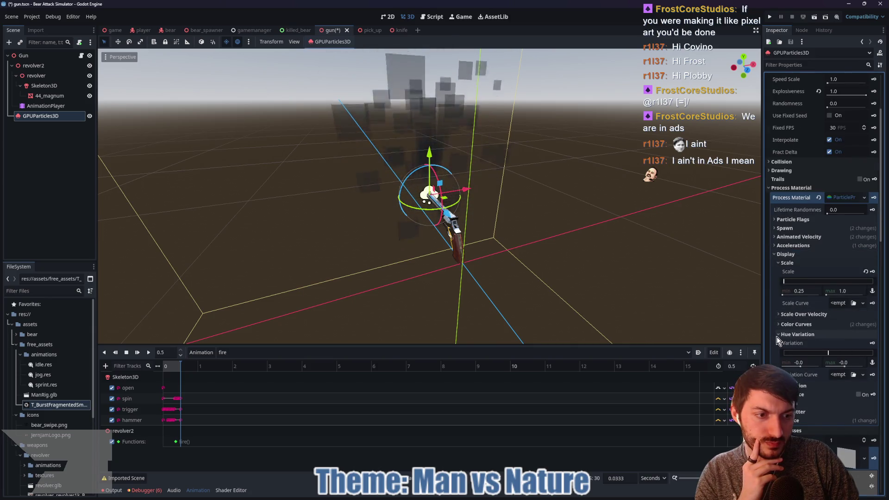
scroll(777, 337, down, 10)
scroll(812, 333, down, 2)
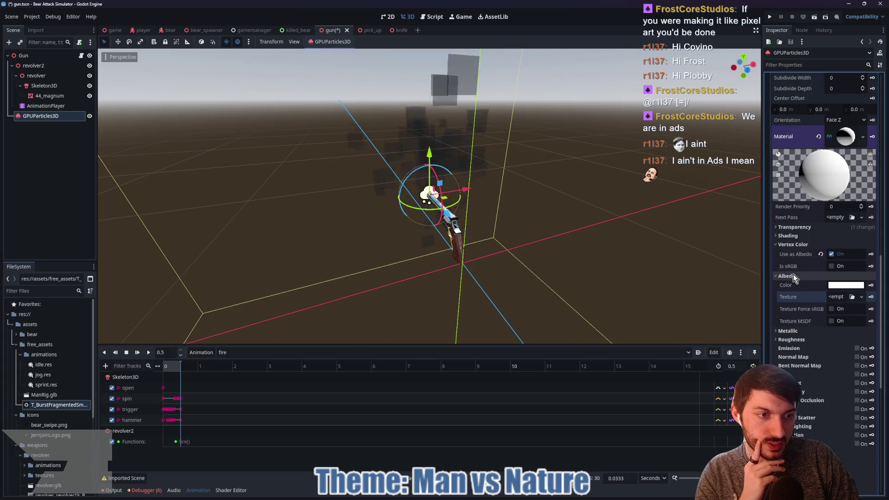
click(787, 227)
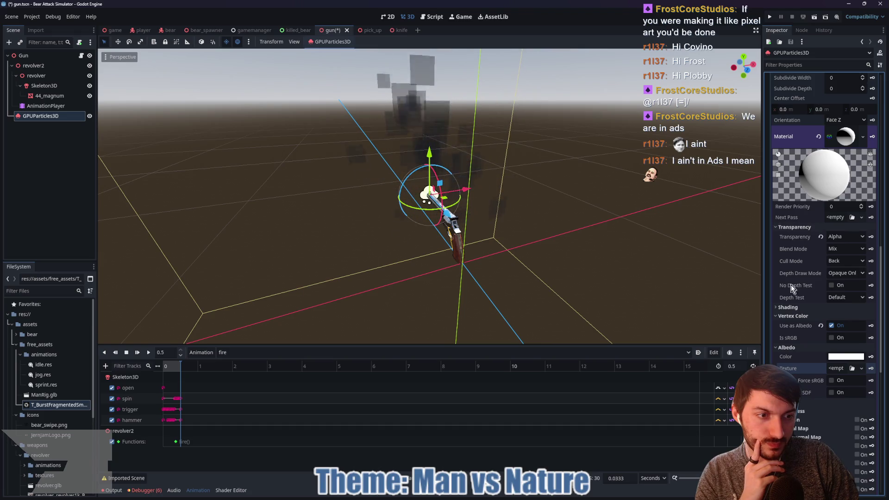
click(791, 307)
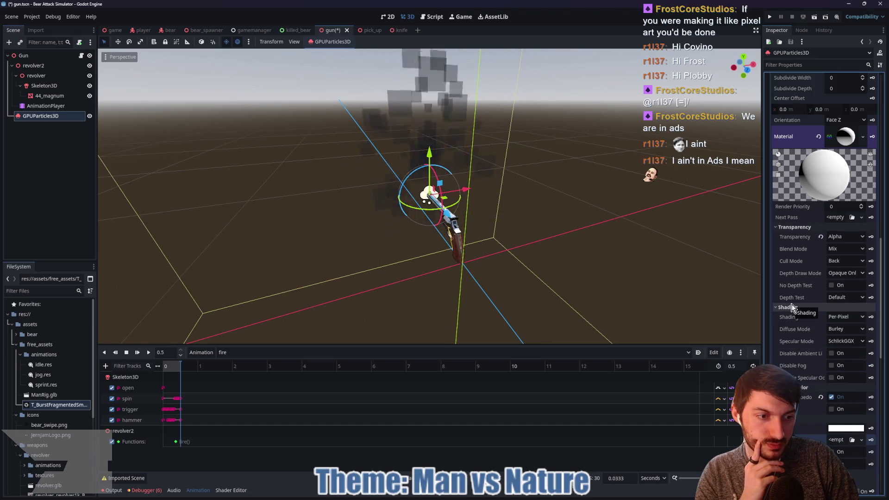
Fold the material's Vertex Color, Shading, Transparency and Albedo groups to their headers.
click(808, 388)
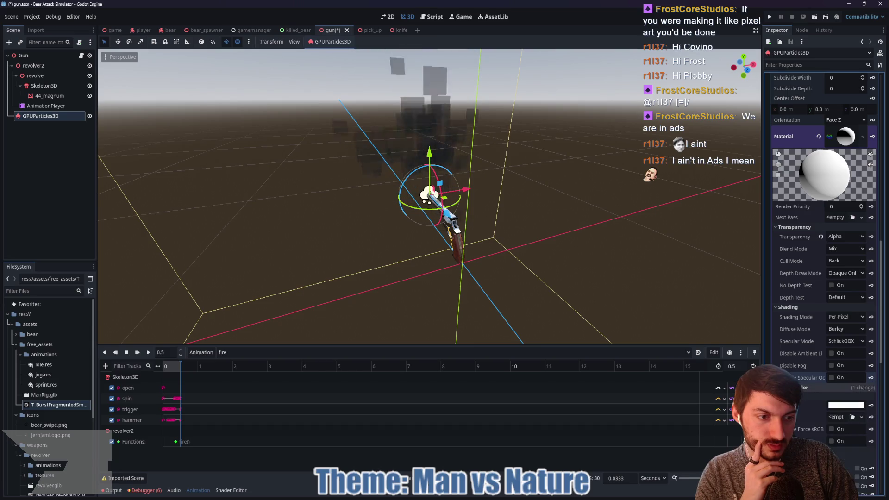
click(787, 308)
click(783, 227)
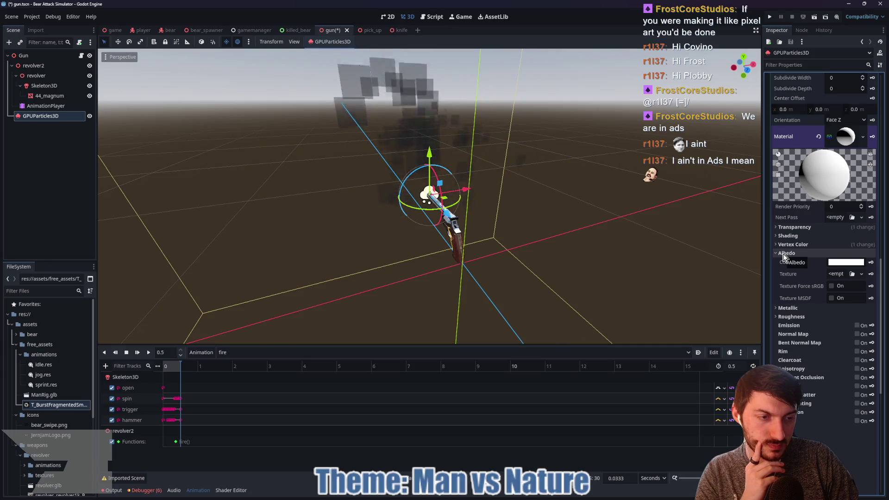
click(784, 255)
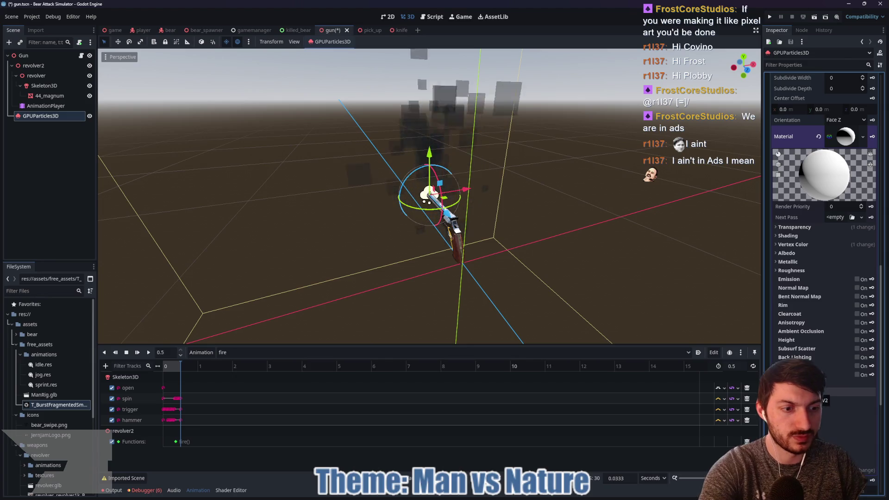
scroll(823, 232, down, 3)
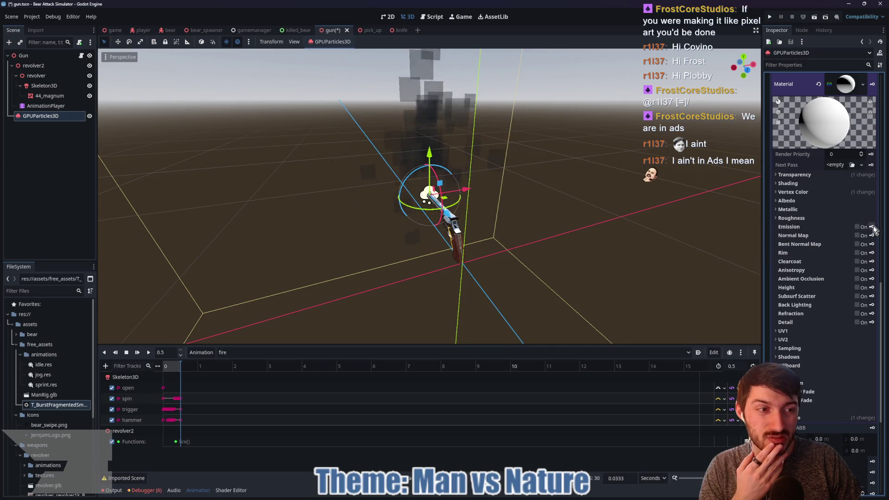
Turn on emission, try the burst texture at energy 7.25, then reset energy to 1.0.
click(857, 227)
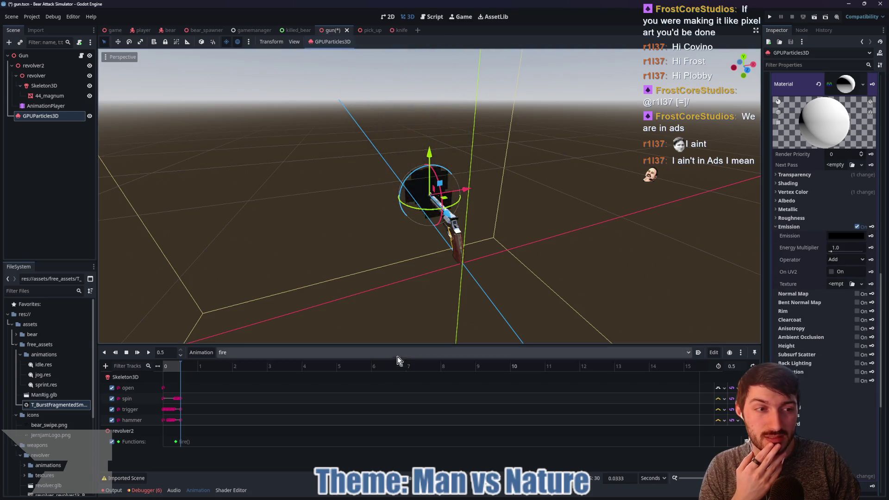
mouse_move(47, 408)
mouse_down()
mouse_move(787, 300)
mouse_move(843, 267)
mouse_move(839, 288)
mouse_up()
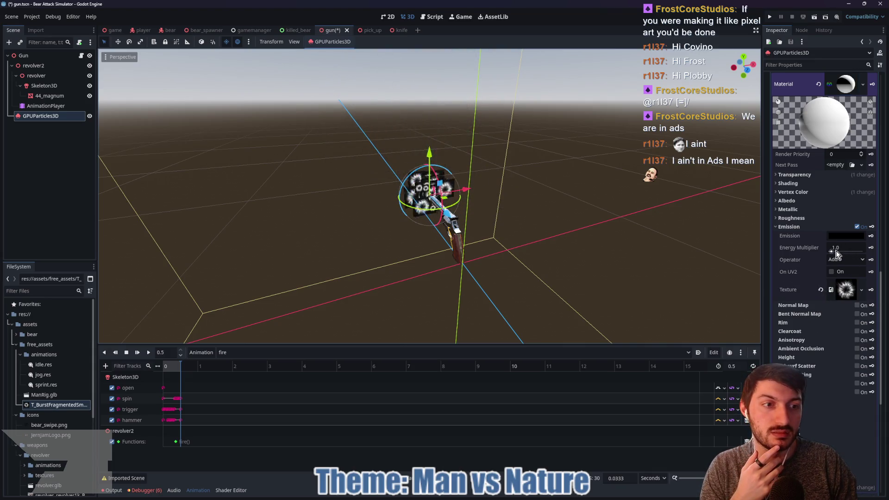
mouse_move(835, 251)
mouse_down()
mouse_move(851, 250)
mouse_move(836, 252)
mouse_up()
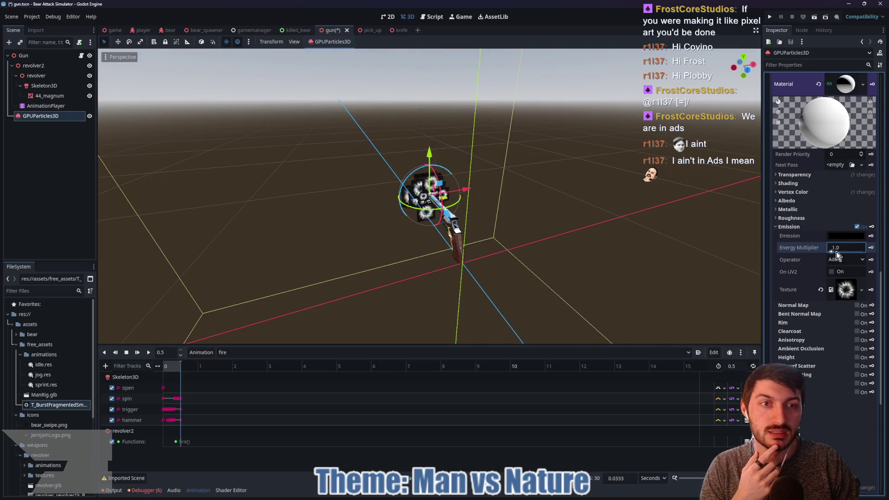
click(820, 289)
click(832, 229)
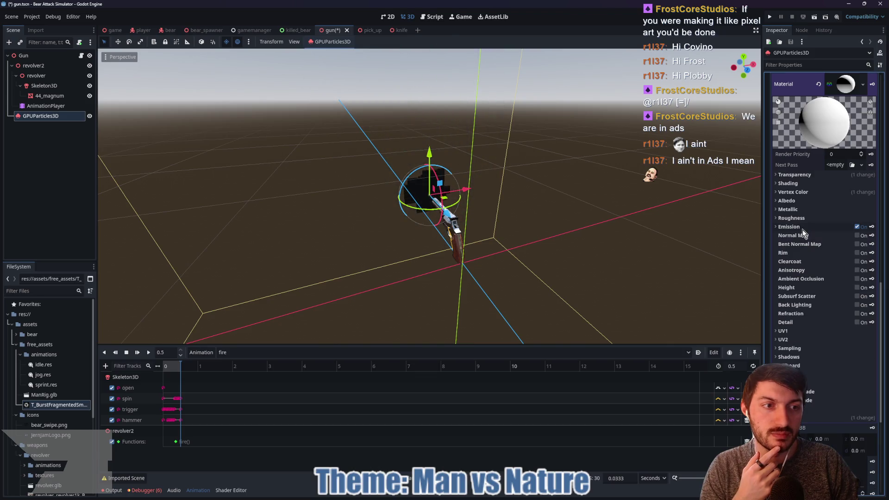
click(793, 193)
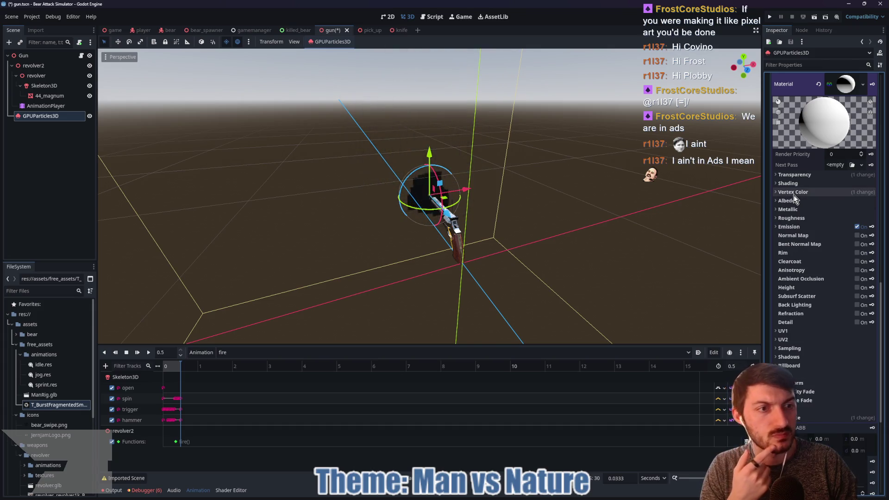
click(793, 193)
click(794, 201)
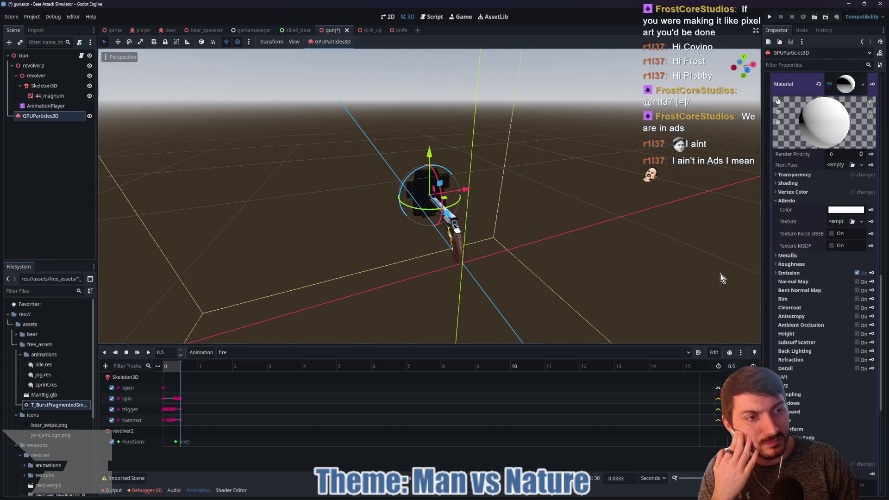
mouse_move(46, 406)
mouse_down()
mouse_move(555, 232)
mouse_move(814, 223)
mouse_up()
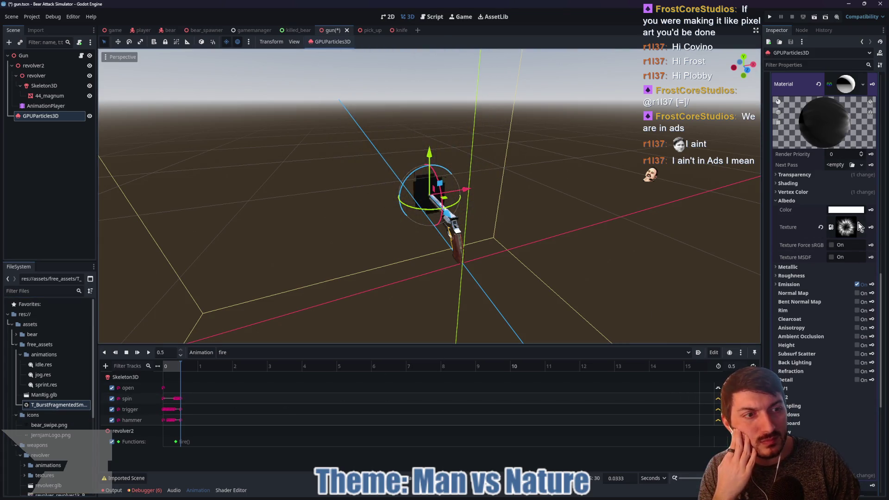
click(832, 245)
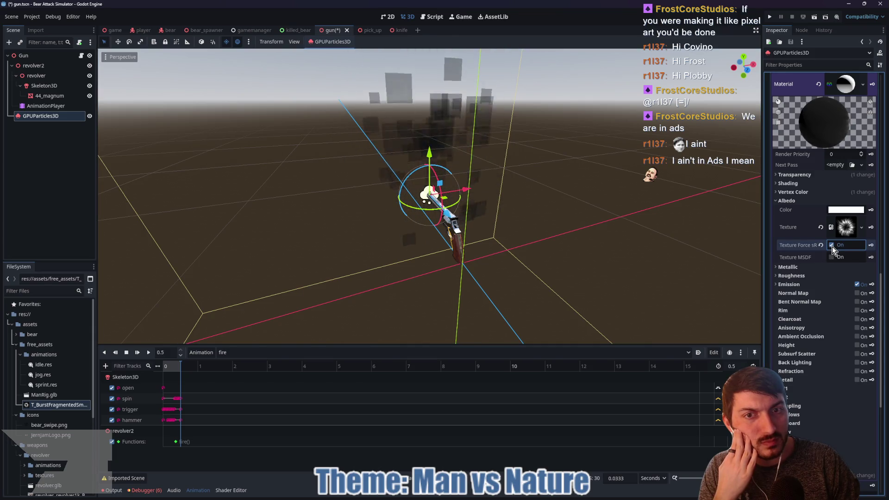
click(832, 246)
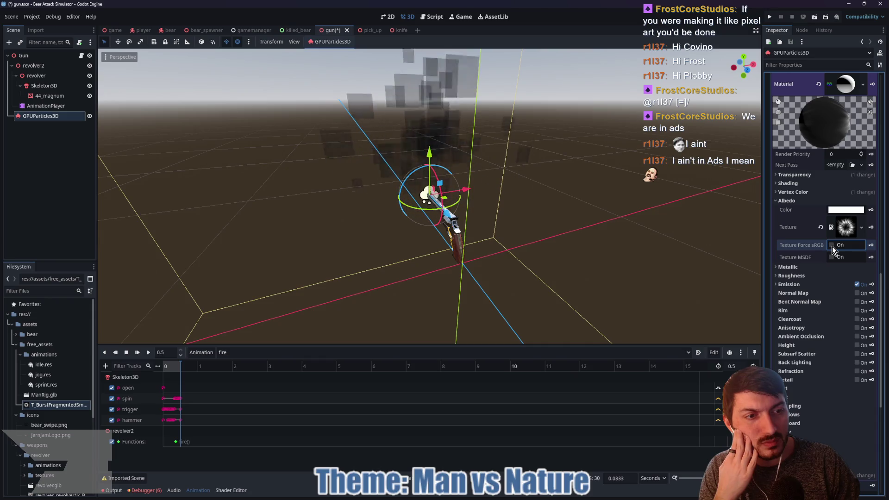
click(844, 209)
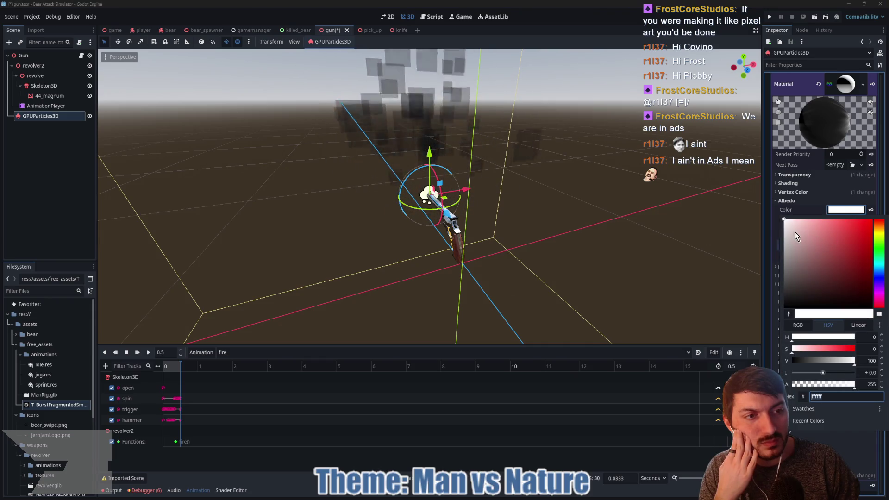
mouse_move(794, 232)
mouse_down()
mouse_move(787, 336)
mouse_move(780, 218)
mouse_up()
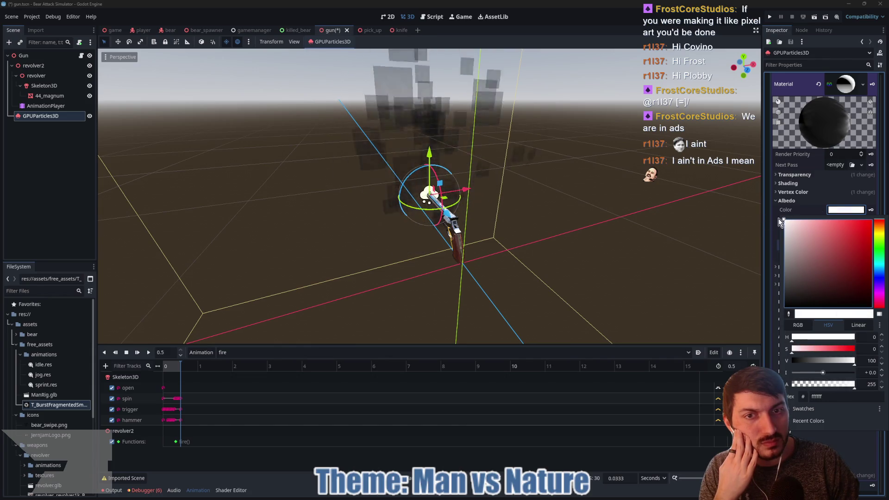
click(845, 209)
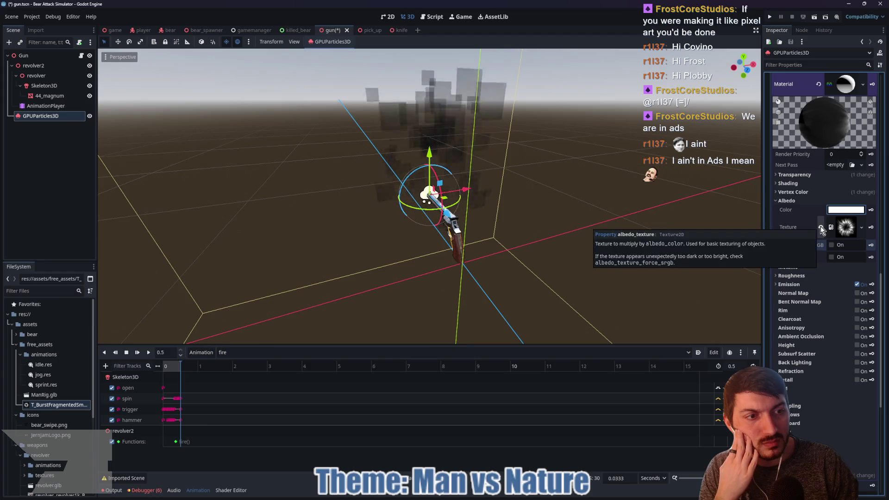
click(793, 194)
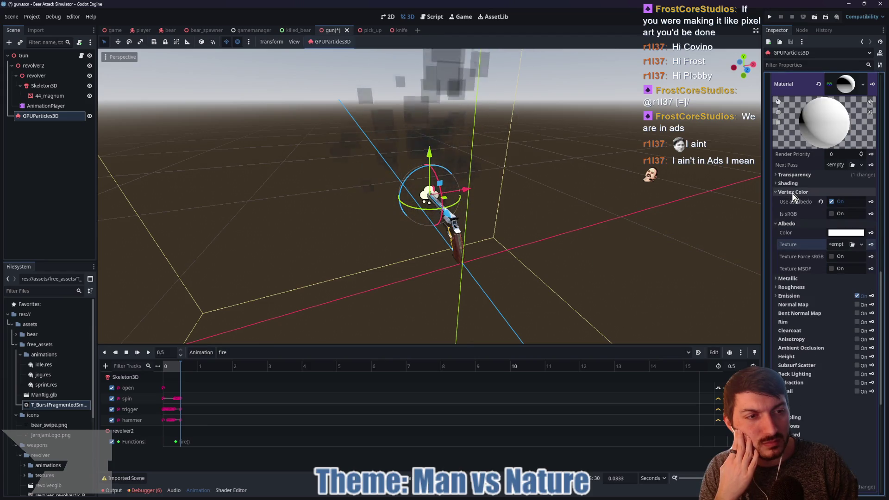
scroll(793, 193, up, 7)
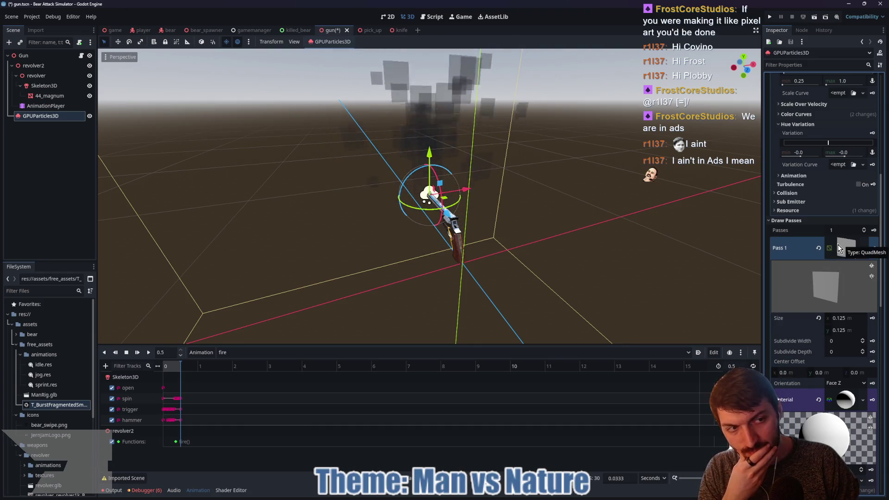
Collapse the smoke particles' Drawing section and switch to the Project Goo window on player.tscn.
scroll(832, 253, up, 3)
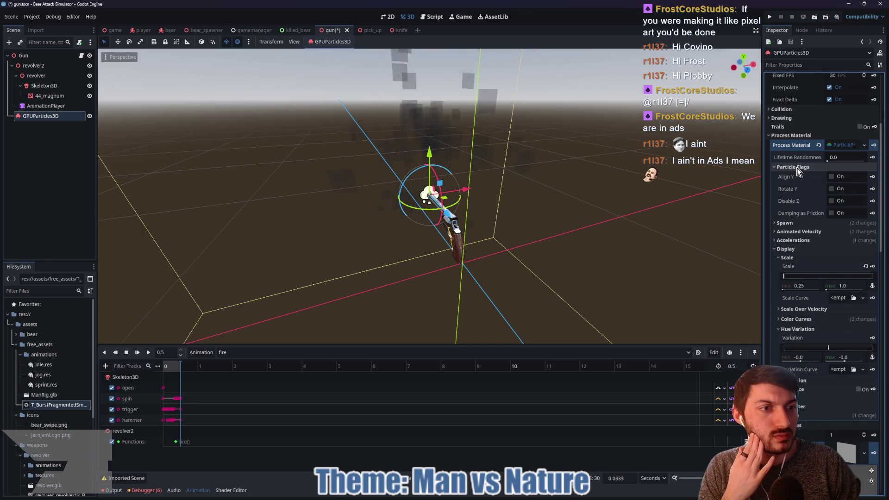
scroll(829, 217, up, 3)
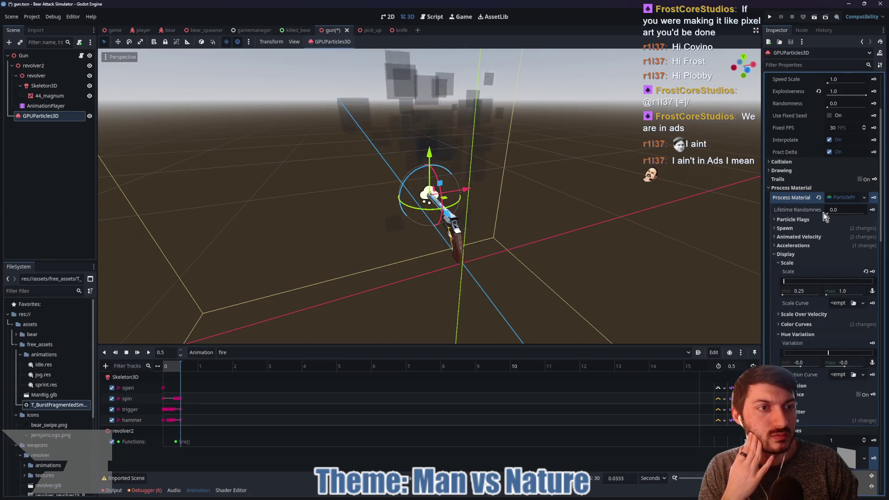
click(789, 171)
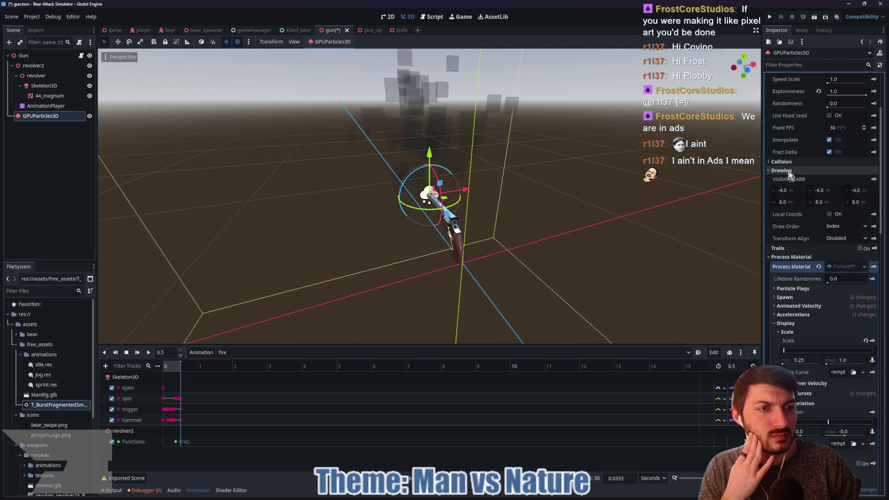
click(789, 172)
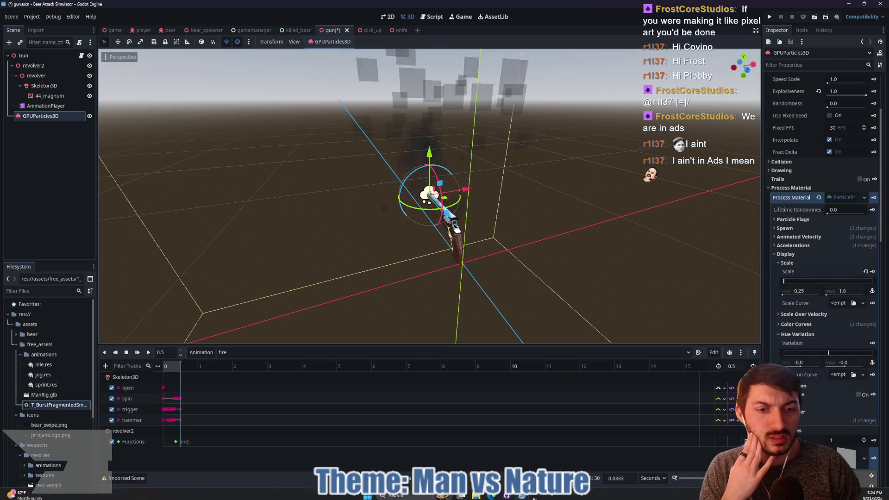
mouse_move(521, 495)
click(549, 452)
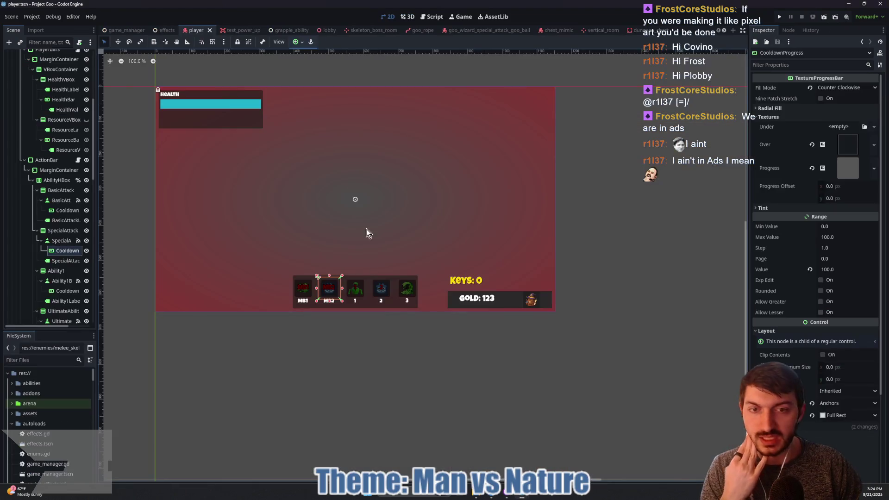
Look through effects, skeleton_boss_room and player (collapsing UserInterface), ending on goo_wizard_special_attack_goo_ball.
click(169, 31)
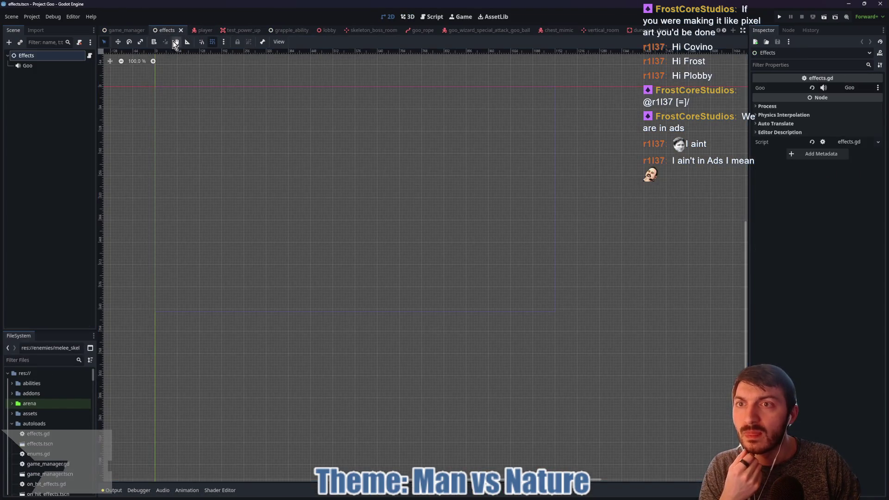
click(361, 29)
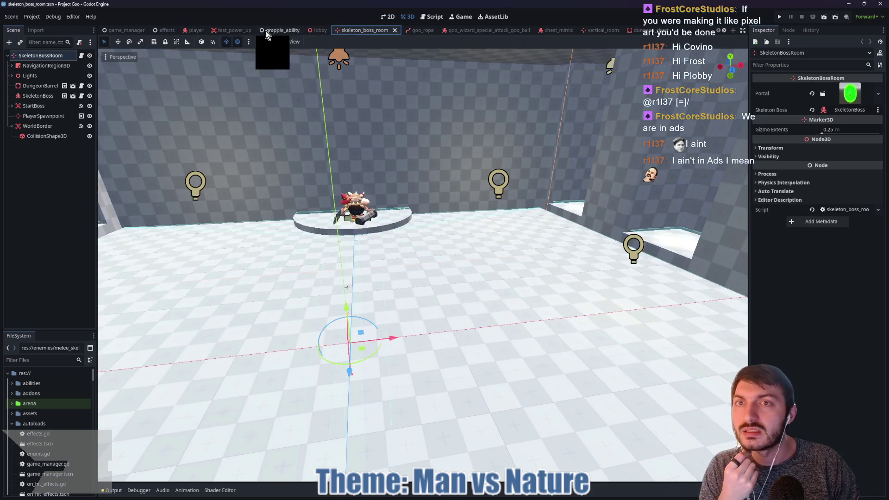
click(196, 31)
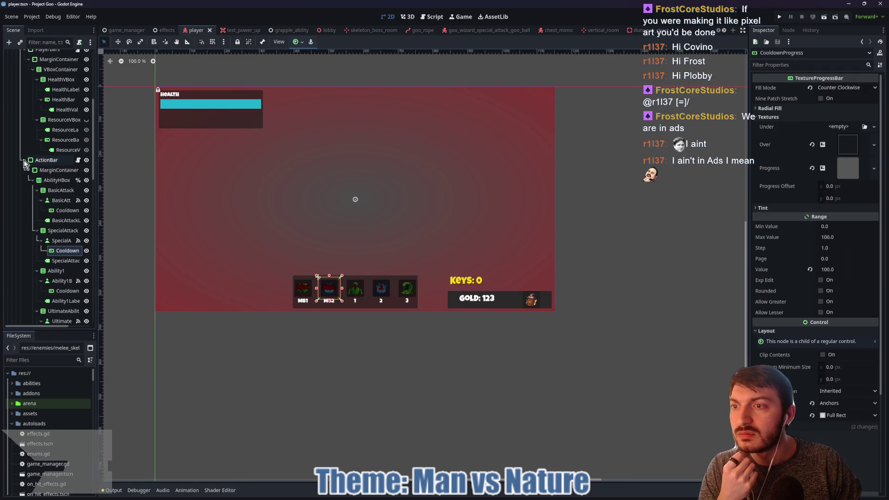
scroll(43, 193, up, 5)
click(10, 178)
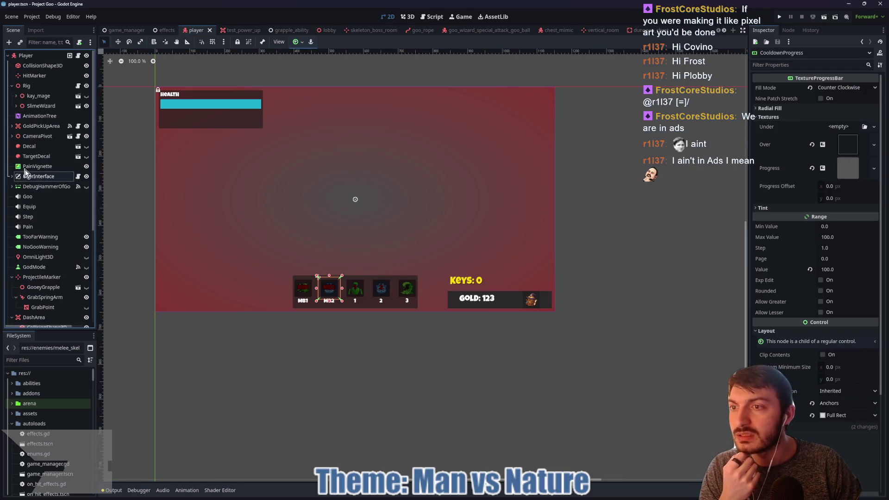
scroll(43, 254, down, 3)
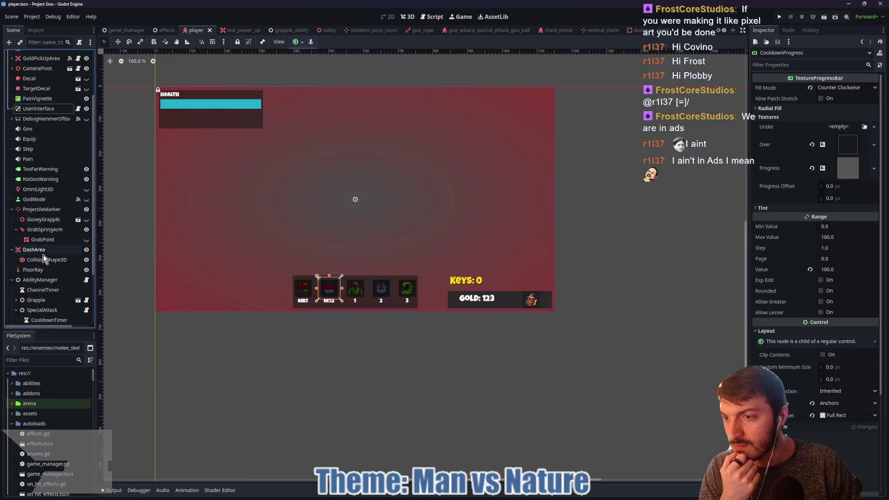
scroll(42, 301, up, 3)
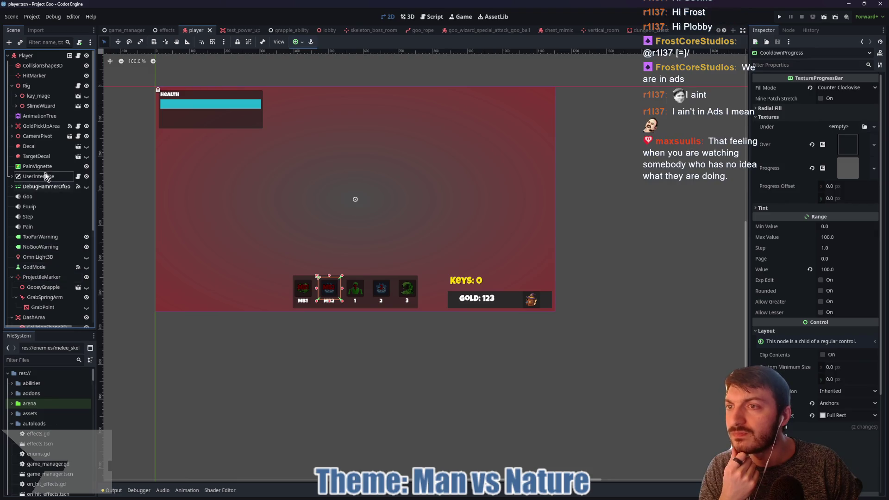
click(171, 30)
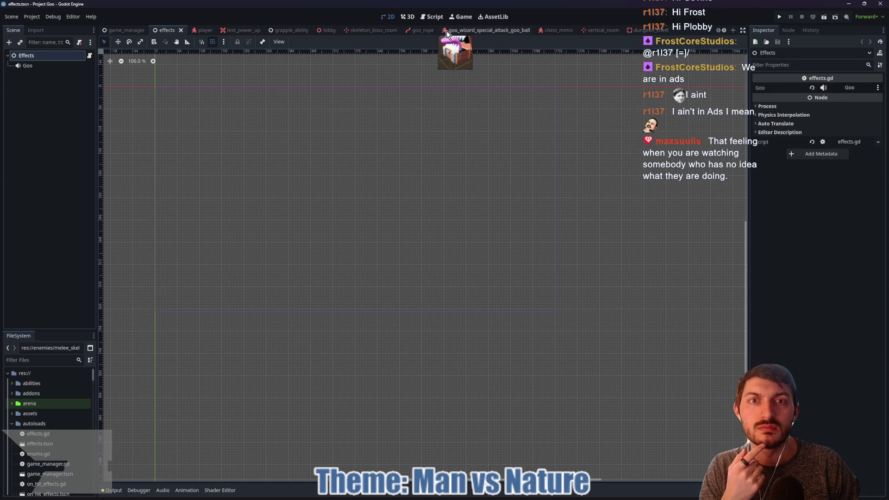
click(477, 32)
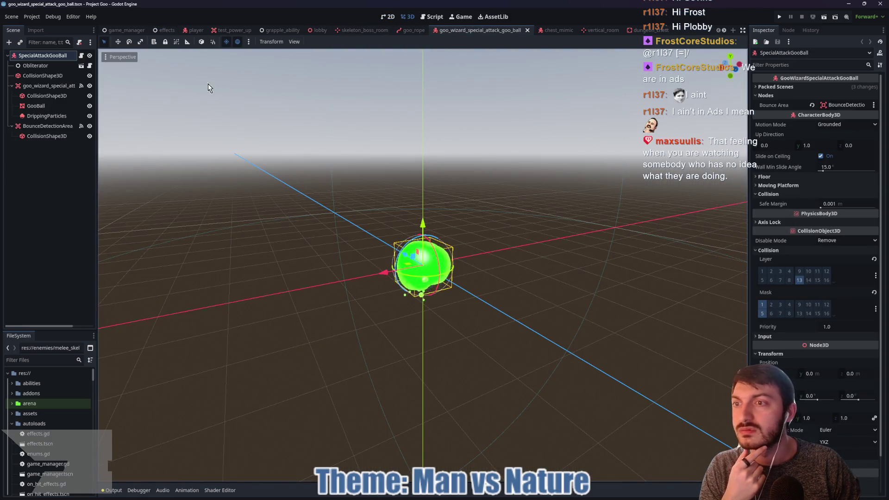
Inspect the goo ball's DrippingParticles node, then view the chest_mimic and goo_rope scenes.
click(43, 119)
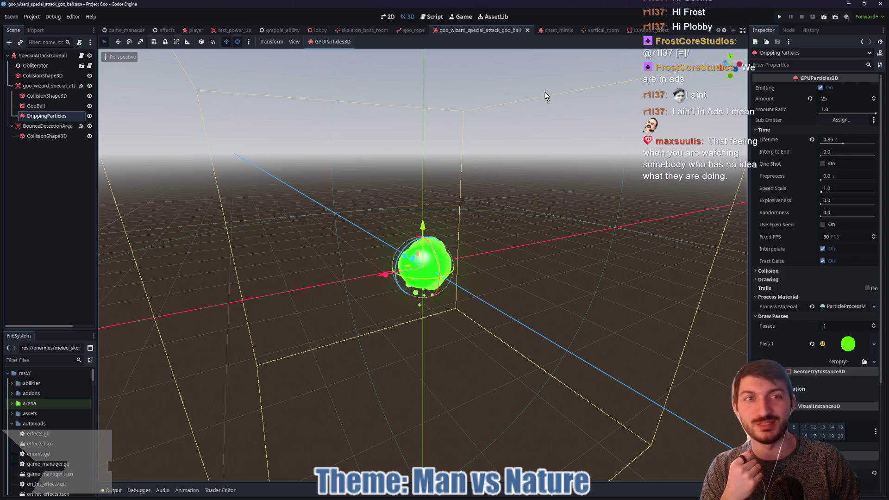
click(561, 34)
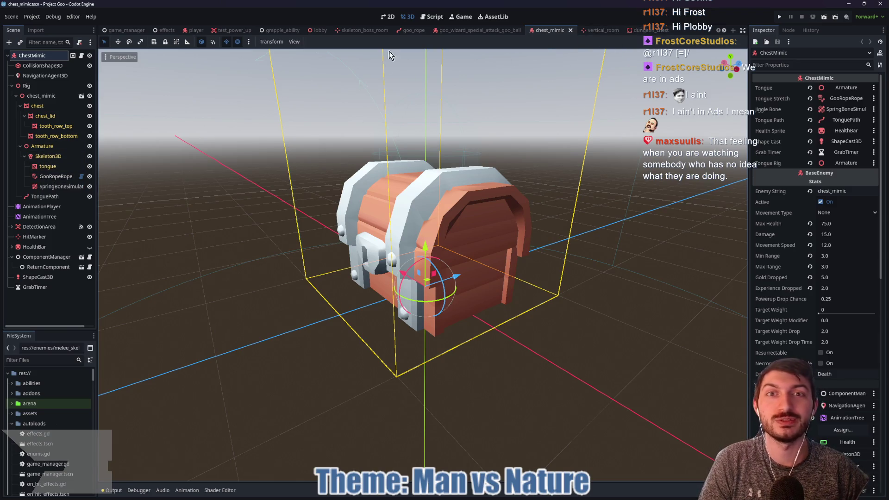
click(414, 31)
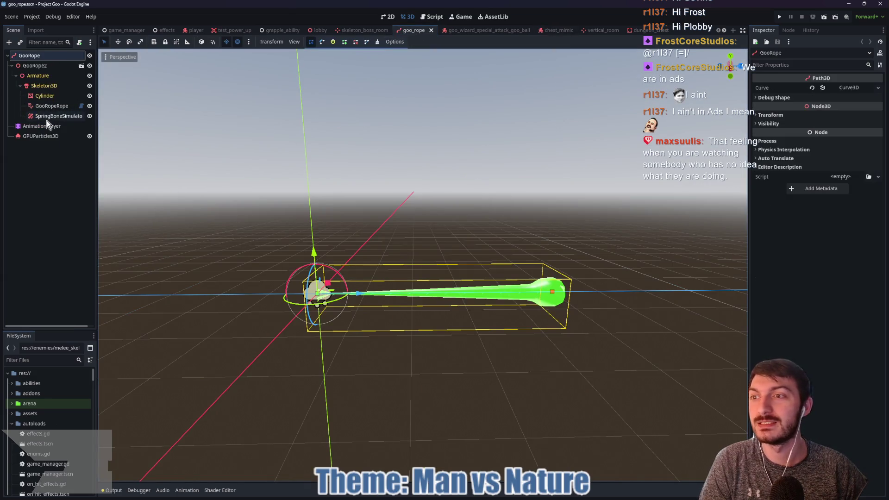
Review the goo_rope GPUParticles3D draw-pass mesh and its material's shader parameters.
click(39, 138)
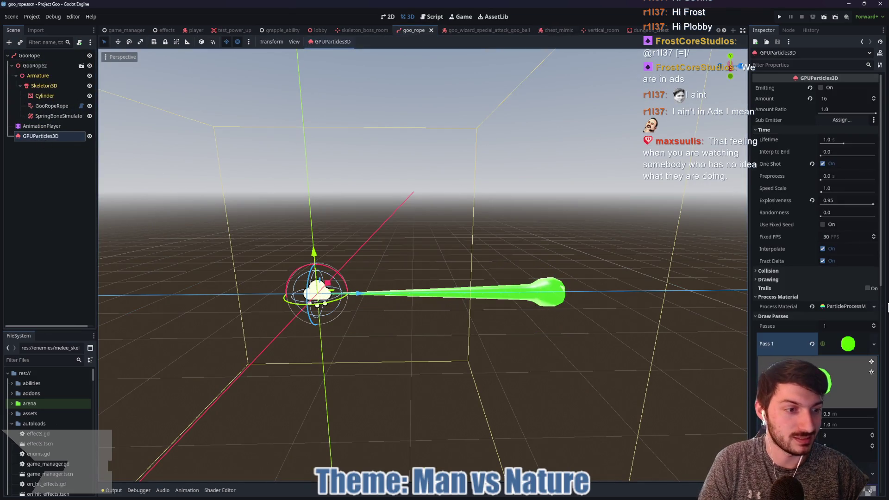
scroll(826, 324, down, 4)
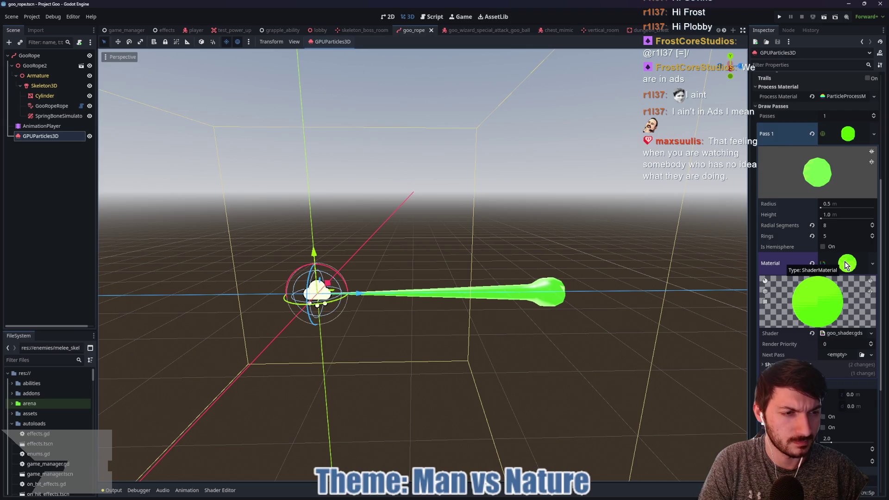
scroll(824, 265, down, 1)
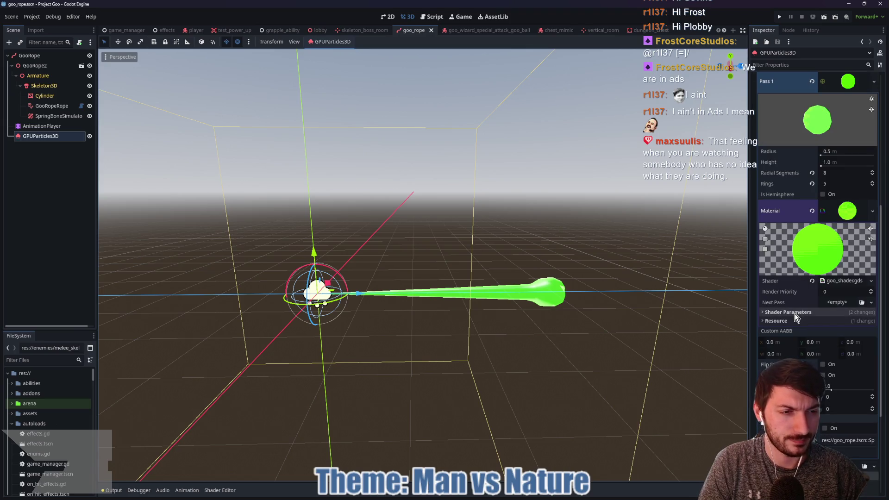
click(794, 313)
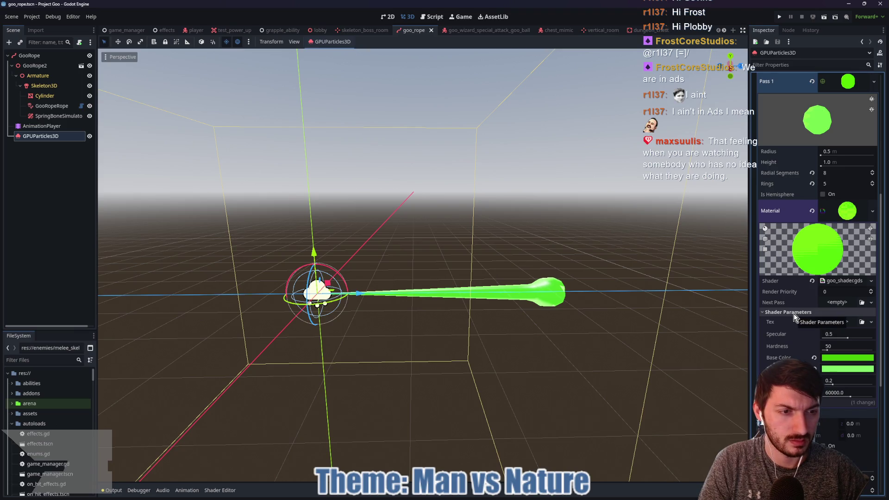
click(794, 313)
scroll(791, 308, down, 3)
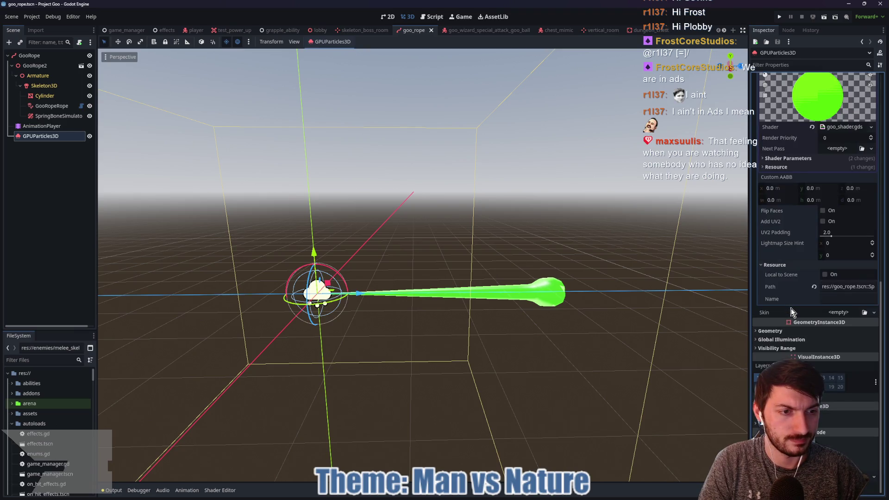
scroll(791, 308, up, 5)
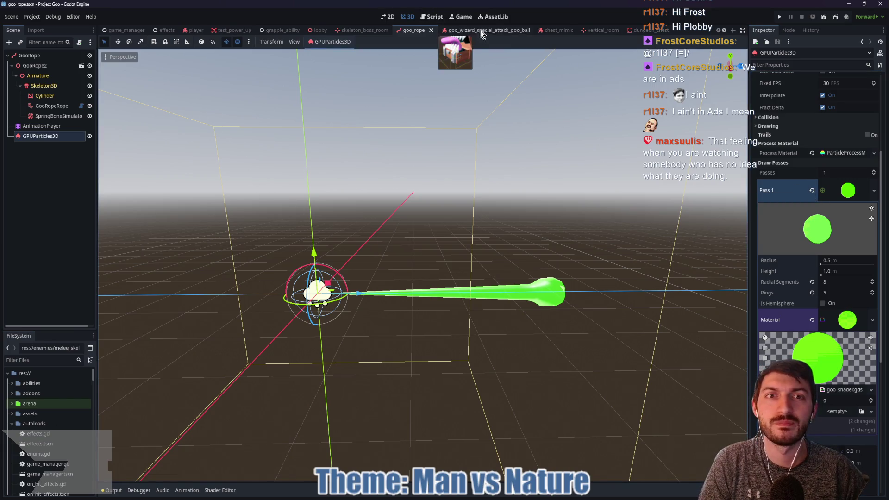
Glance at the vertical_room scene, then return to the Bear Attack Simulator project window.
click(597, 30)
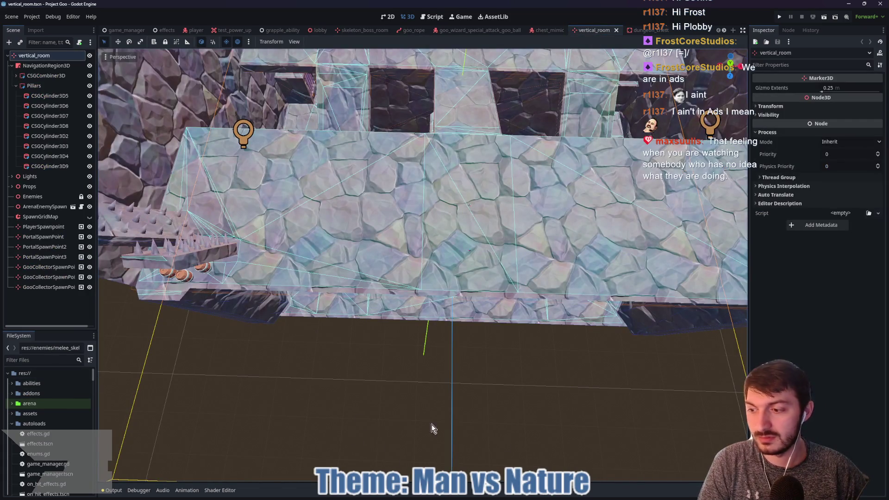
mouse_move(587, 498)
mouse_move(525, 496)
click(561, 452)
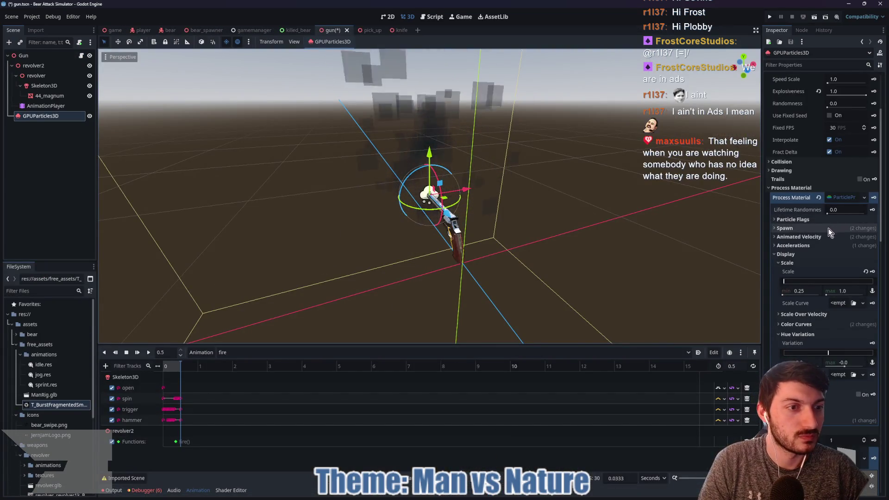
In the revolver smoke particles, expand Animated Velocity and open the Radial Velocity curve texture.
click(818, 220)
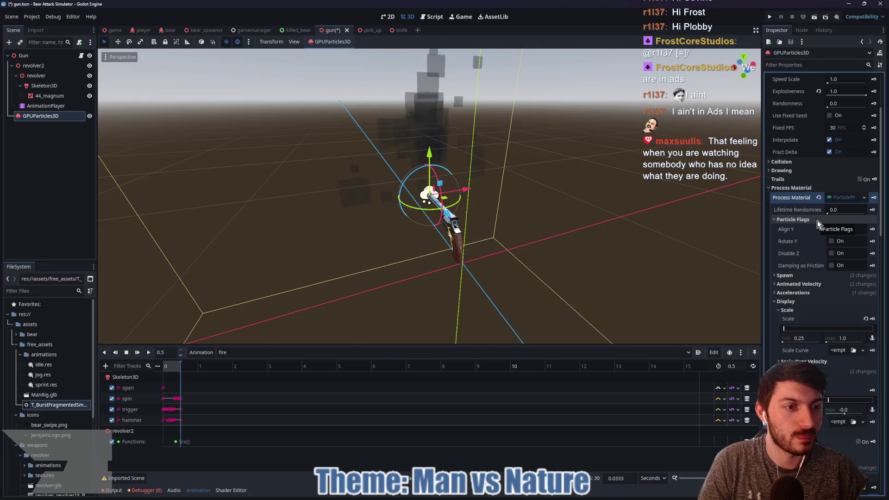
click(817, 220)
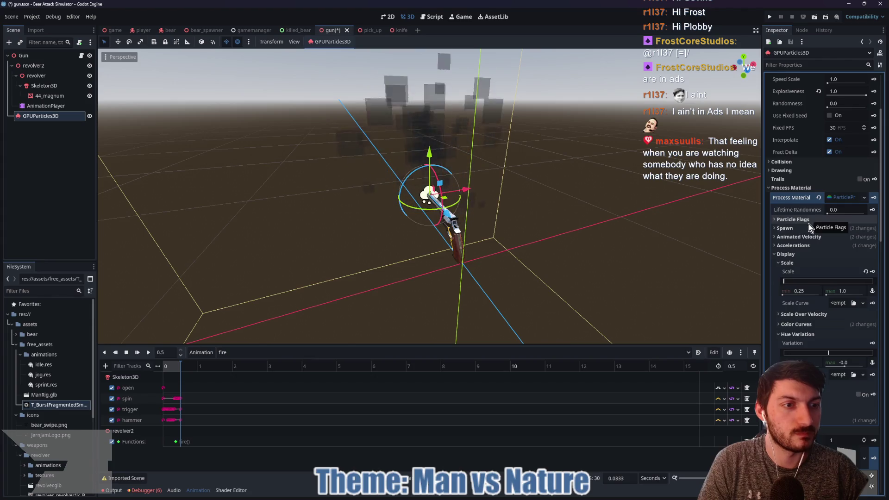
click(804, 236)
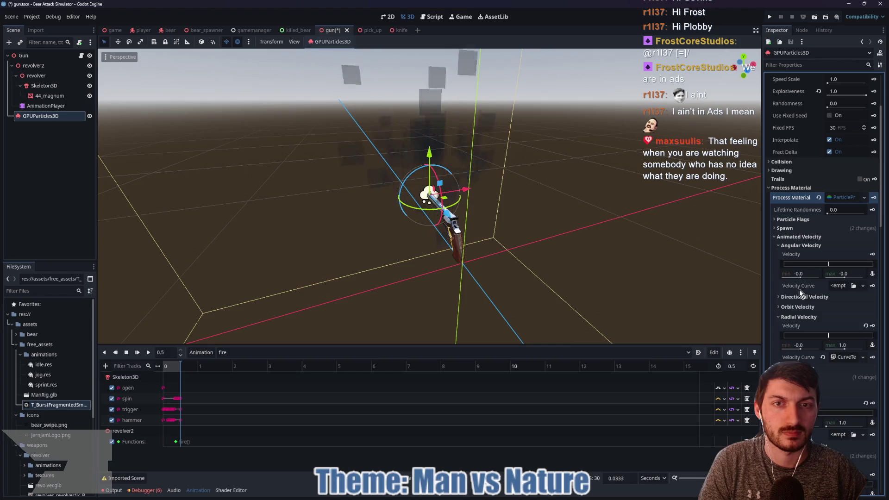
scroll(799, 290, down, 5)
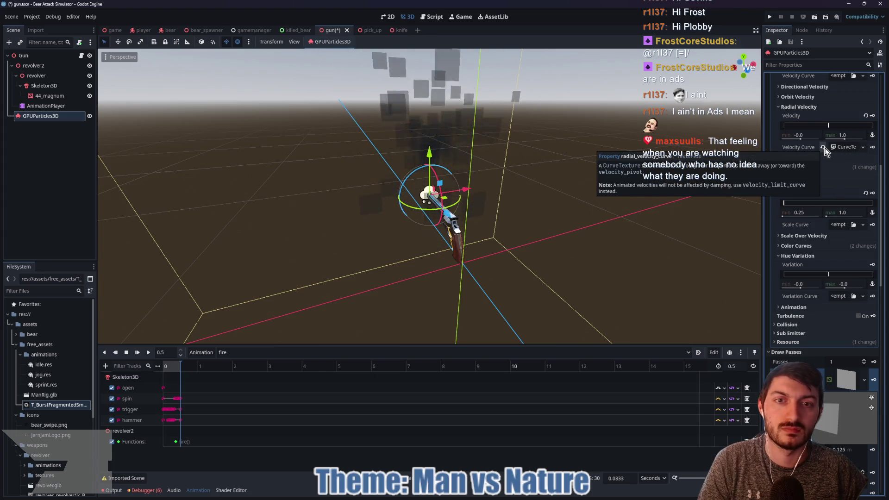
click(842, 146)
Drag the radial velocity curve points so it falls from 1 through about (0.53, 0.51) to 0.
click(847, 192)
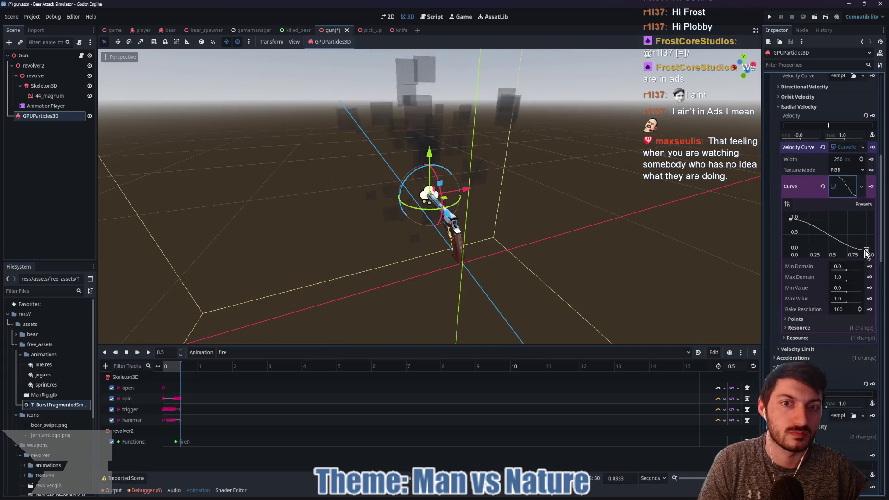
drag(866, 254, 840, 254)
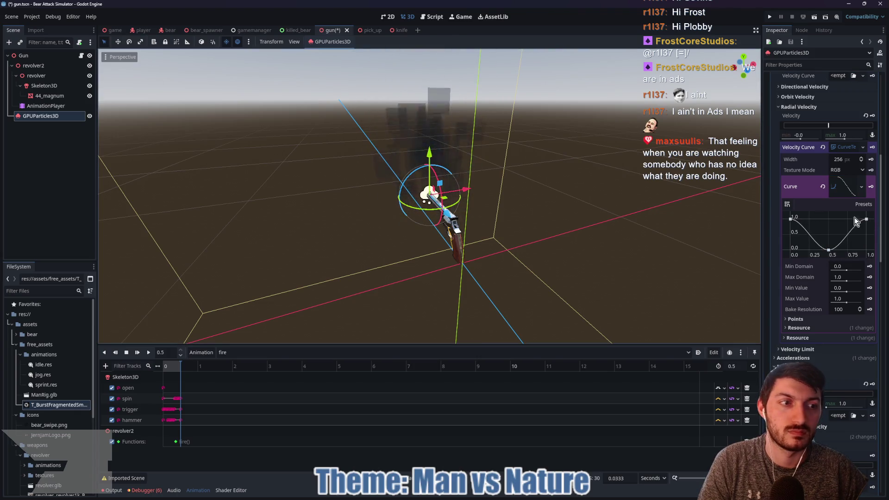
drag(867, 222, 868, 238)
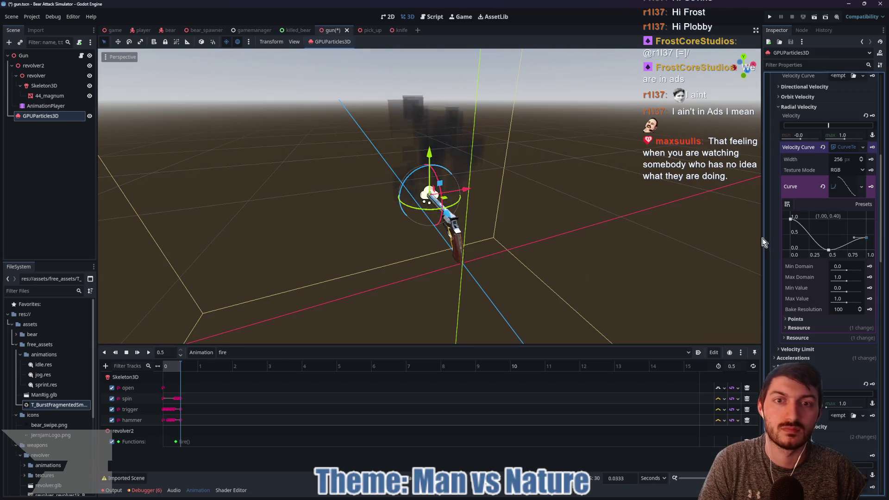
drag(544, 243, 634, 235)
drag(828, 249, 828, 244)
drag(648, 240, 582, 242)
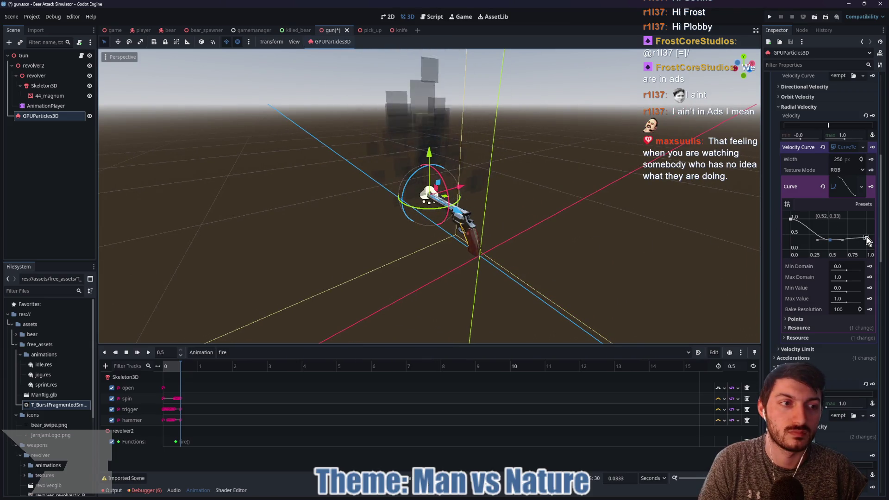
drag(867, 239, 830, 234)
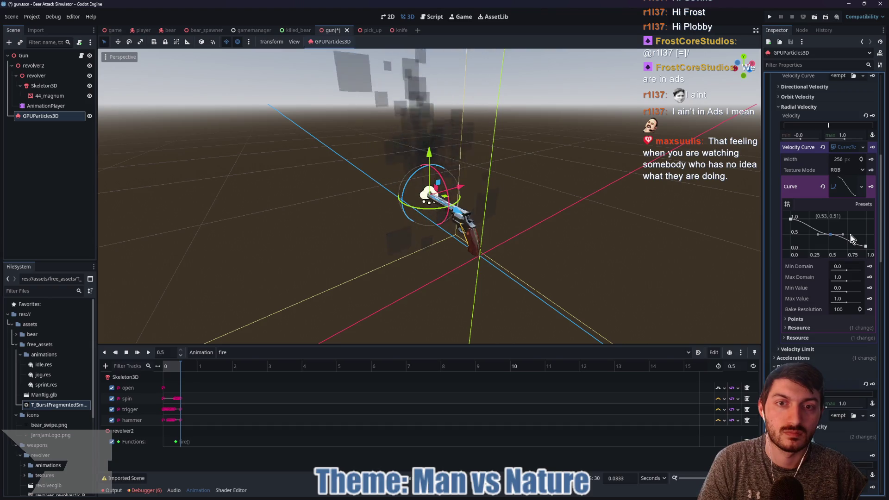
click(841, 147)
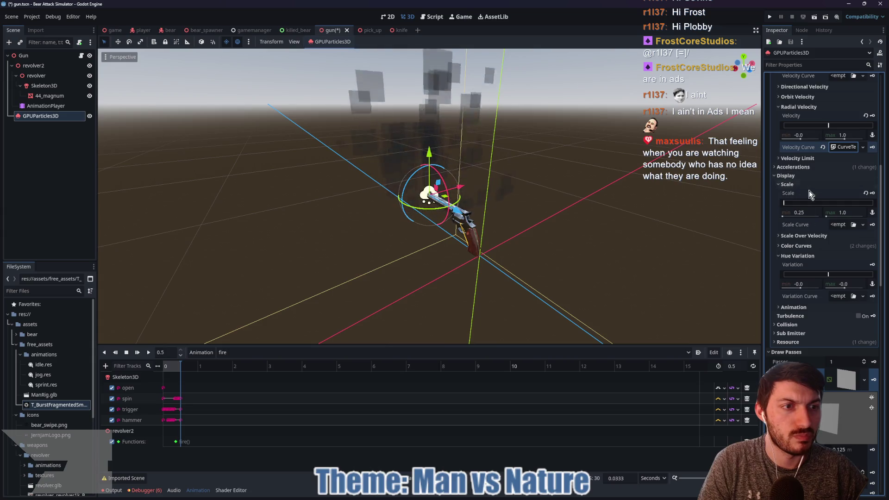
Expand the smoke quad's draw-pass material and turn off Emission.
scroll(813, 191, down, 5)
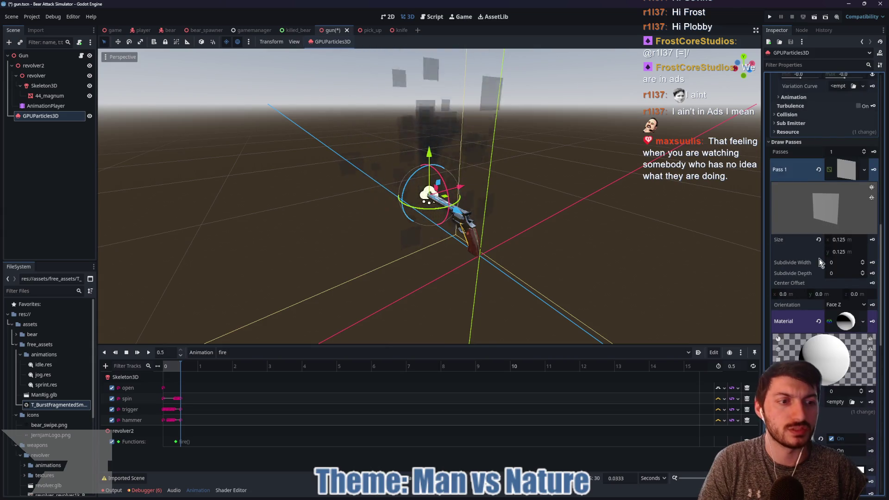
click(844, 322)
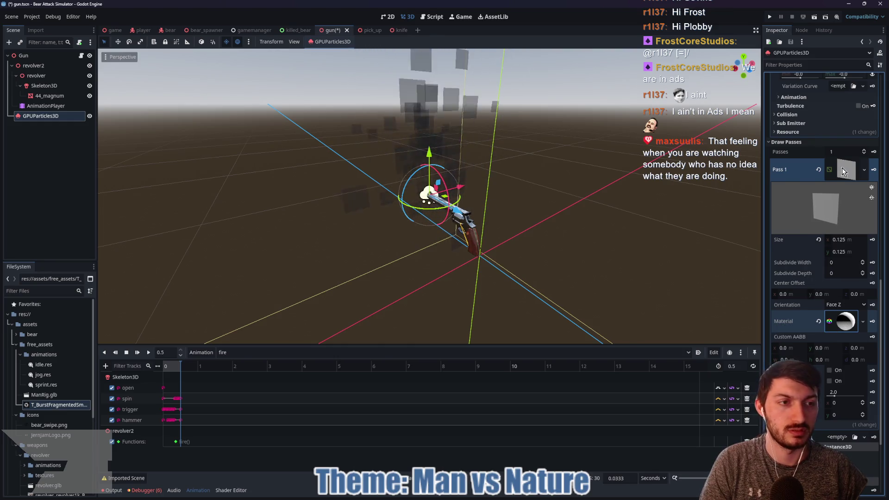
click(846, 321)
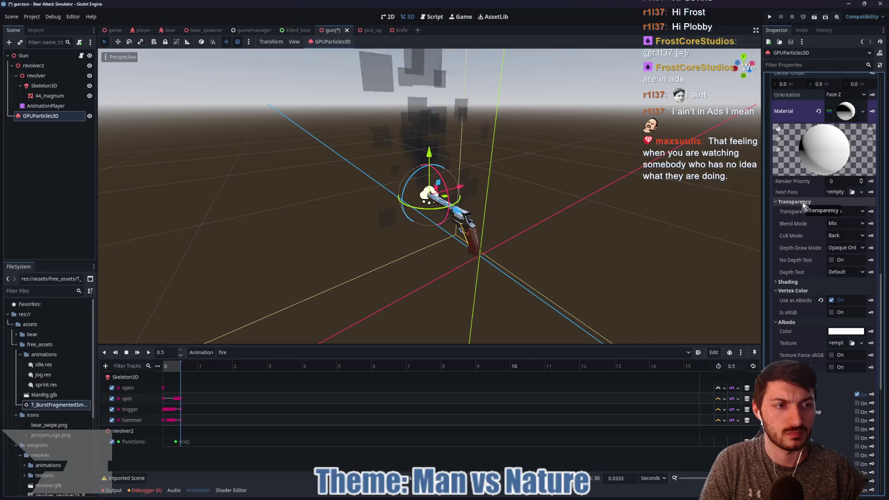
click(795, 202)
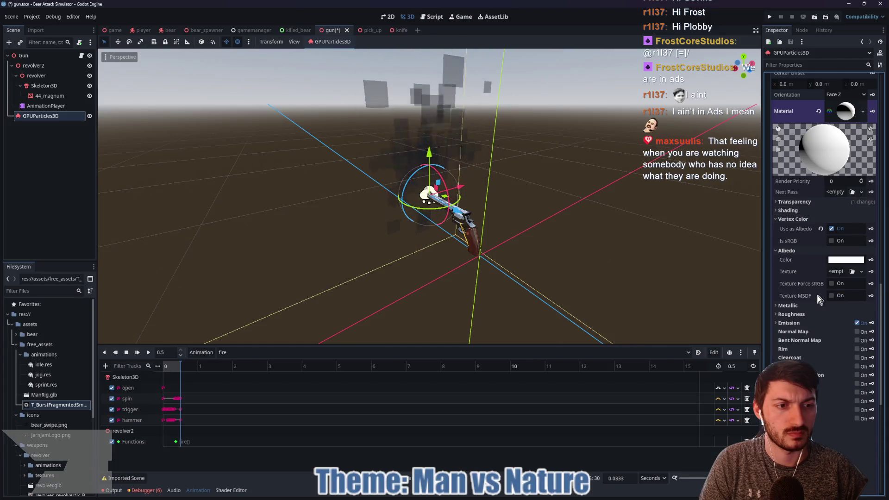
click(857, 322)
Toggle the material's Normal Map setting and look through its UV1 section.
scroll(813, 327, down, 2)
click(857, 279)
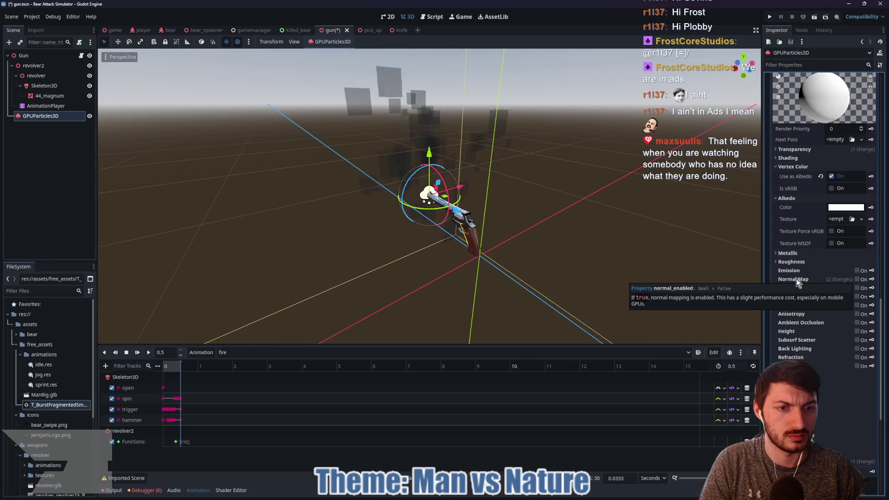
scroll(818, 306, down, 2)
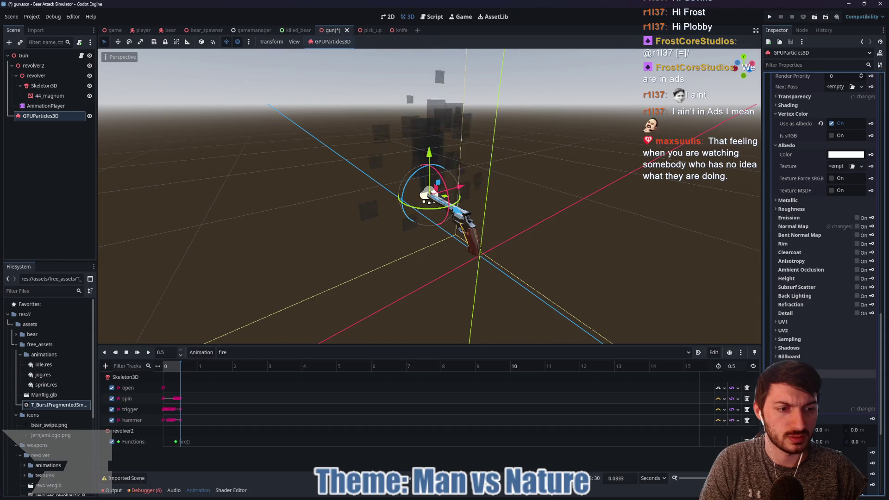
click(796, 365)
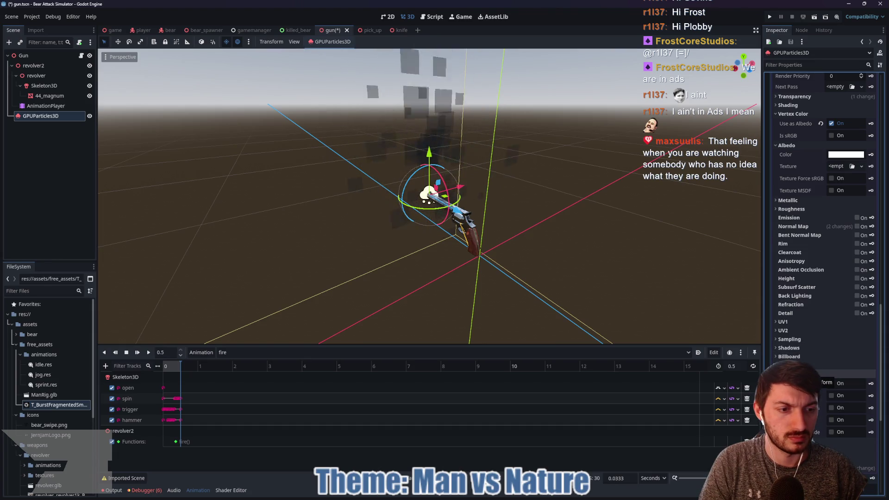
click(787, 321)
click(787, 322)
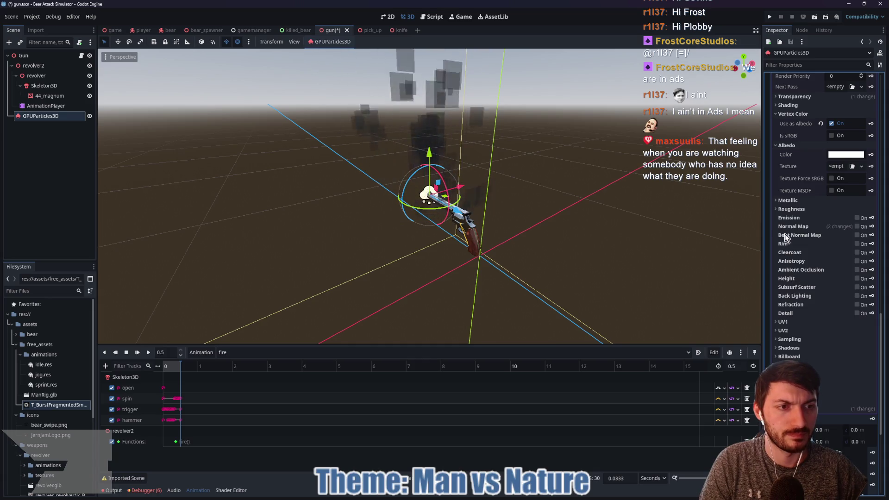
scroll(787, 212, up, 1)
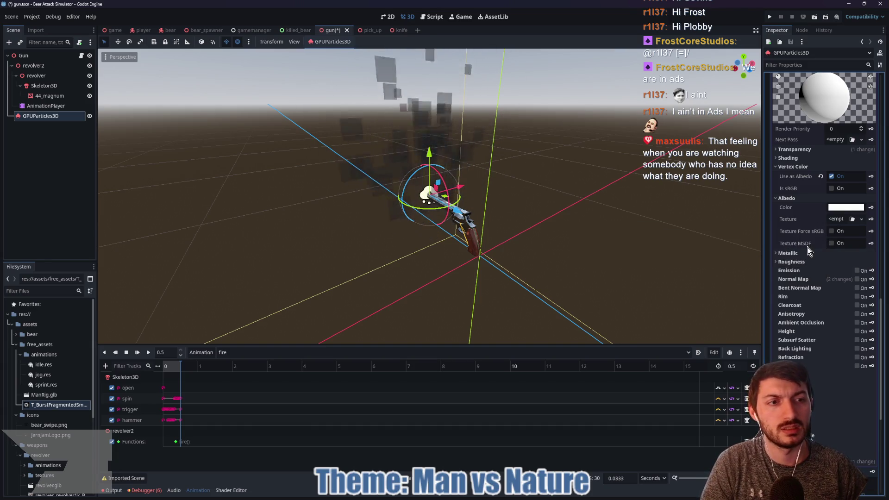
mouse_move(60, 402)
mouse_down()
mouse_move(121, 403)
mouse_move(814, 245)
mouse_move(834, 222)
mouse_up()
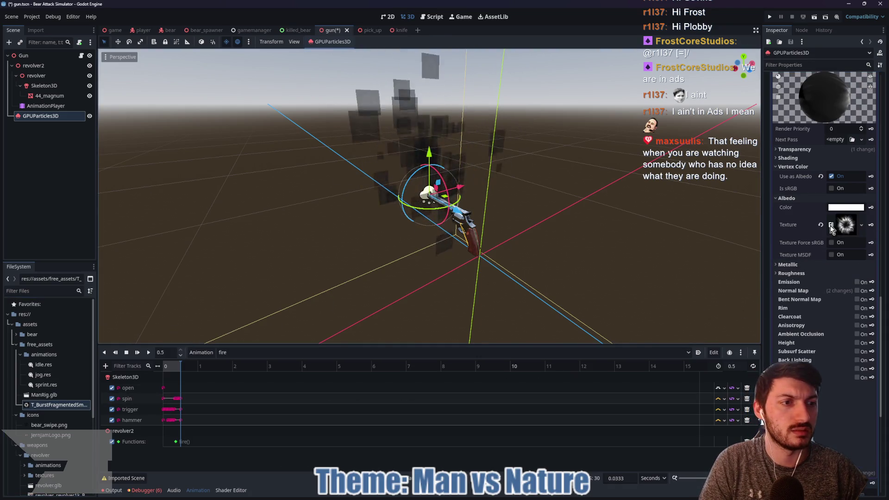
click(831, 177)
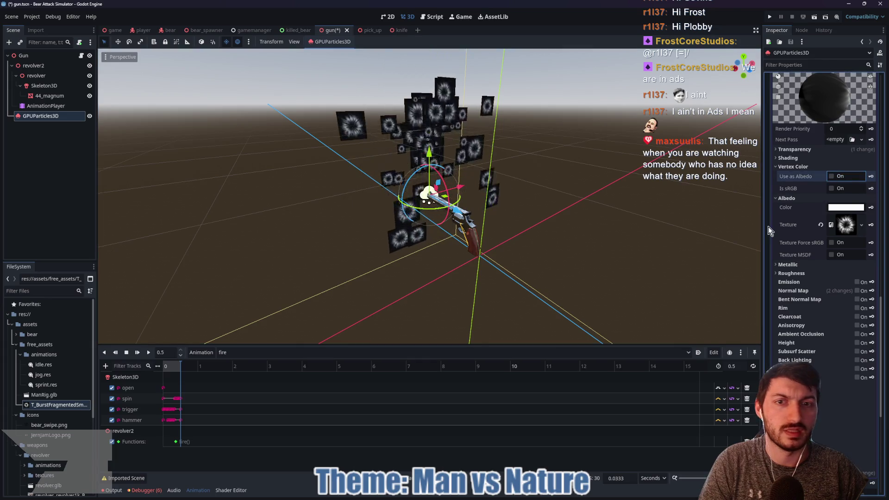
drag(626, 245, 593, 242)
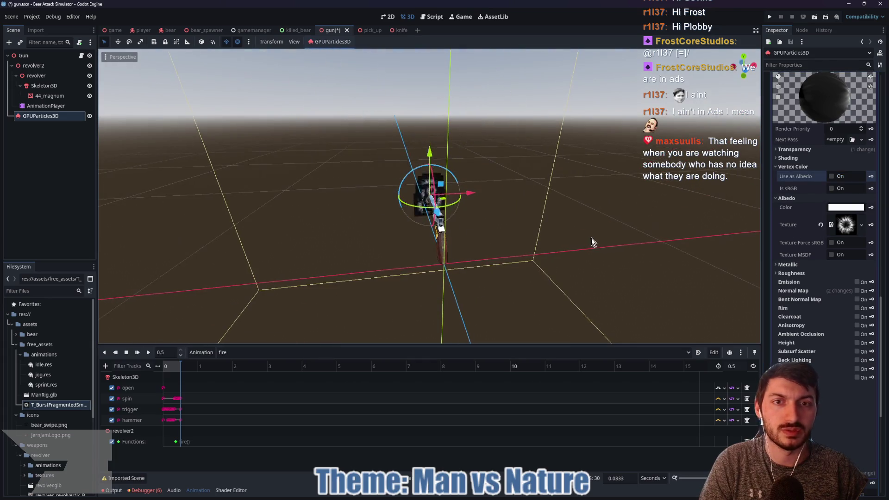
click(831, 246)
click(832, 243)
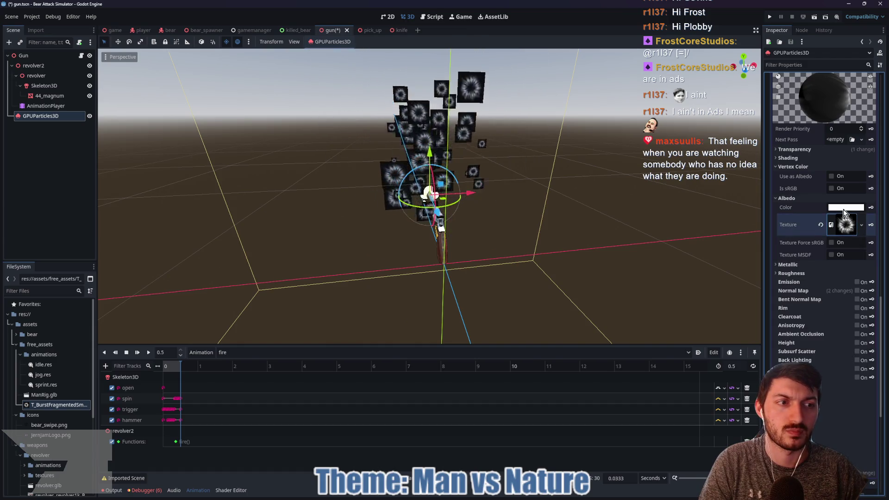
click(821, 225)
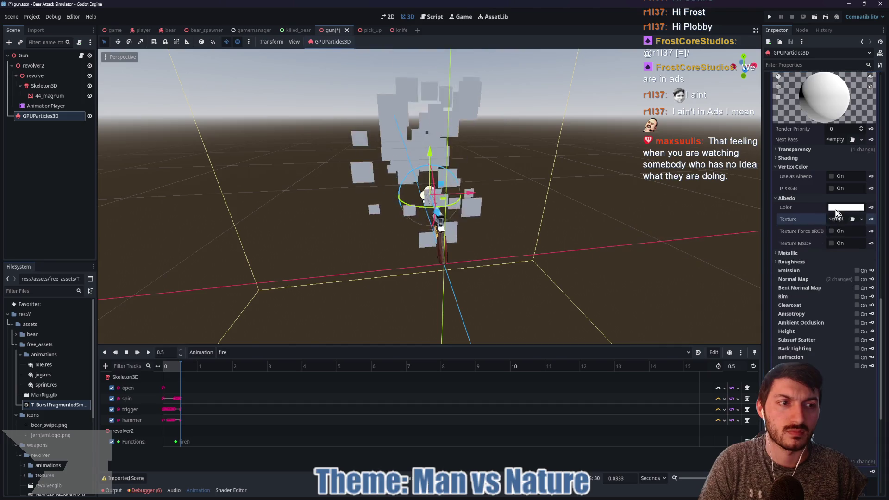
click(840, 207)
click(841, 206)
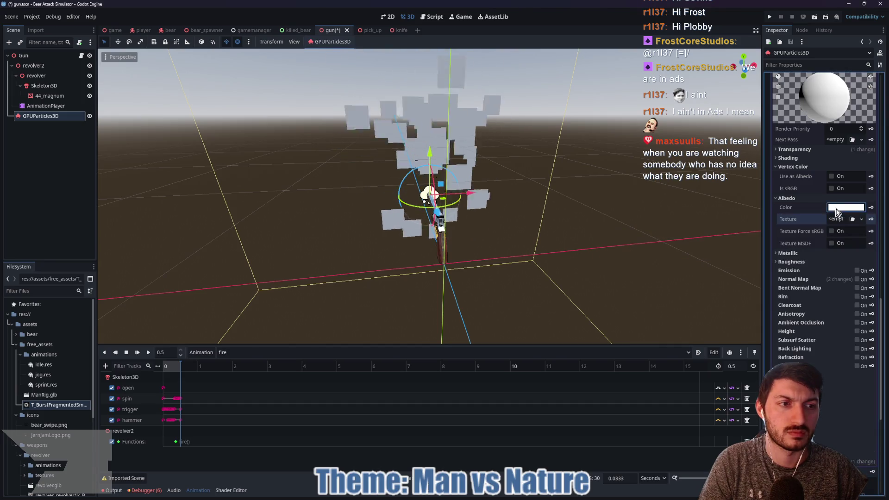
click(832, 177)
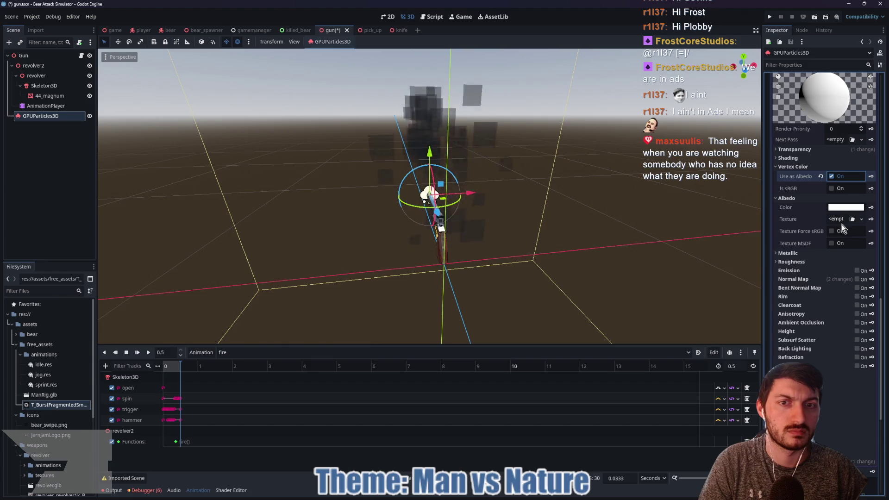
click(797, 159)
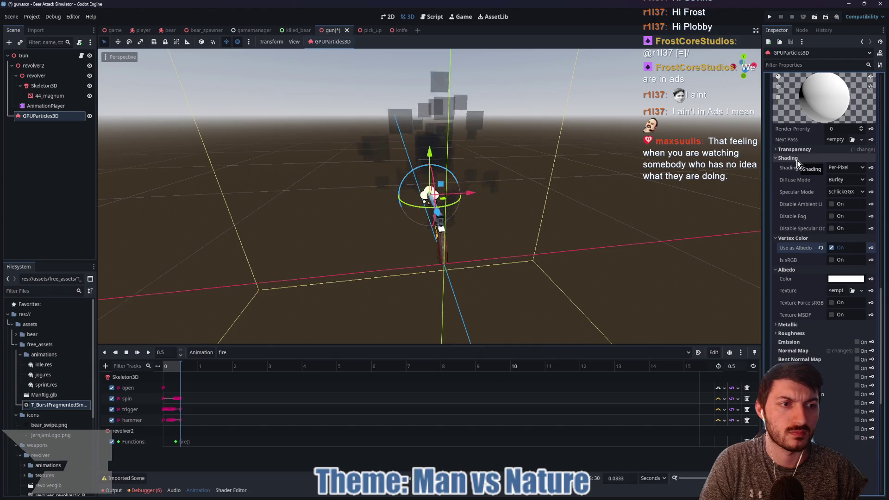
click(797, 159)
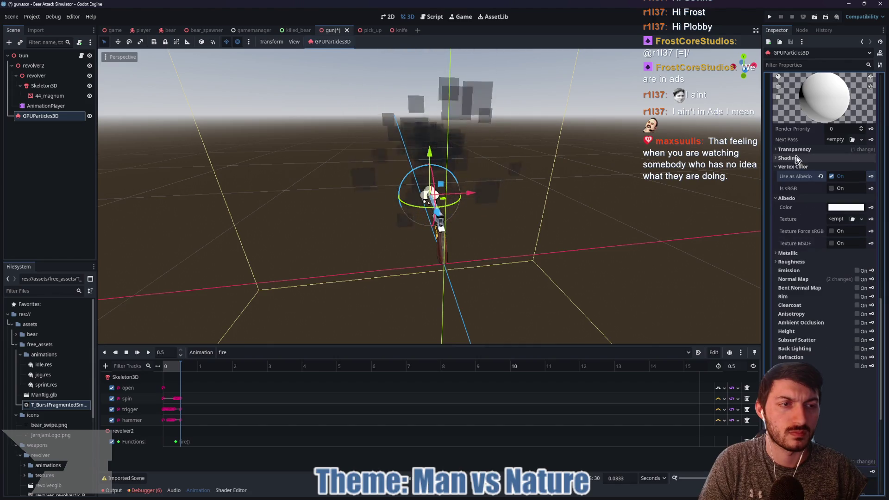
click(795, 151)
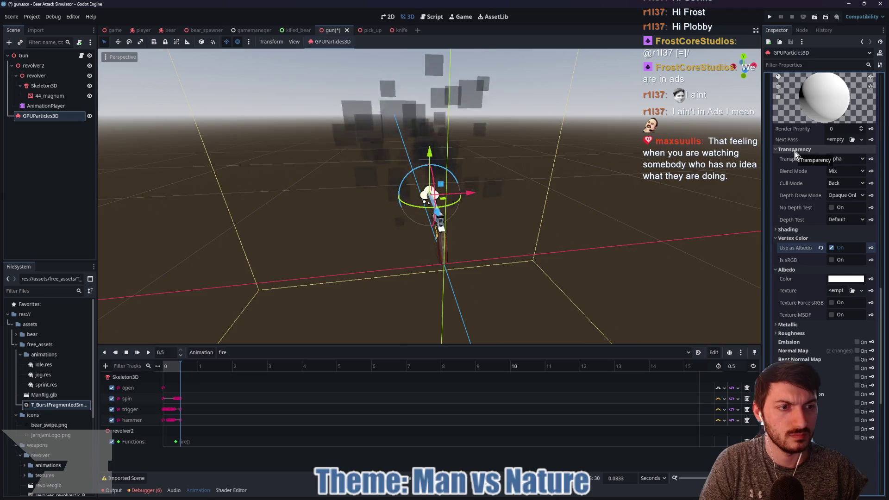
click(795, 150)
scroll(817, 214, up, 3)
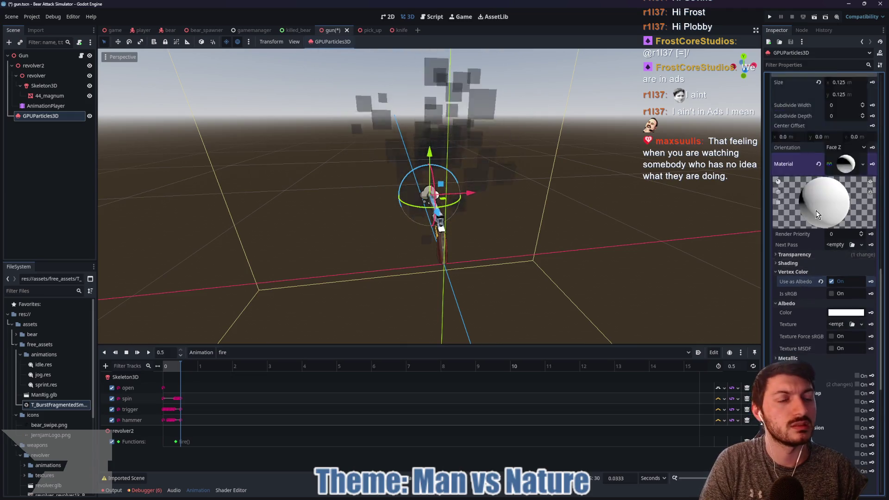
Set the smoke material's Distance Fade mode to PixelAlpha.
scroll(817, 215, up, 3)
scroll(818, 218, up, 3)
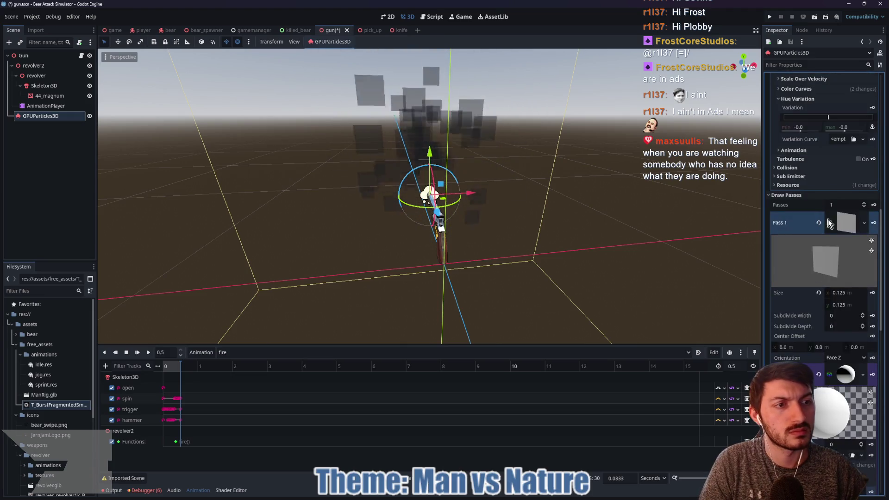
scroll(839, 222, down, 10)
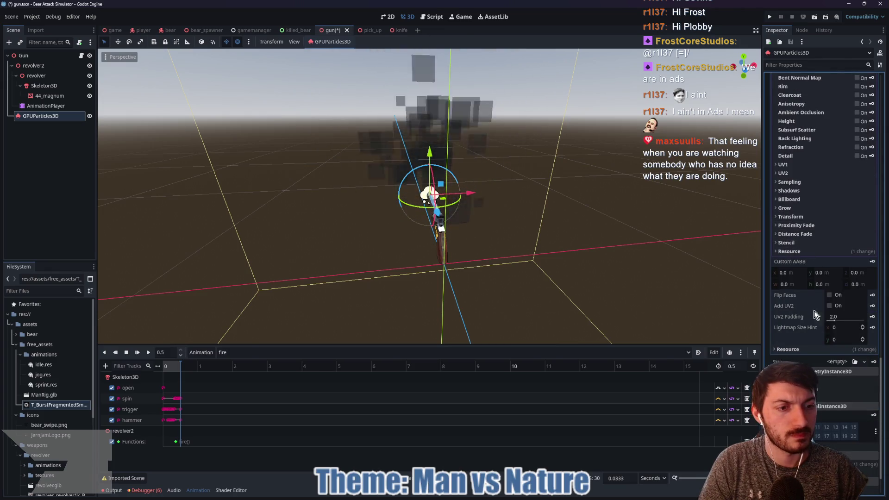
click(796, 234)
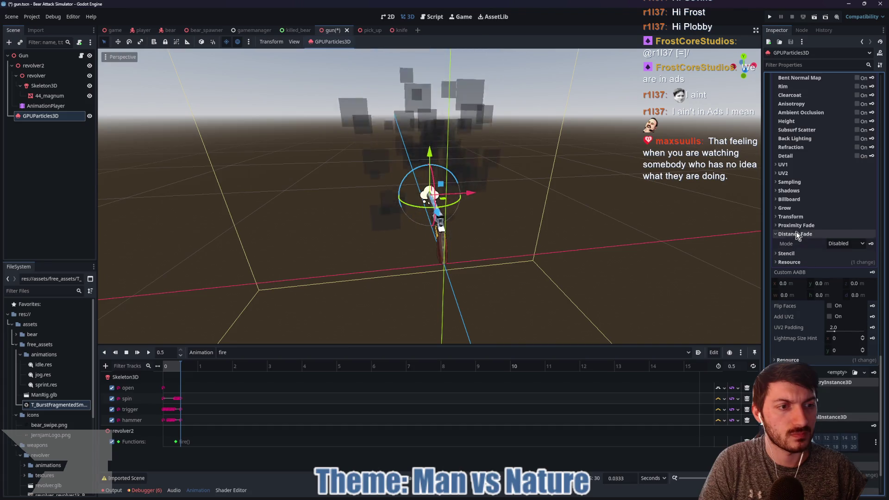
click(842, 243)
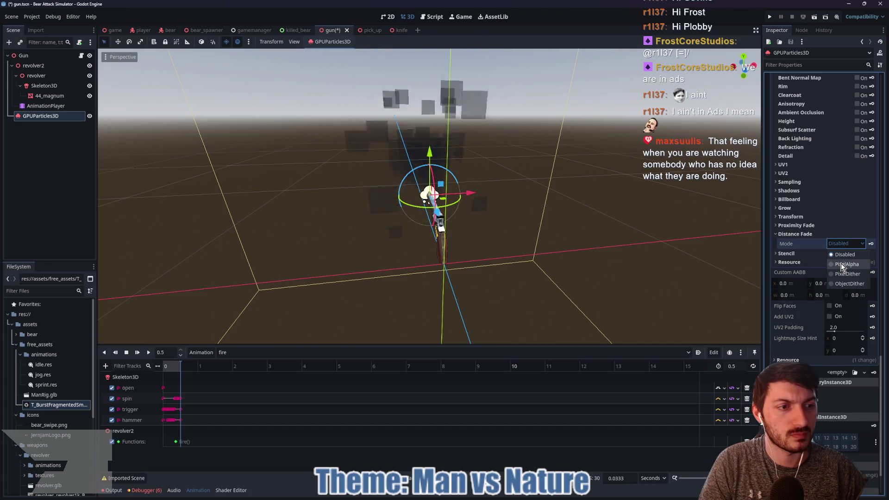
key(Escape)
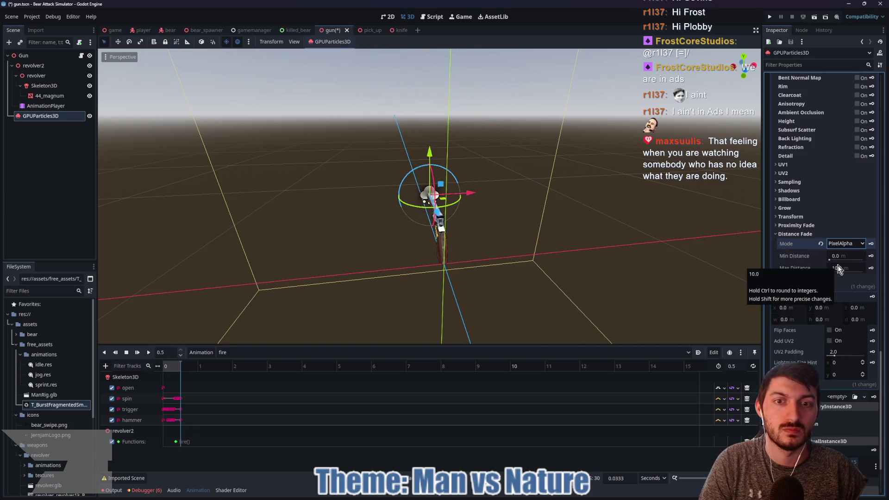
Adjust the Min Distance fade value by dragging, keeping Max Distance at 10 m.
drag(607, 274, 696, 260)
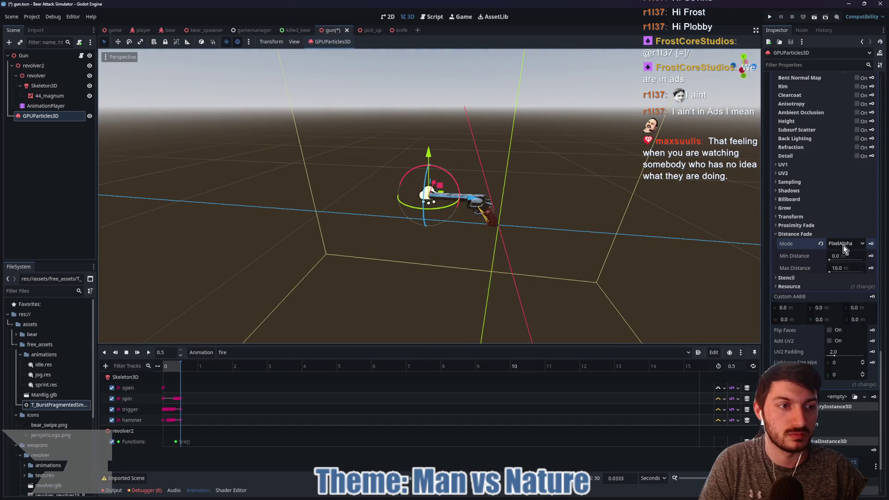
drag(830, 260, 602, 254)
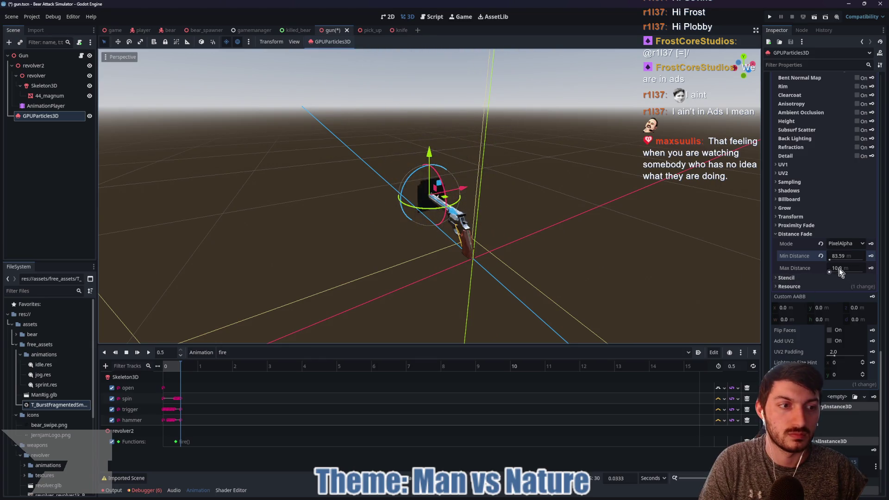
drag(846, 257, 787, 257)
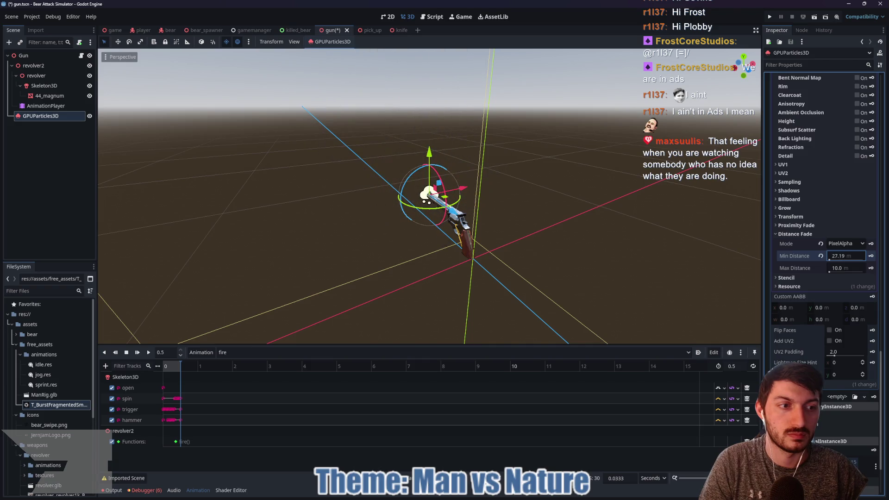
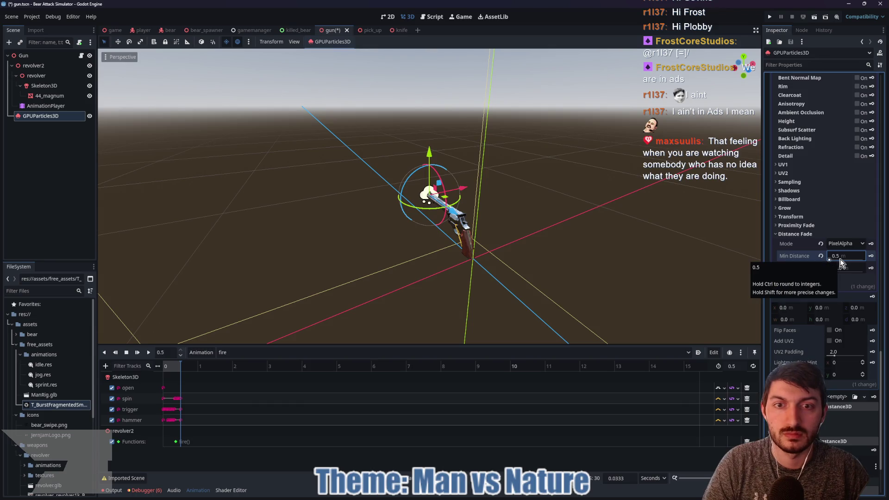
Set the Distance Fade Min Distance to 1.5, then drag it a little higher.
click(837, 258)
text(1)
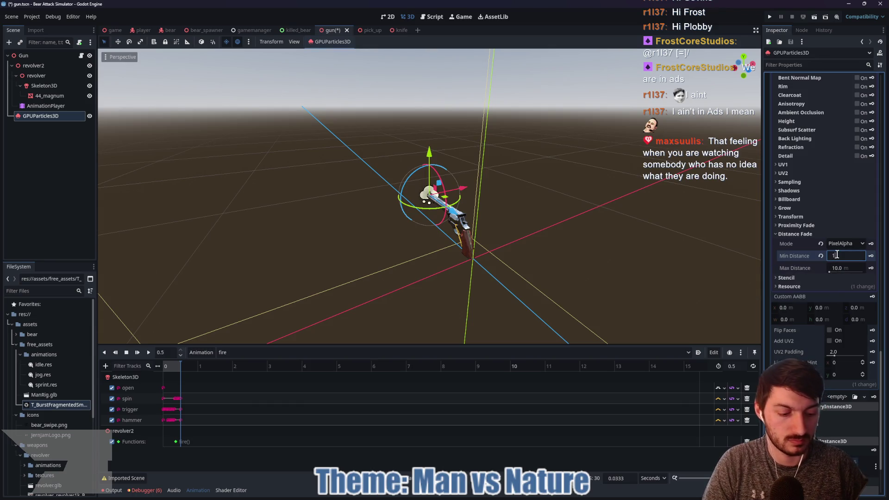
text(.5)
key(Return)
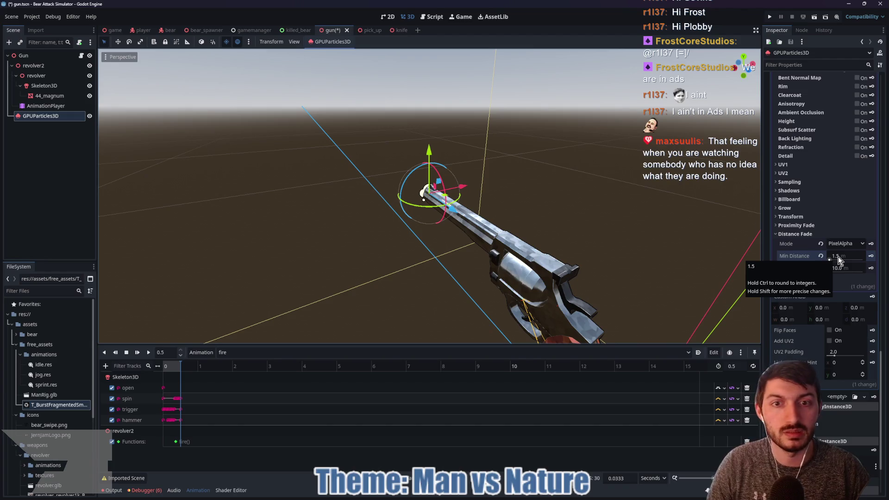
drag(839, 261, 851, 260)
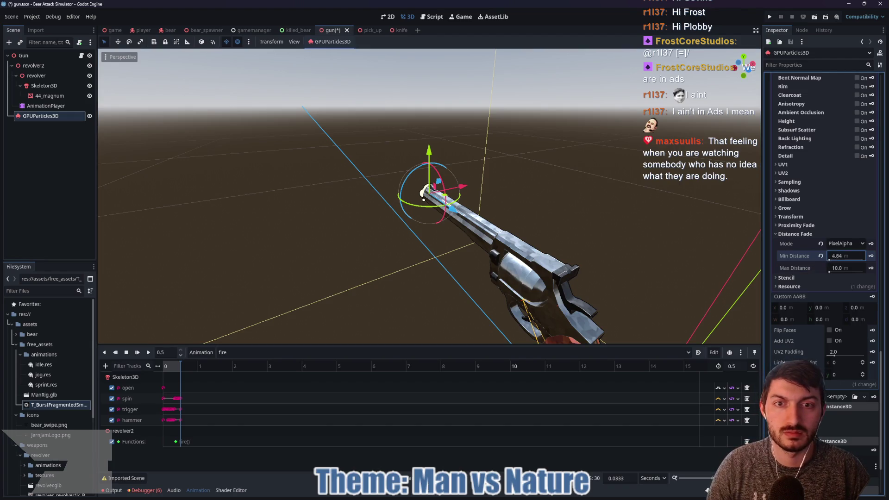
drag(830, 258, 847, 258)
scroll(675, 248, up, 5)
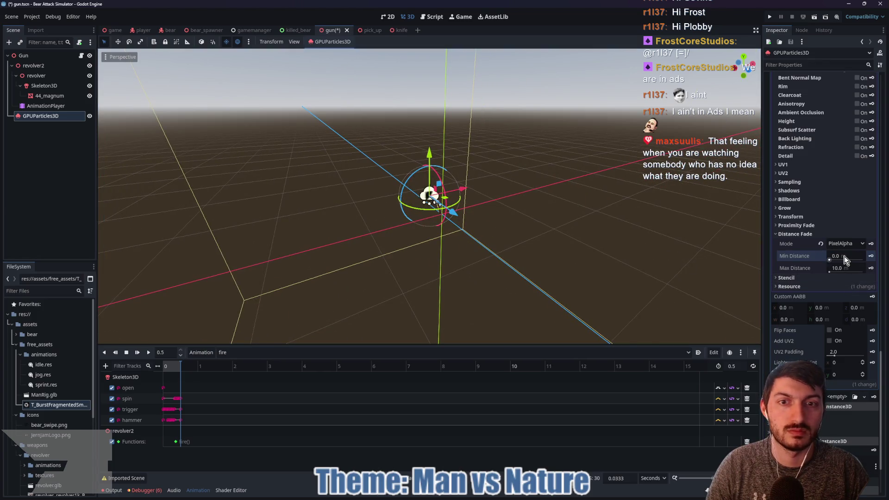
scroll(593, 248, up, 4)
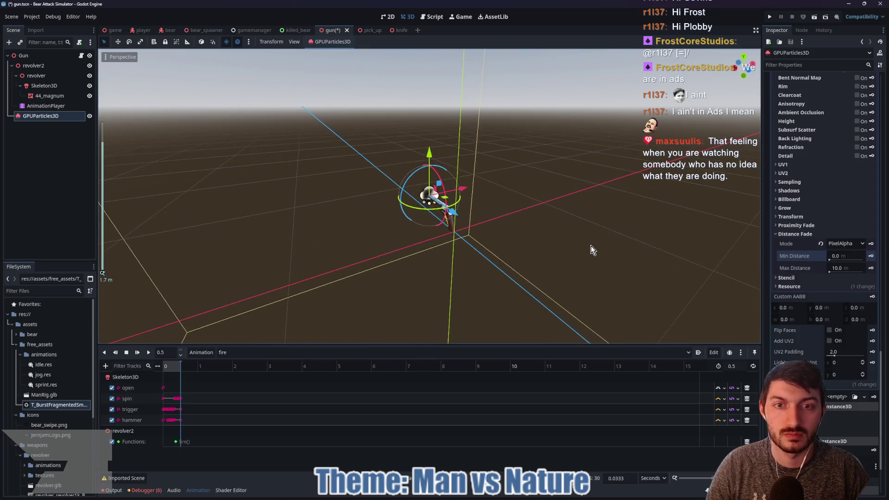
Try the PixelDither and other dither modes in the Distance Fade Mode list.
click(845, 244)
click(848, 274)
click(846, 244)
click(840, 282)
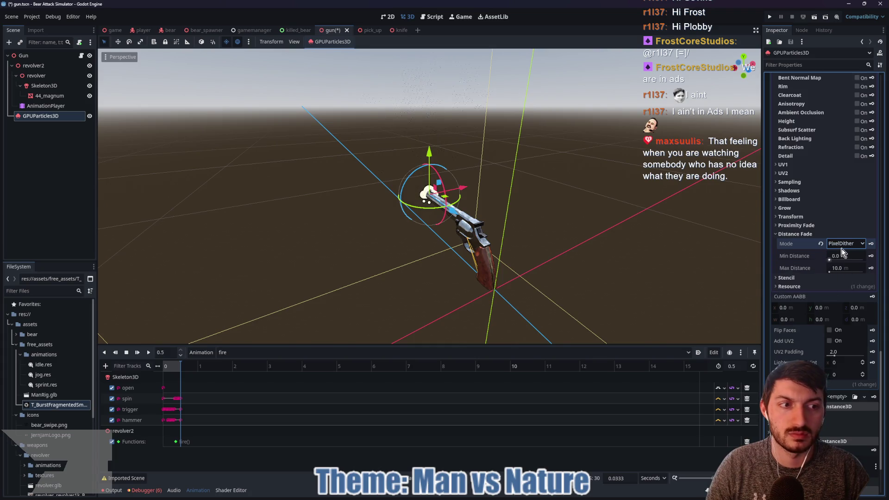
click(843, 248)
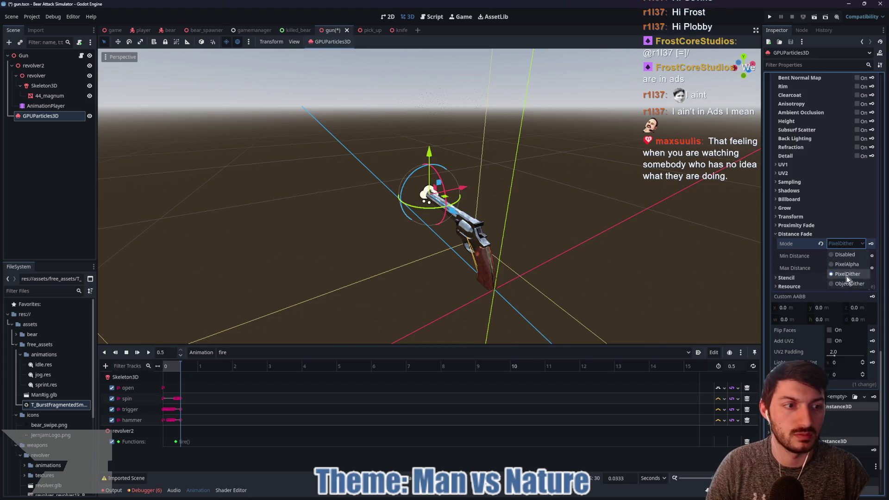
click(848, 284)
click(841, 246)
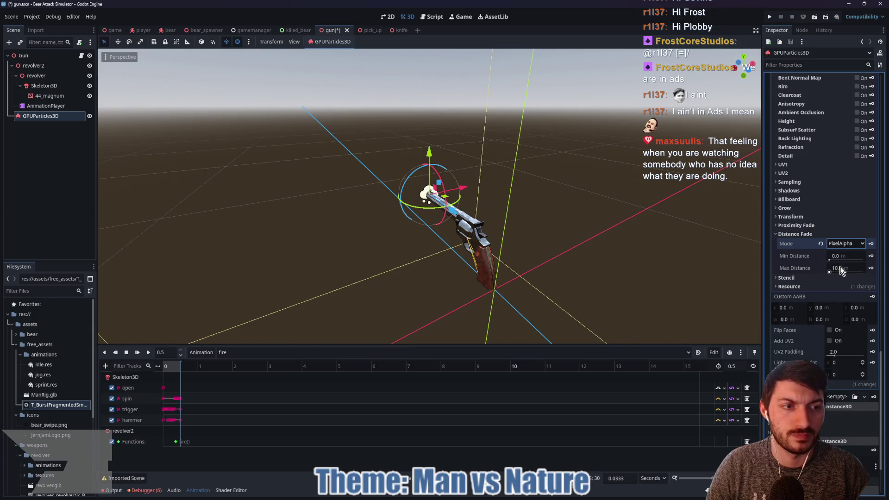
Drag the distance fade minimum and maximum up and down, bringing Max Distance to 10 m.
click(840, 257)
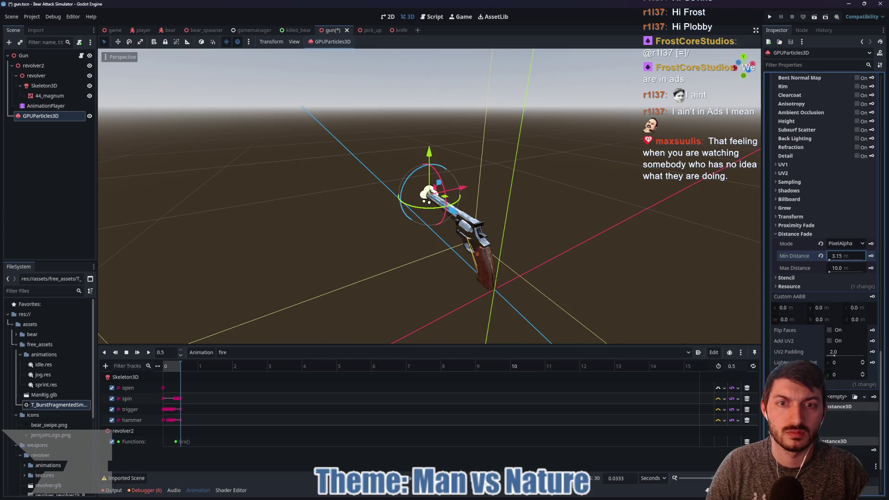
scroll(665, 254, up, 5)
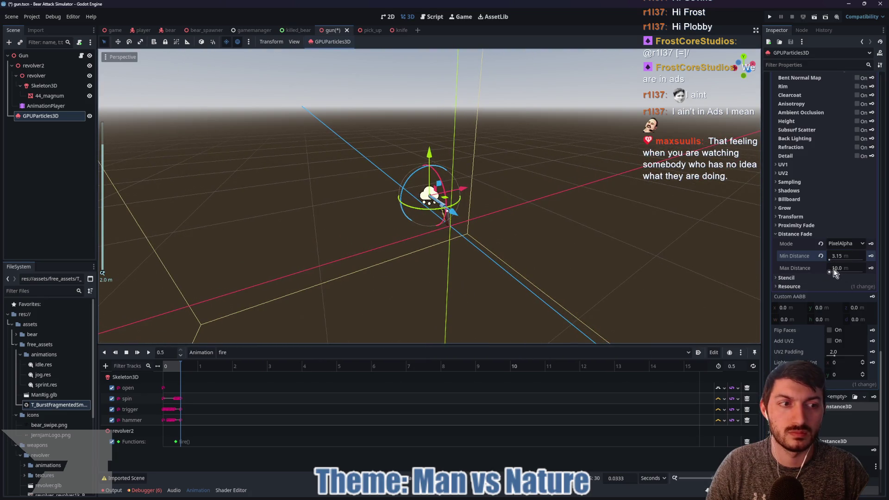
drag(833, 269, 847, 268)
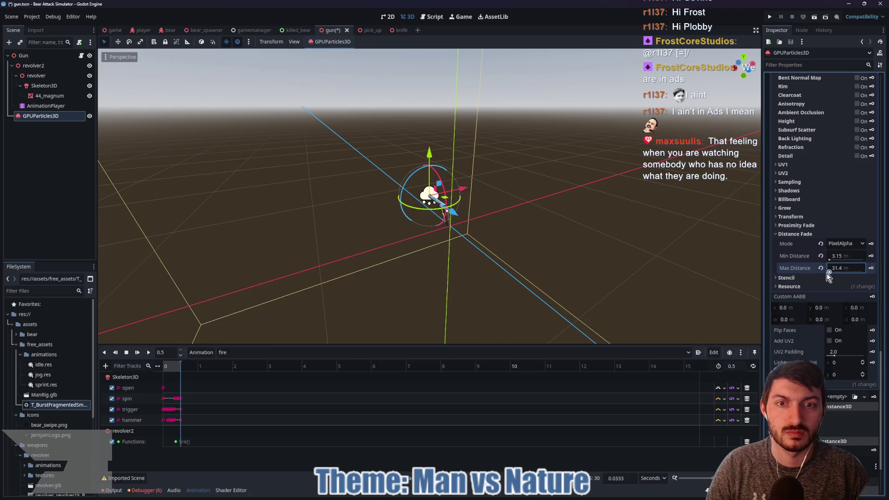
click(839, 258)
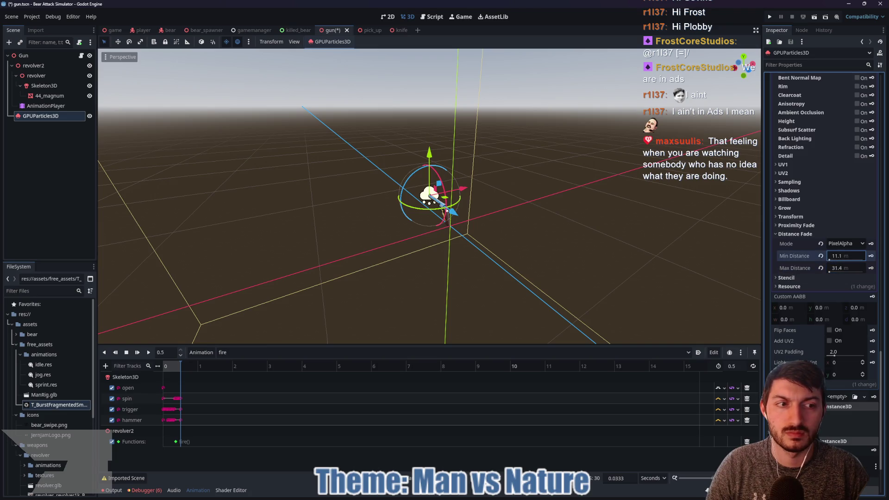
drag(839, 258, 866, 257)
scroll(594, 259, up, 2)
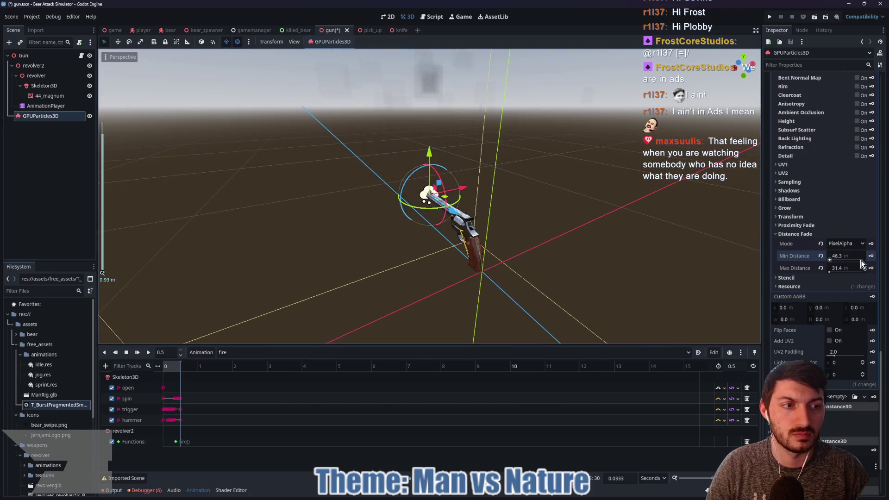
mouse_move(851, 256)
mouse_down()
mouse_move(832, 260)
mouse_move(840, 264)
mouse_up()
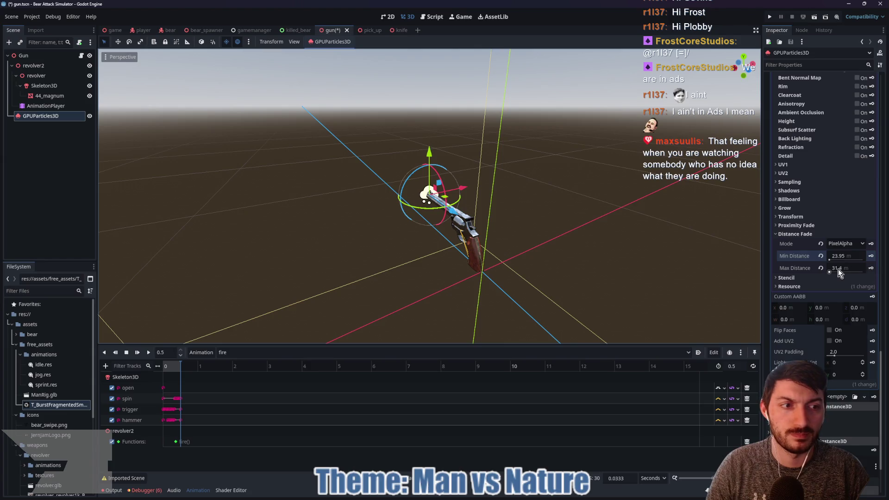
drag(838, 268, 764, 263)
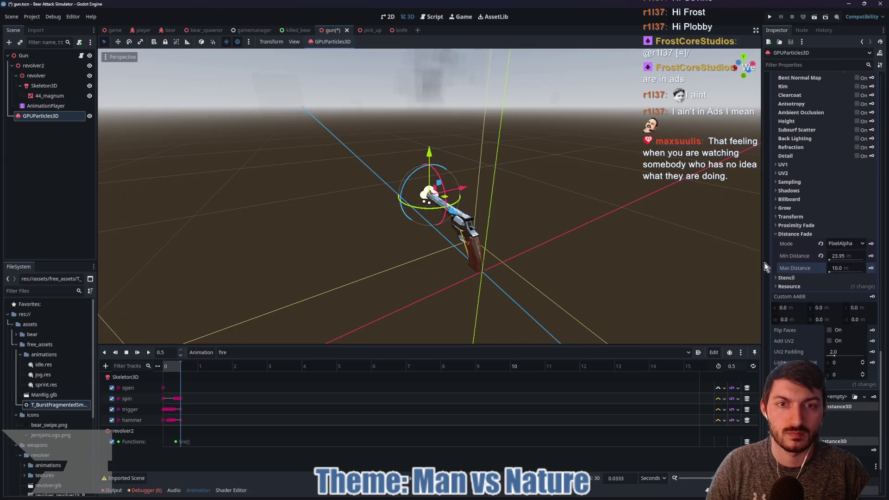
Try Min Distance values of 15, 14 and 10 m, and set Max Distance to 11 m.
click(848, 255)
text(15)
key(Return)
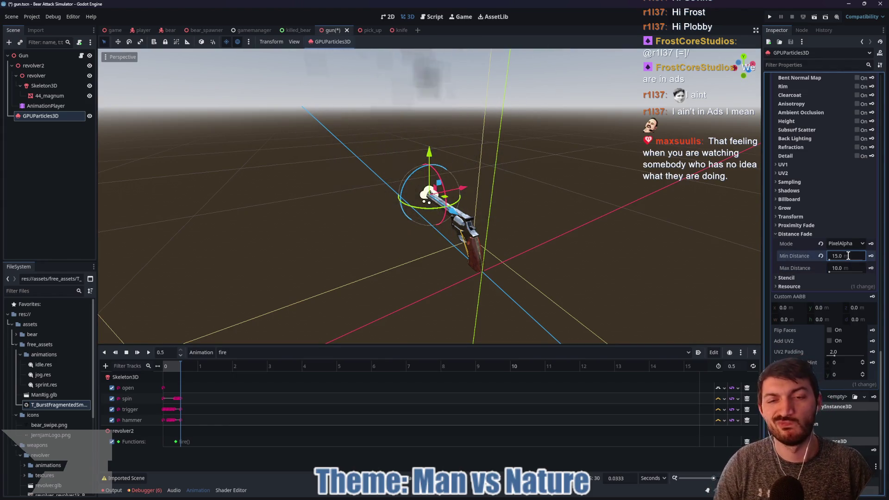
click(848, 255)
text(14)
key(Return)
click(848, 255)
text(10)
key(Return)
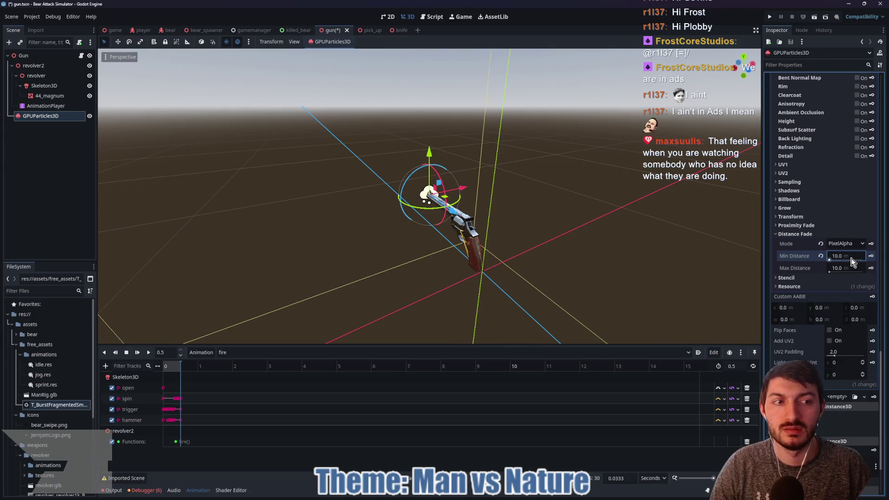
click(846, 269)
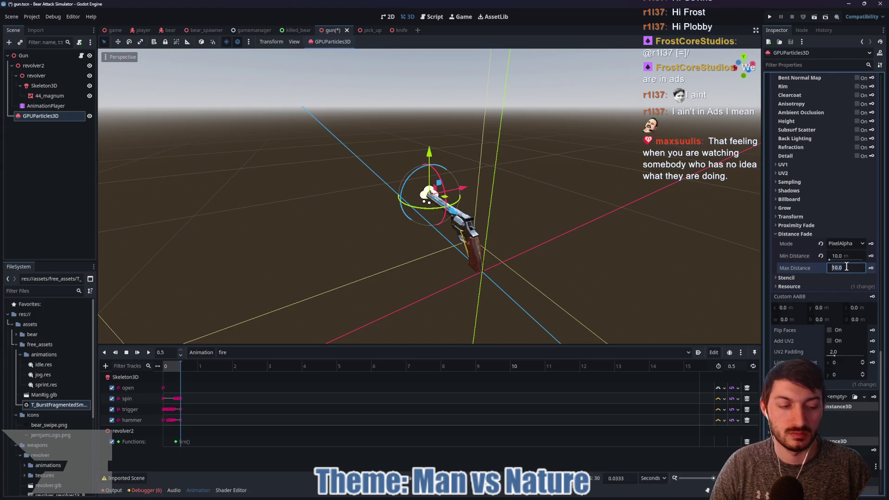
text(11)
key(Return)
Revert the Distance Fade Mode to Disabled and collapse the Distance Fade section.
scroll(584, 254, up, 4)
scroll(576, 255, down, 4)
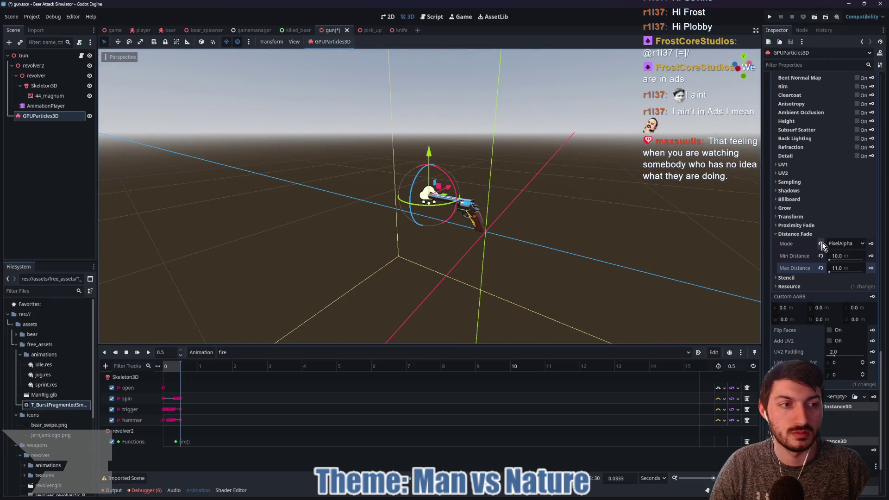
click(821, 244)
click(799, 225)
click(798, 245)
click(833, 236)
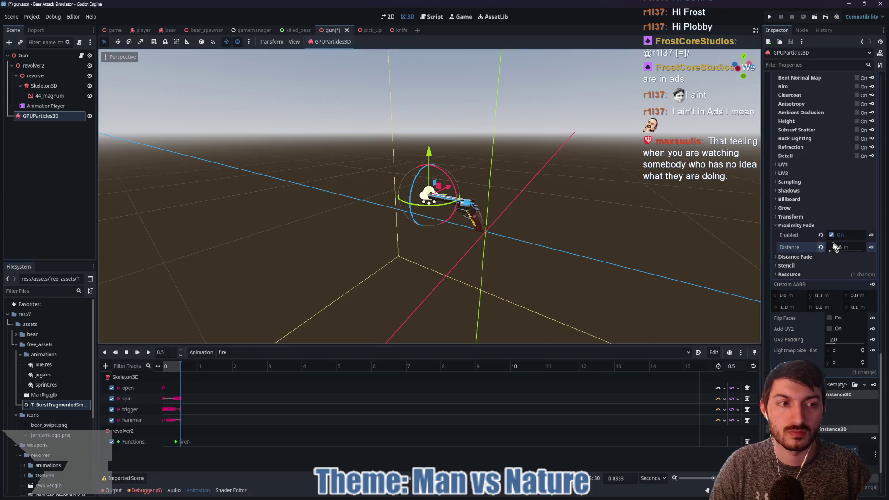
click(821, 233)
drag(654, 239, 579, 243)
scroll(784, 196, up, 3)
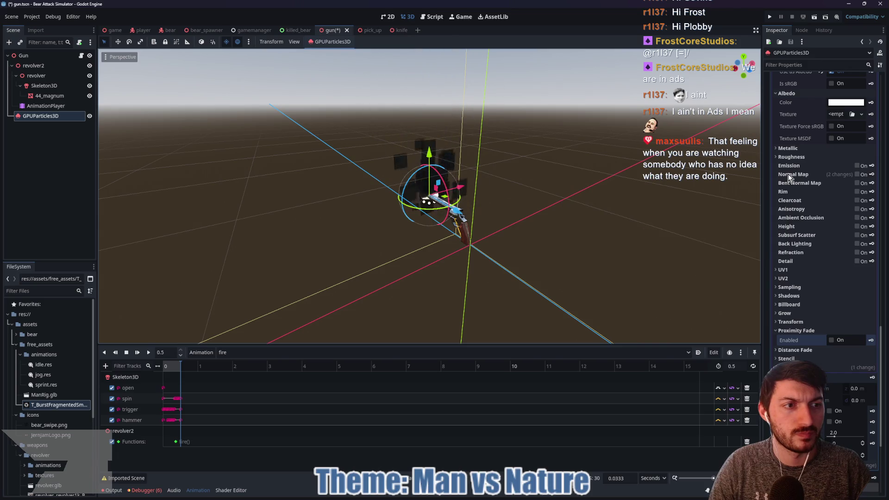
Enable Normal Map, push its Scale to 16, then reset Scale to 1.0.
click(857, 175)
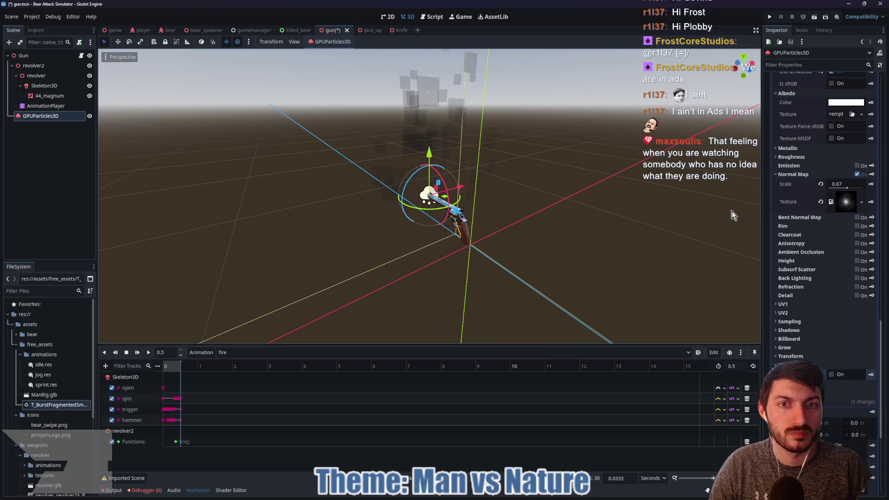
drag(846, 187, 885, 192)
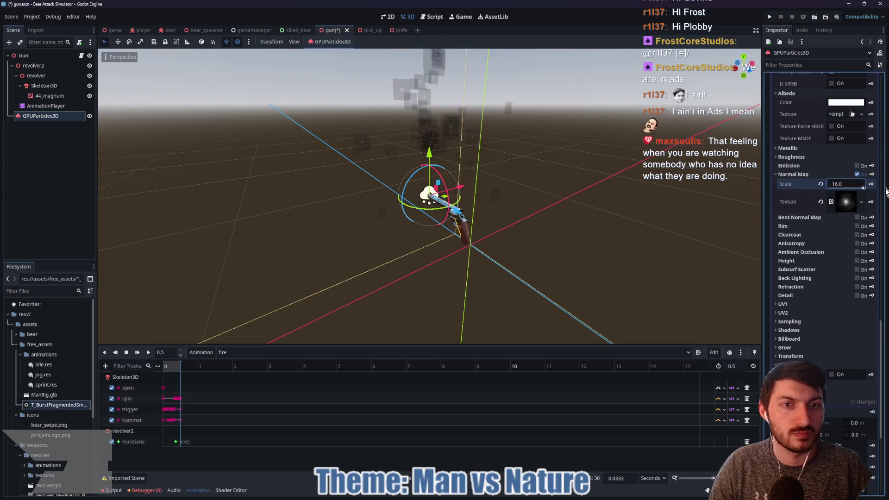
click(820, 184)
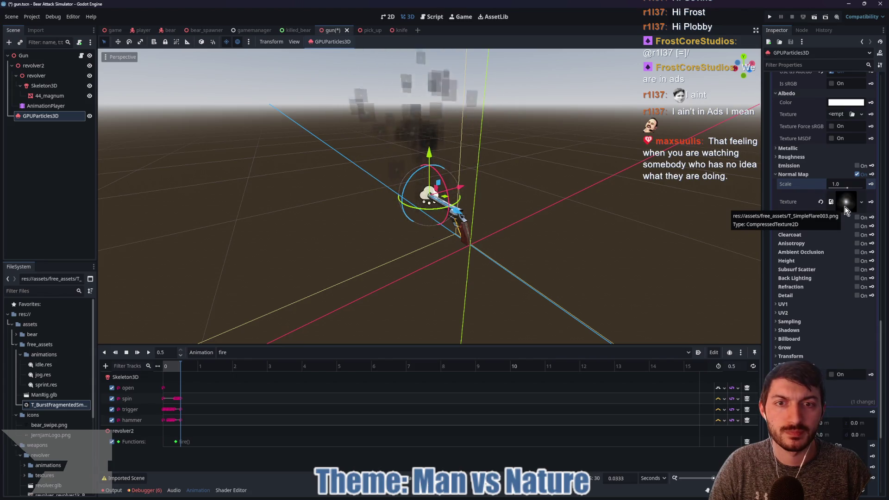
Clear the normal map texture, try the fragmented burst texture, remove it, and disable Normal Map.
click(845, 207)
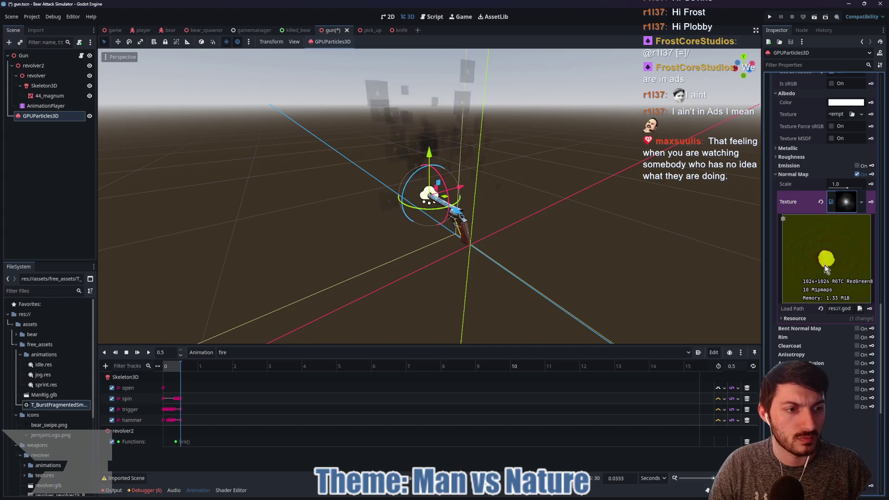
click(821, 201)
mouse_move(56, 405)
mouse_down()
mouse_move(181, 397)
mouse_move(874, 208)
mouse_move(837, 196)
mouse_up()
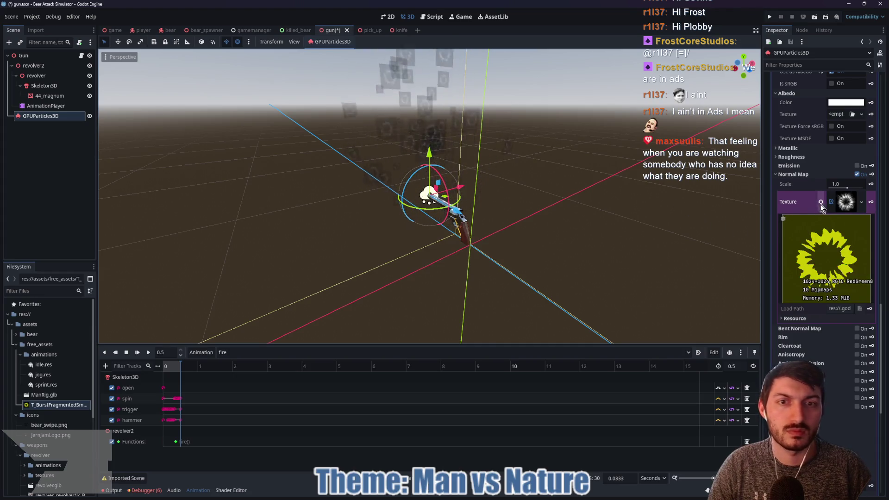
click(820, 204)
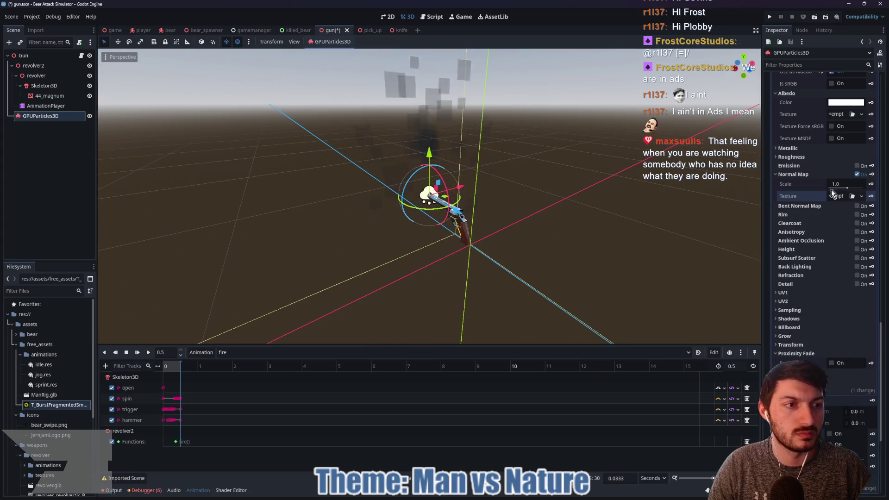
click(857, 174)
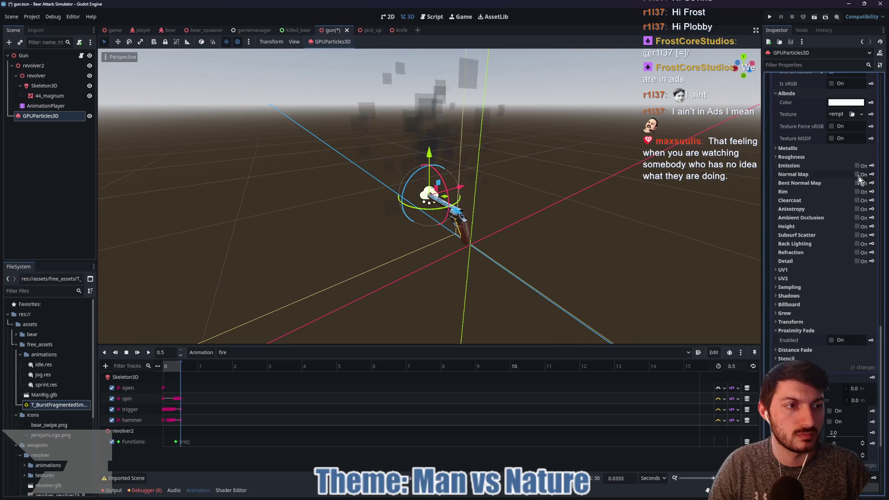
Assign the fragmented burst texture to Roughness, reading from the Gray channel.
click(792, 157)
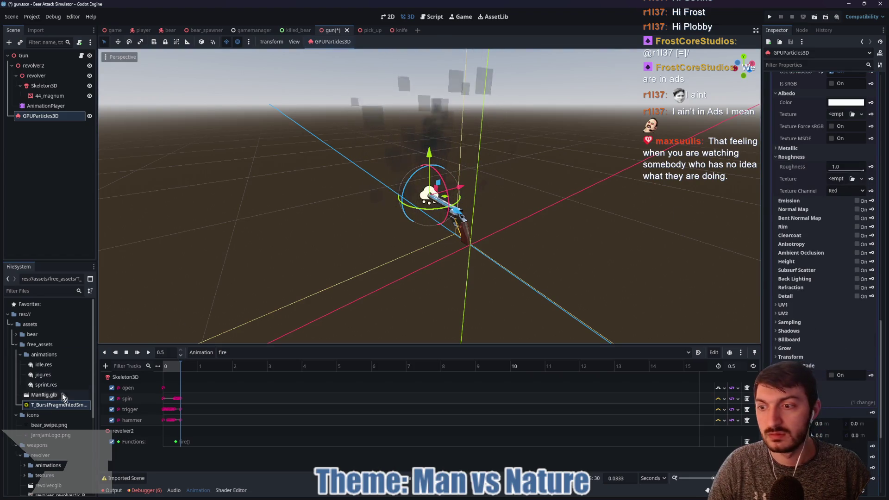
drag(45, 407, 872, 235)
drag(839, 182, 839, 182)
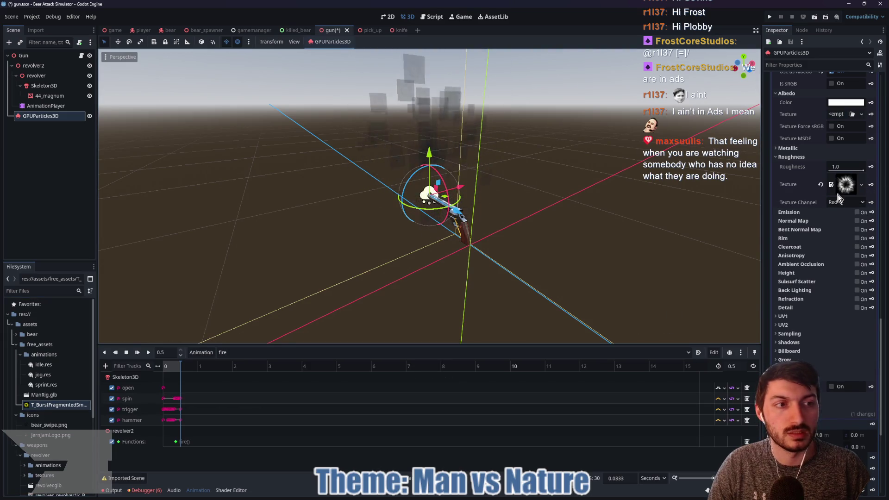
click(841, 204)
click(854, 252)
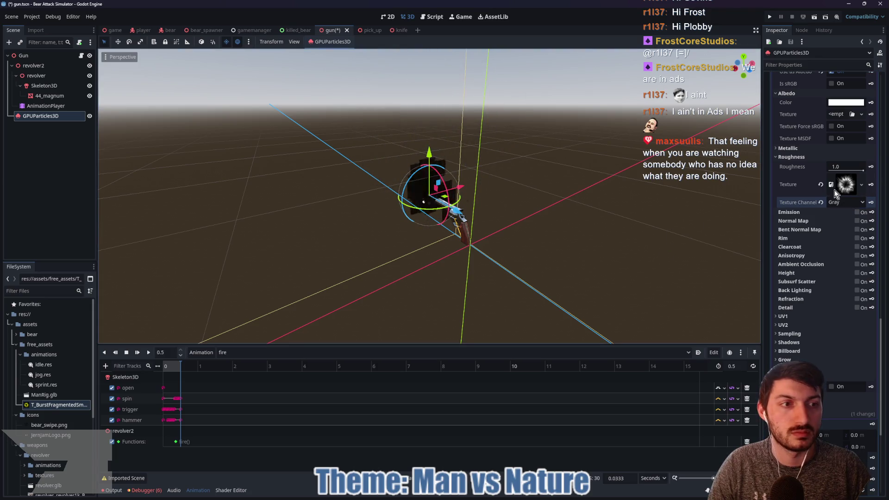
Clear the roughness texture slot and collapse the Roughness section.
click(821, 185)
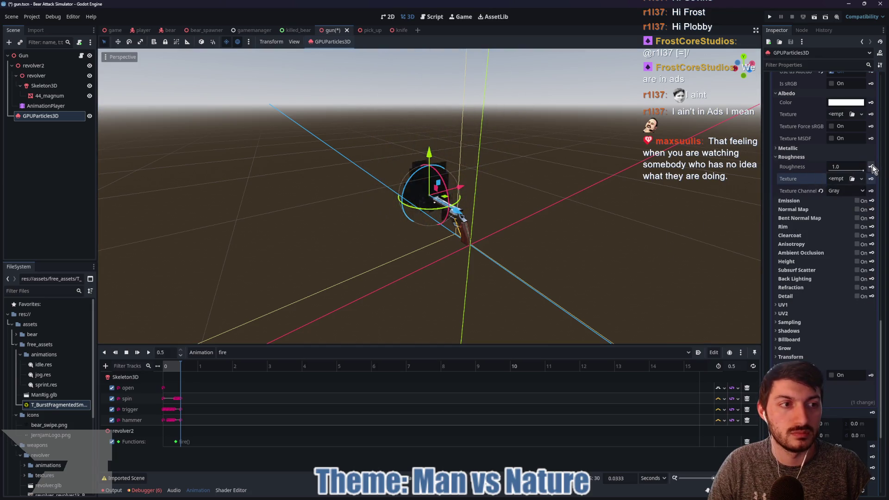
click(779, 157)
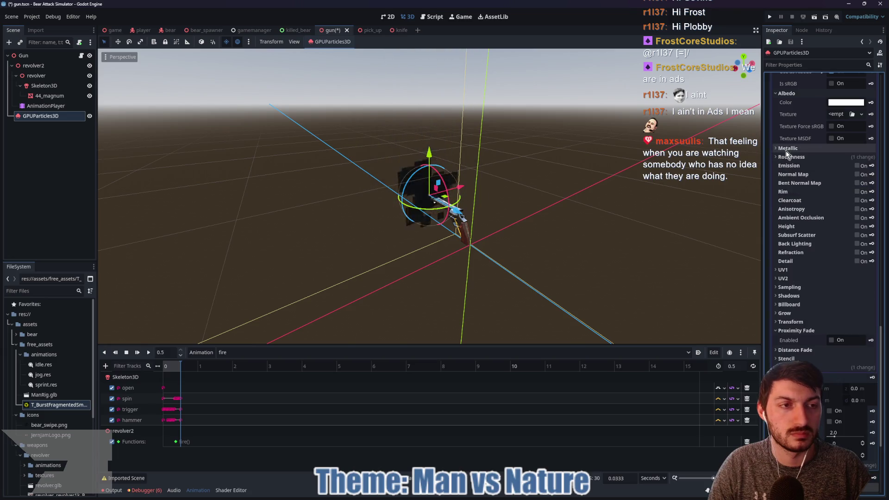
scroll(829, 193, up, 3)
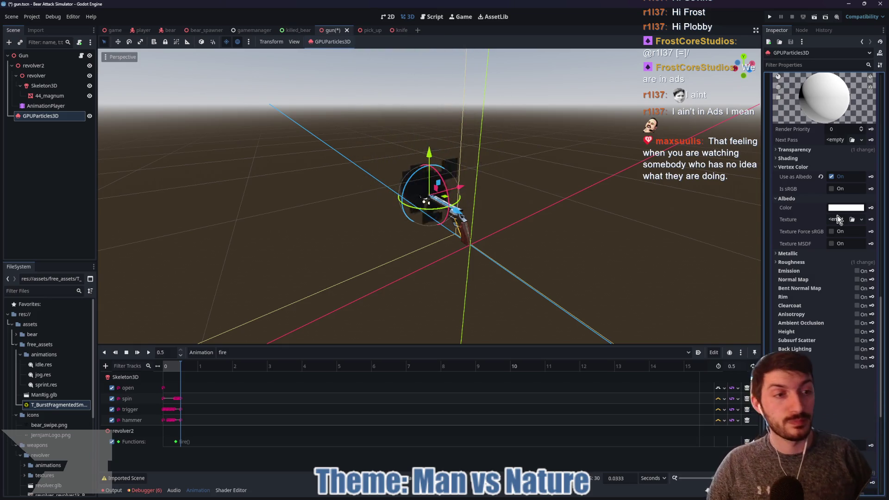
Give the albedo a new GradientTexture2D and move its start point inward with snapping on.
click(832, 218)
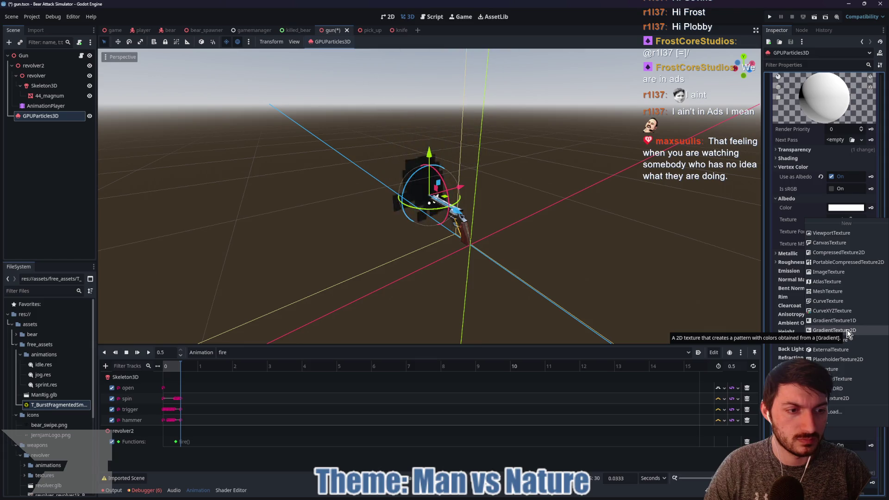
click(848, 330)
click(846, 229)
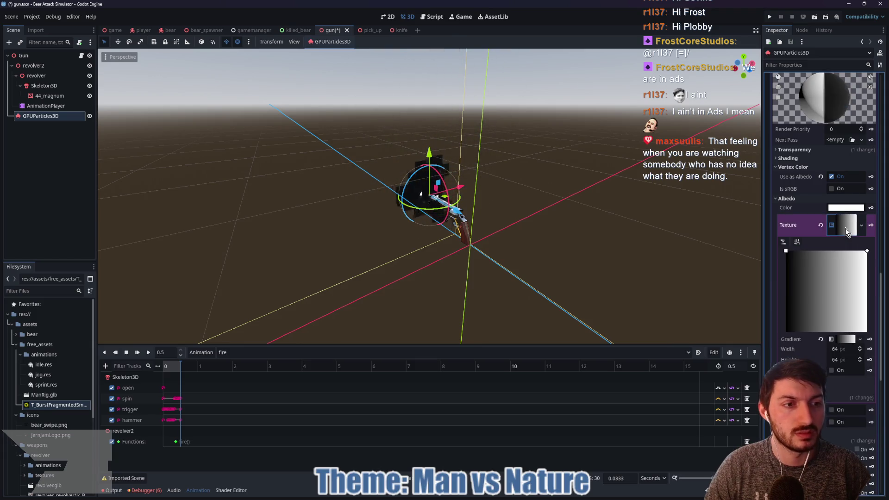
click(796, 243)
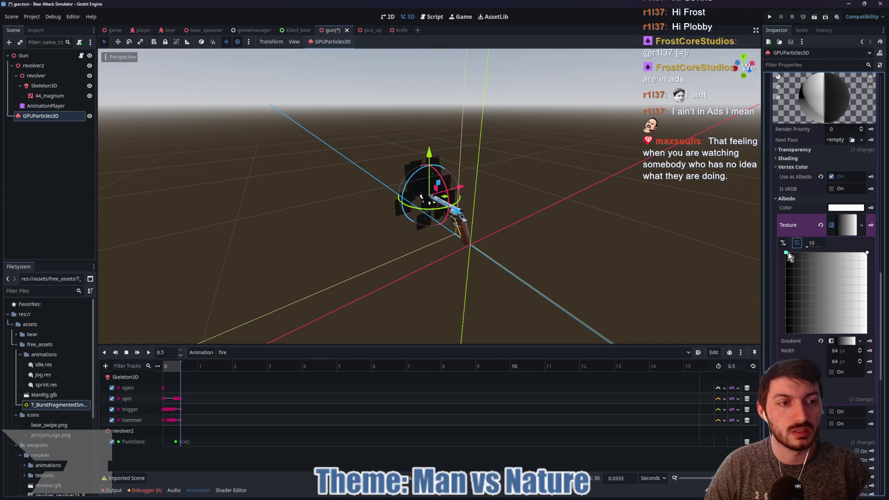
drag(788, 252, 828, 296)
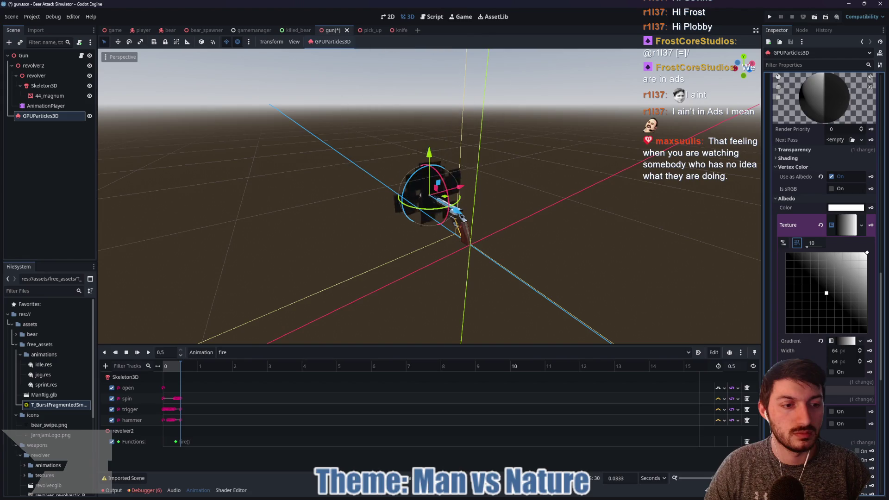
Set the gradient Fill to Radial, shorten its reach and centre the fill-from point.
click(797, 382)
click(846, 391)
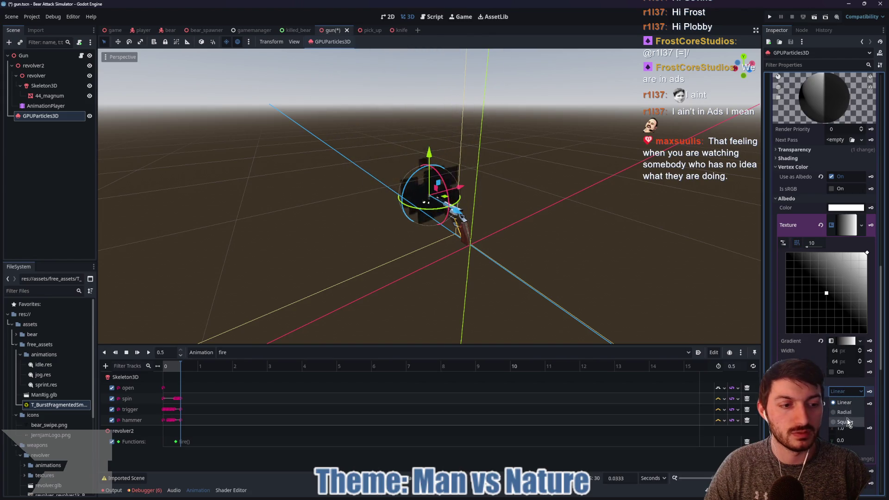
click(844, 412)
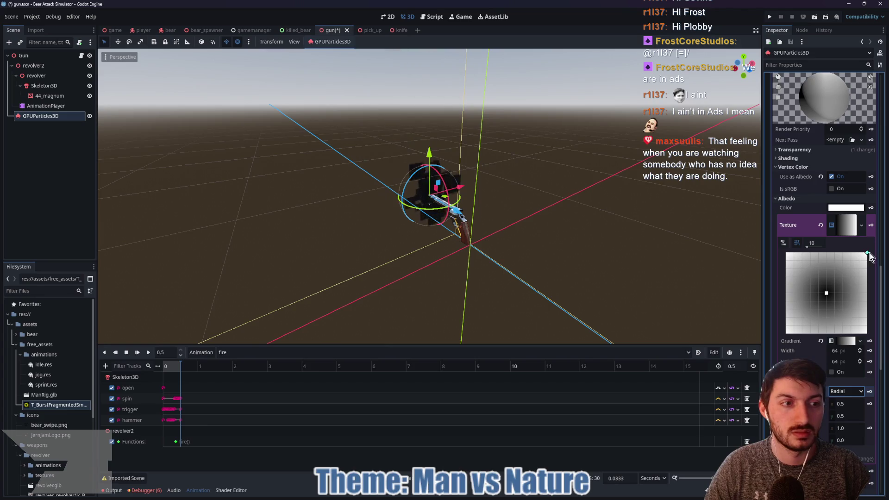
mouse_move(865, 254)
mouse_down()
mouse_move(843, 274)
mouse_move(848, 257)
mouse_up()
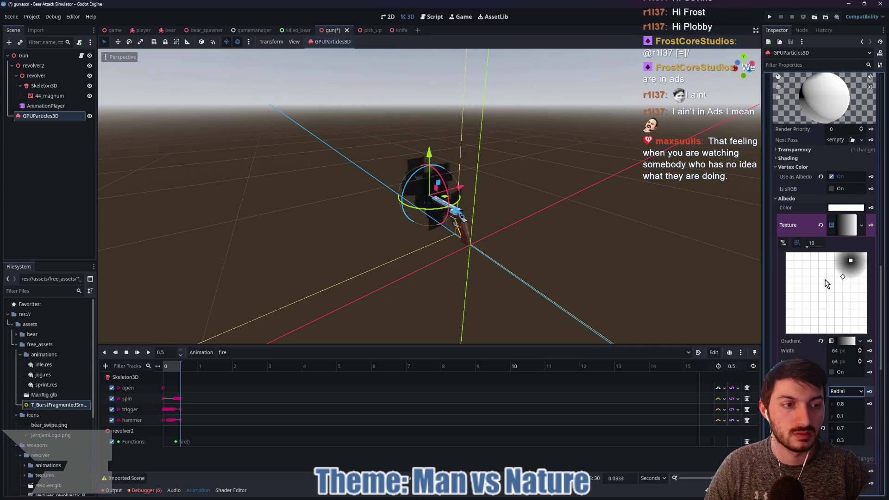
drag(850, 261, 827, 290)
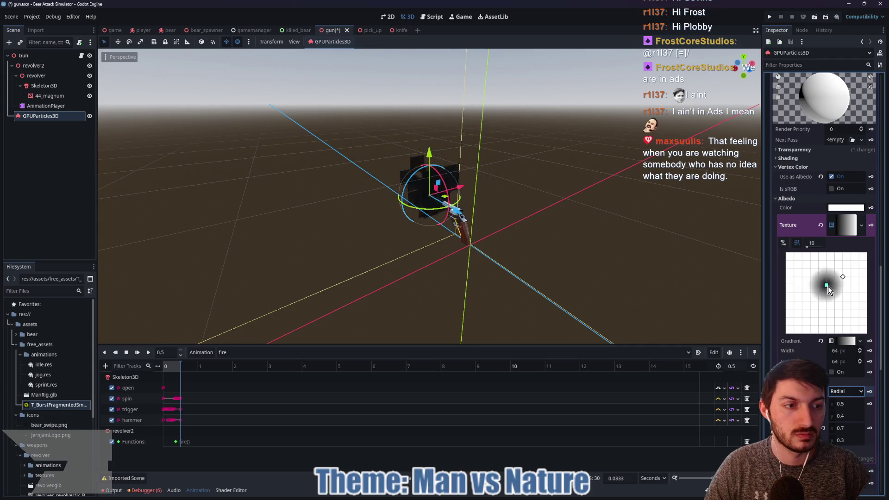
Reverse the gradient stops for a white centre fading to black, checking in front view.
click(847, 341)
click(798, 352)
drag(849, 365, 849, 373)
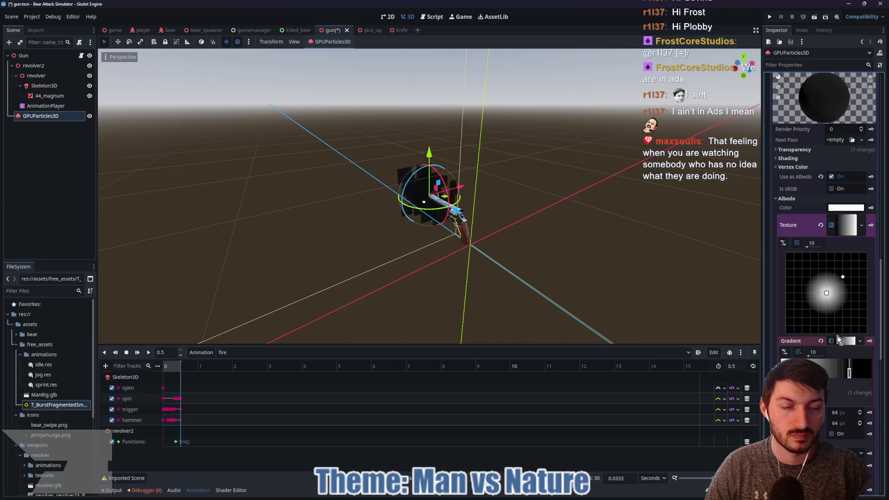
key(KP_1)
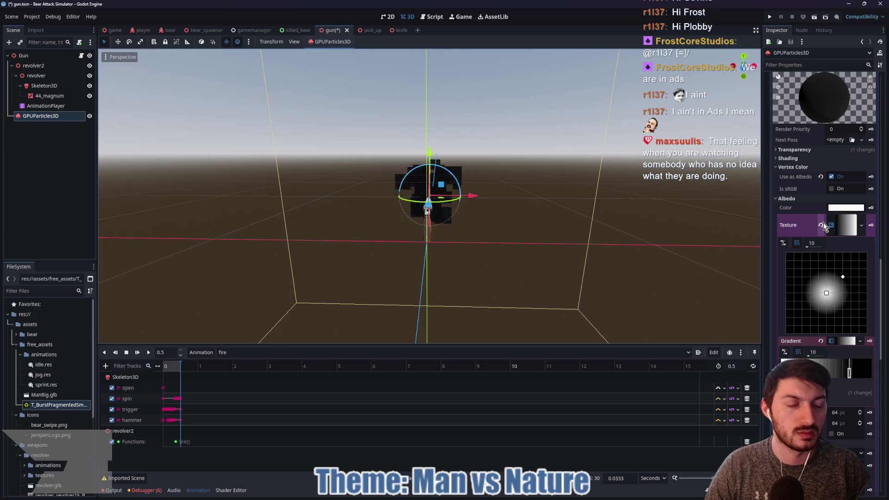
click(849, 229)
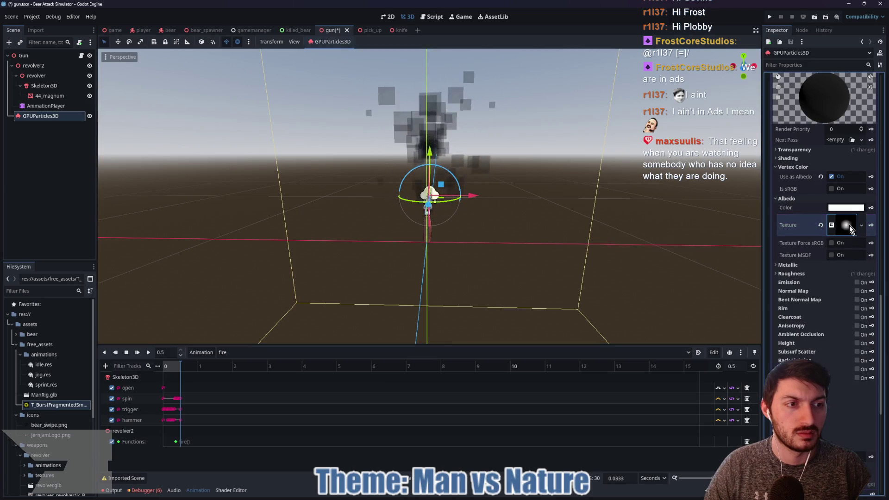
Toggle the albedo texture's Force sRGB on and back off, then collapse Albedo.
click(832, 244)
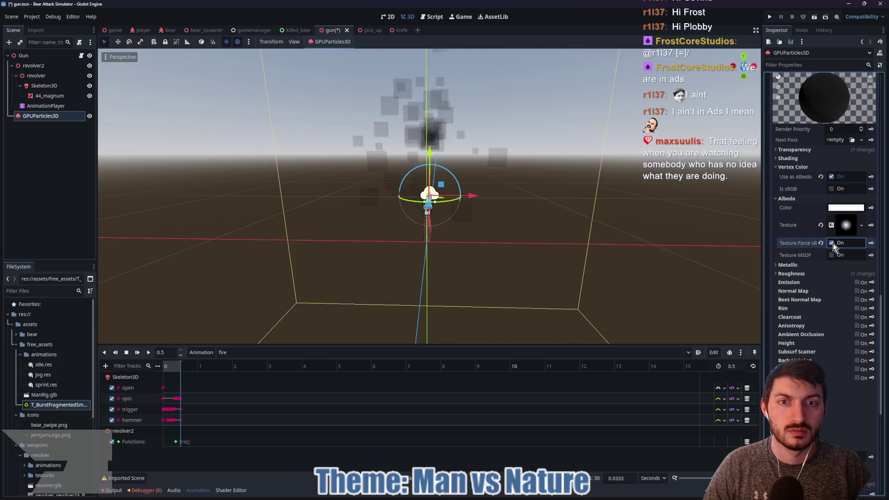
click(832, 244)
click(821, 225)
click(784, 199)
scroll(821, 270, up, 10)
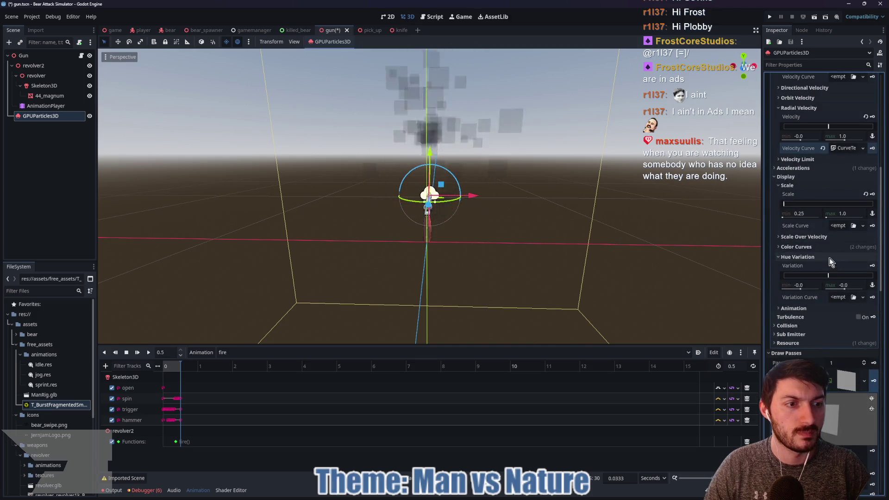
Under Display > Color Curves, darken the particle Color to near-black.
click(800, 247)
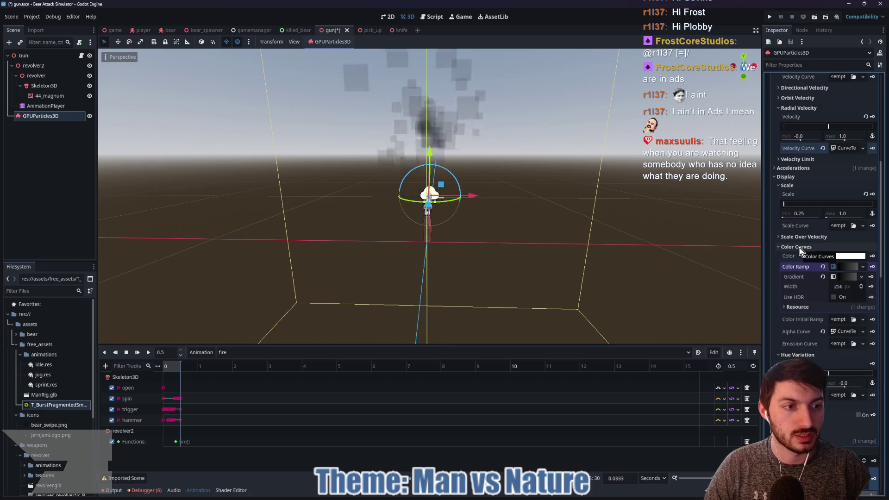
click(843, 266)
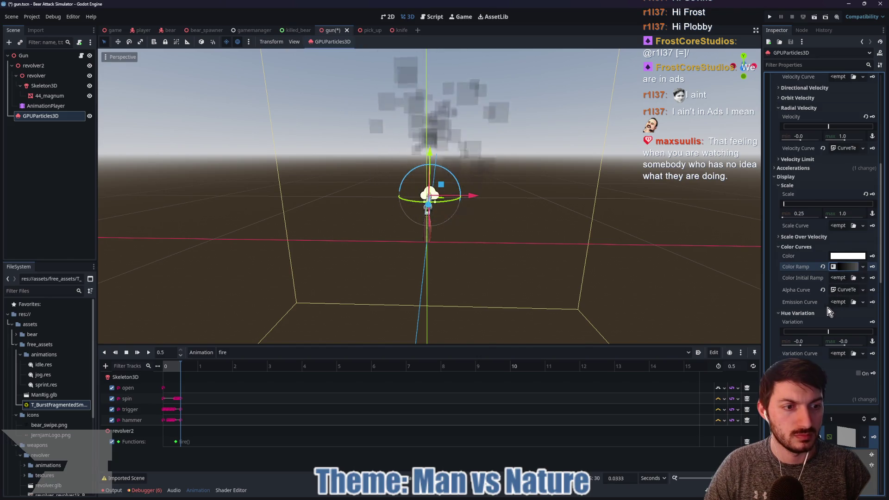
click(835, 256)
drag(794, 304, 782, 339)
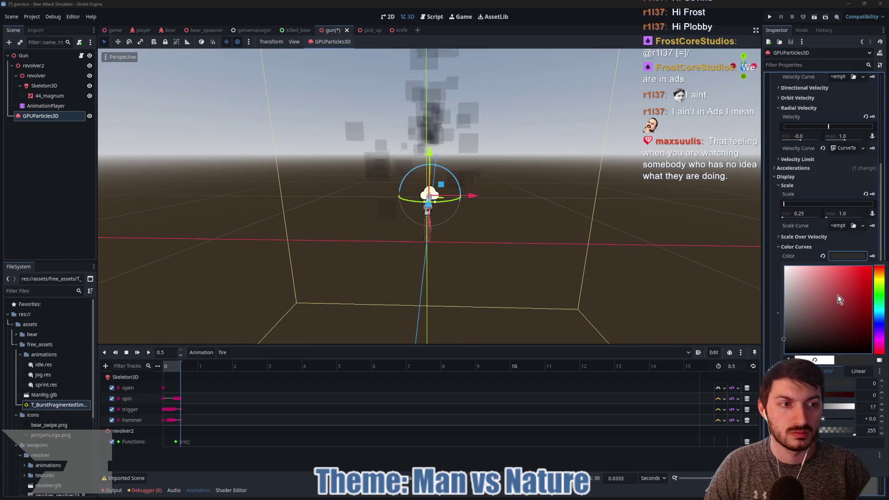
click(758, 277)
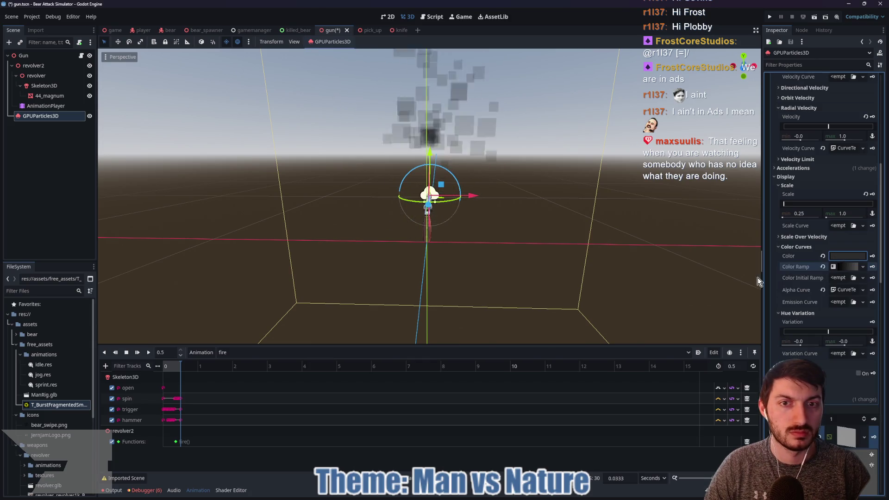
Restore the particle Color to white and collapse the Scale and Color Curves sections.
click(843, 260)
drag(785, 293, 796, 266)
click(839, 259)
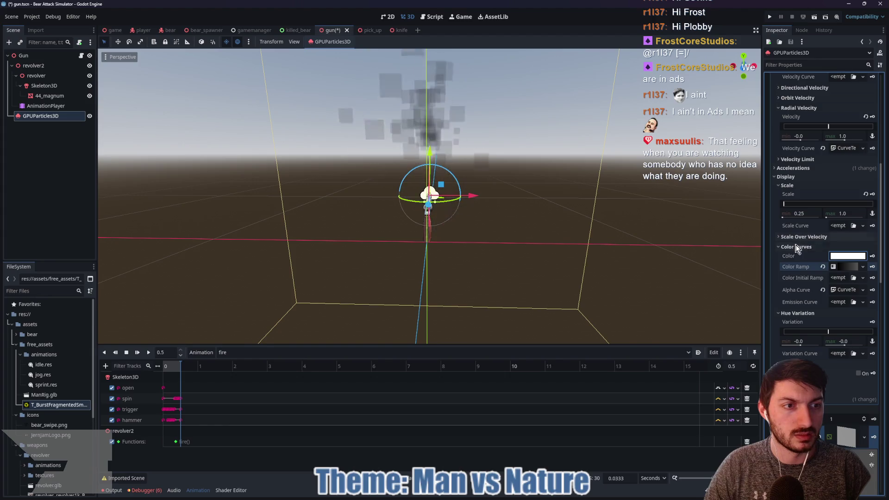
click(789, 186)
click(797, 205)
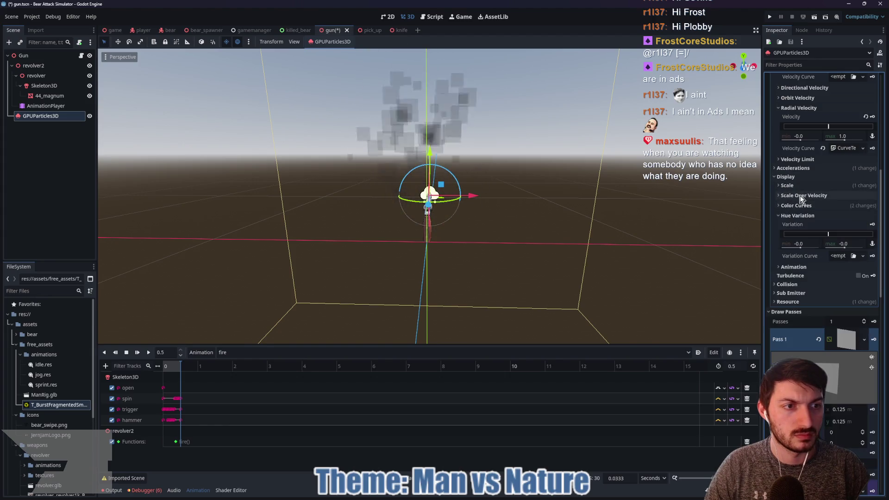
Enable Turbulence on the process material and save the gun scene.
click(806, 216)
scroll(806, 241, up, 3)
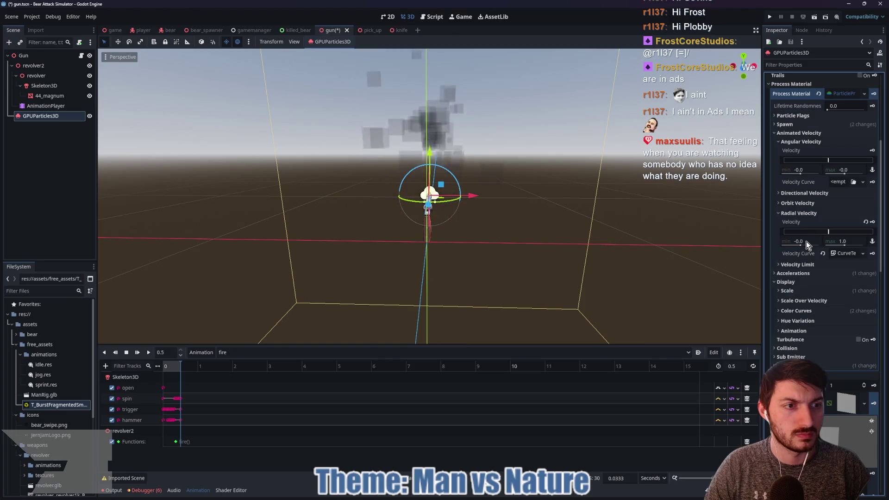
scroll(792, 197, up, 2)
click(782, 185)
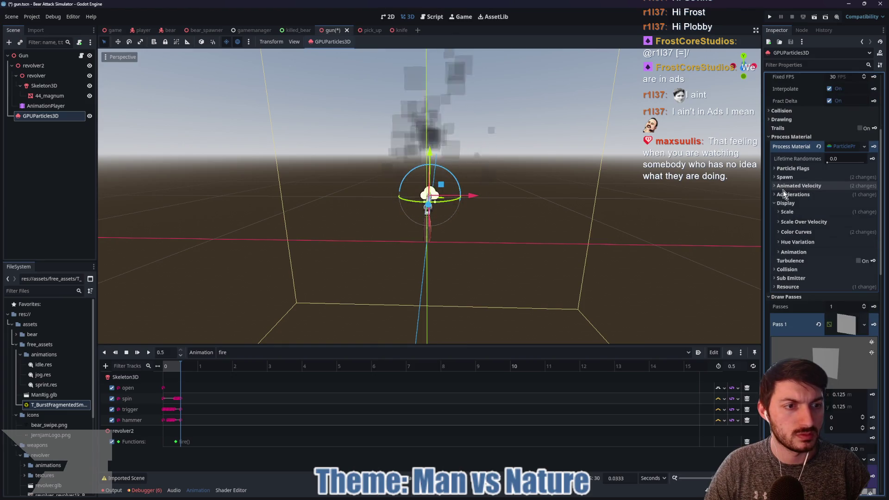
click(776, 202)
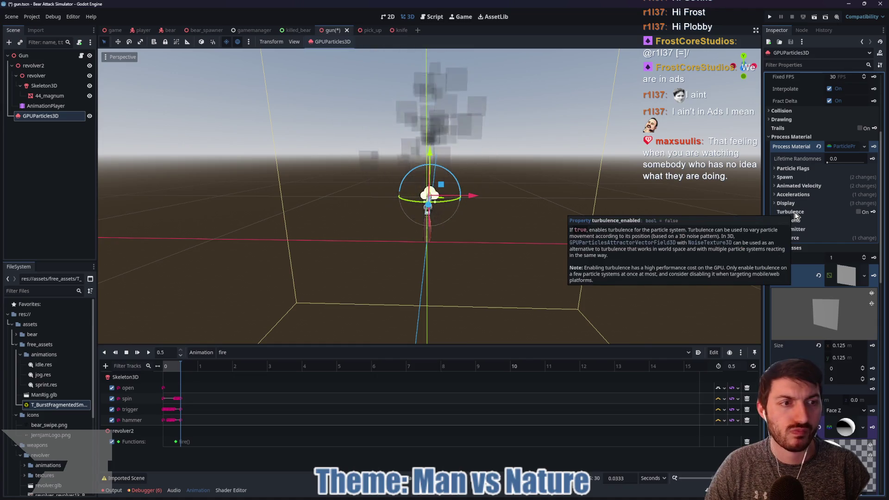
click(858, 212)
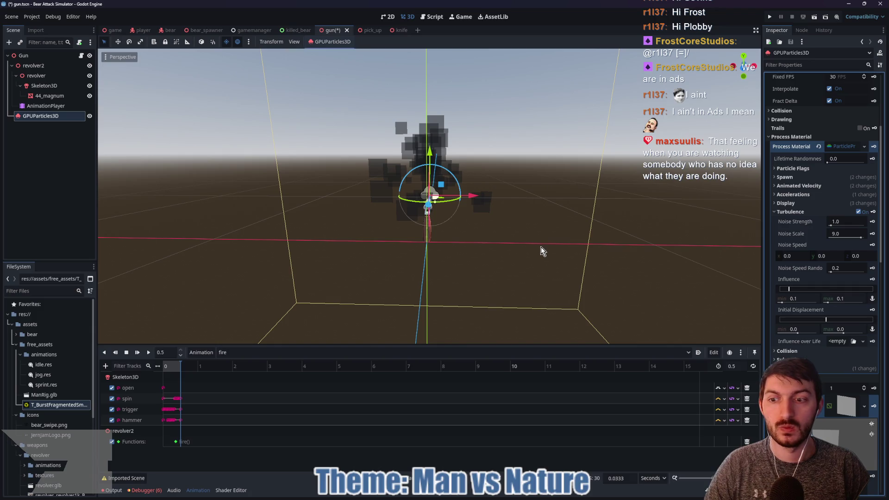
key(ctrl+s)
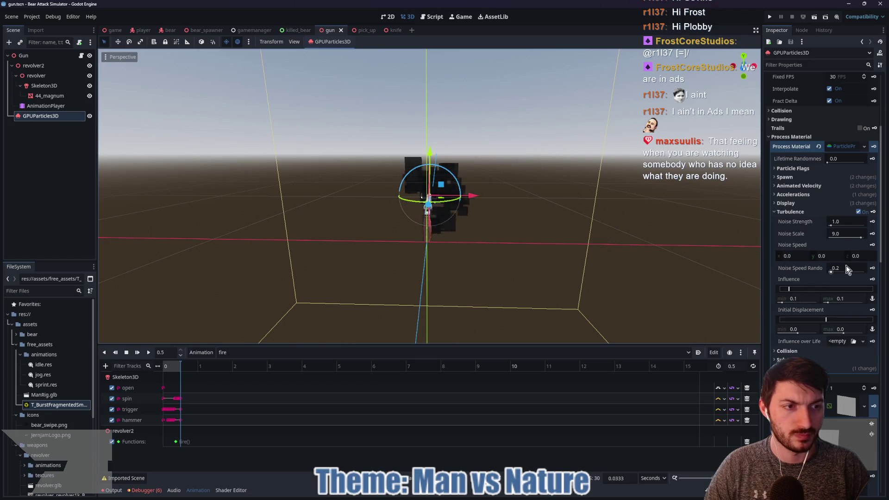
Lower the turbulence Noise Scale from 9.0 to about 0.41.
drag(850, 234, 833, 241)
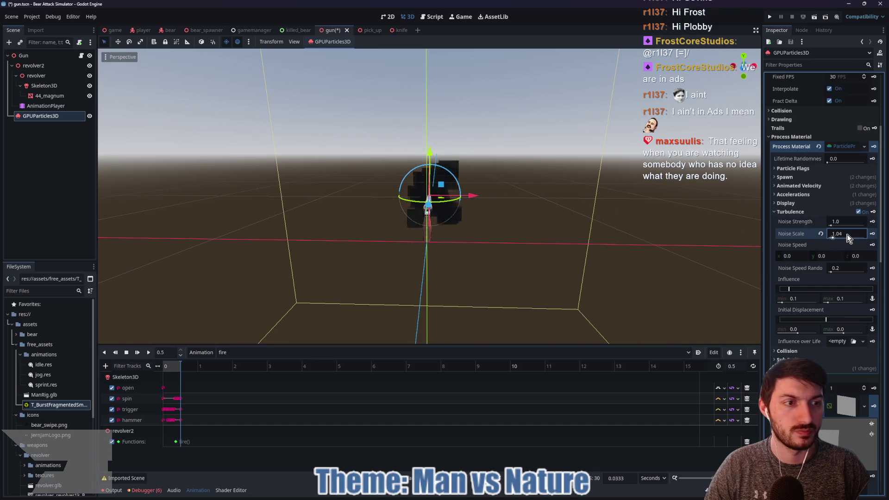
scroll(817, 248, up, 3)
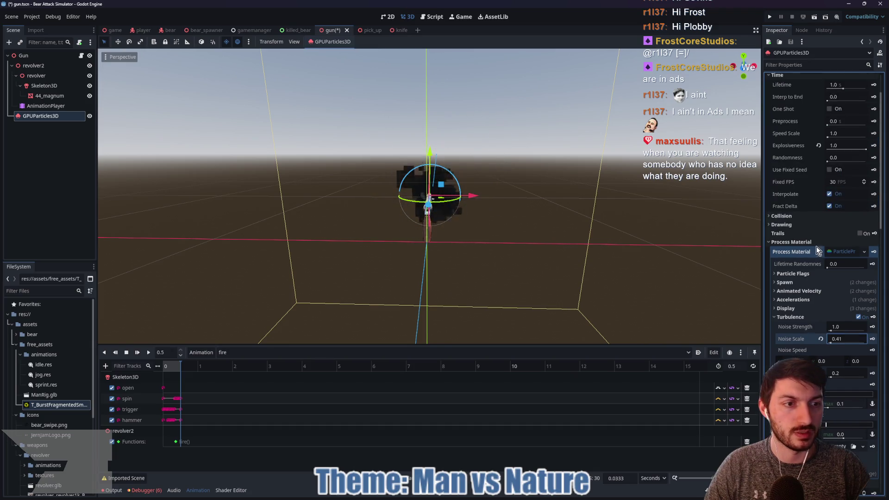
click(840, 254)
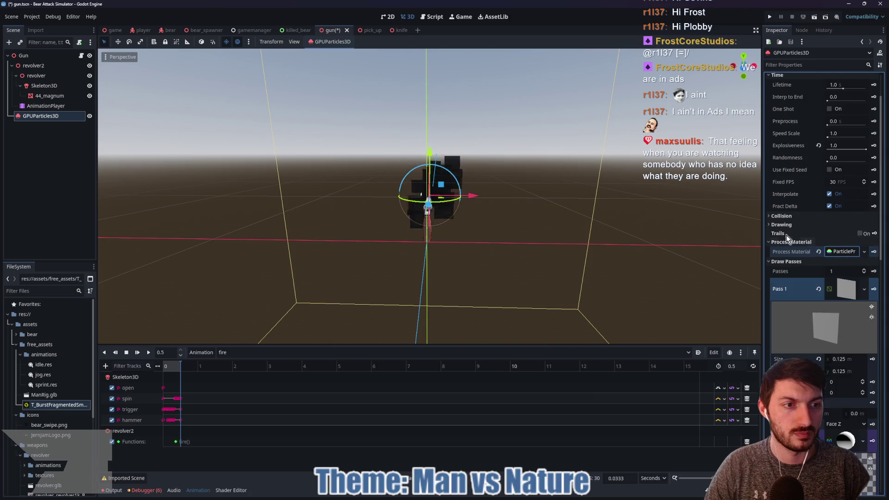
Browse the particle Drawing and draw-pass material settings, collapsing Vertex Color.
click(787, 225)
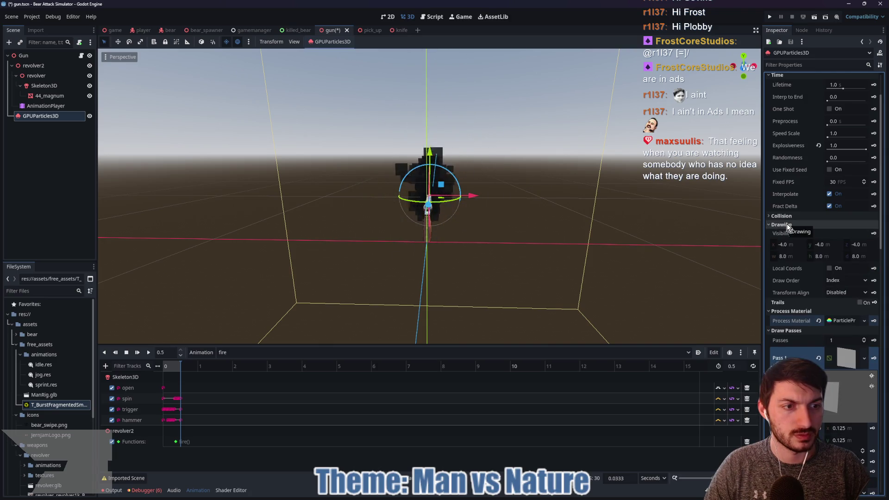
click(787, 224)
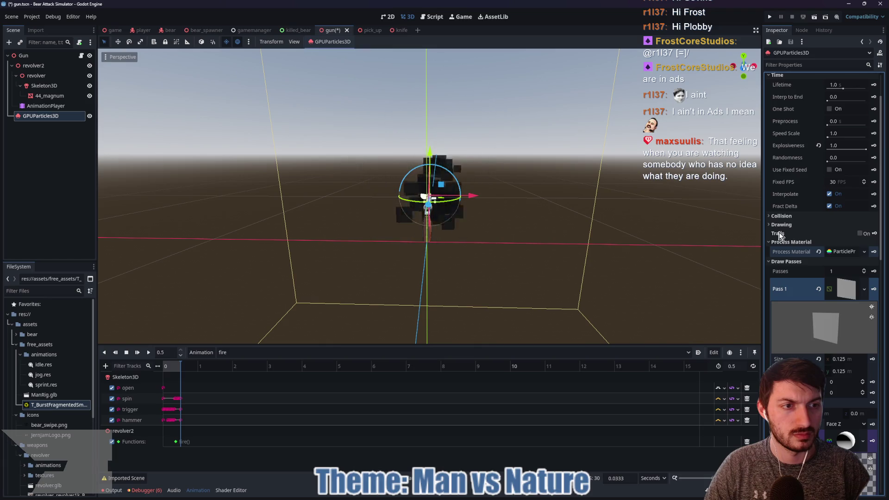
scroll(802, 237, down, 2)
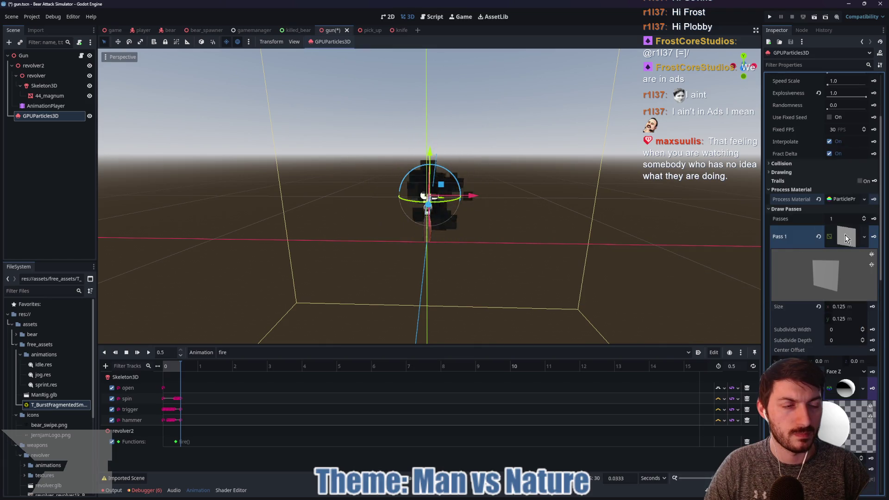
scroll(843, 240, down, 4)
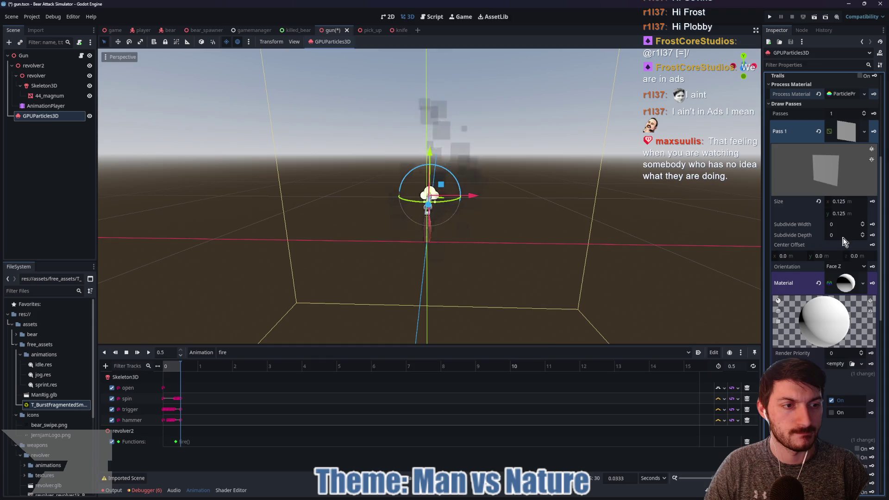
click(844, 283)
click(844, 283)
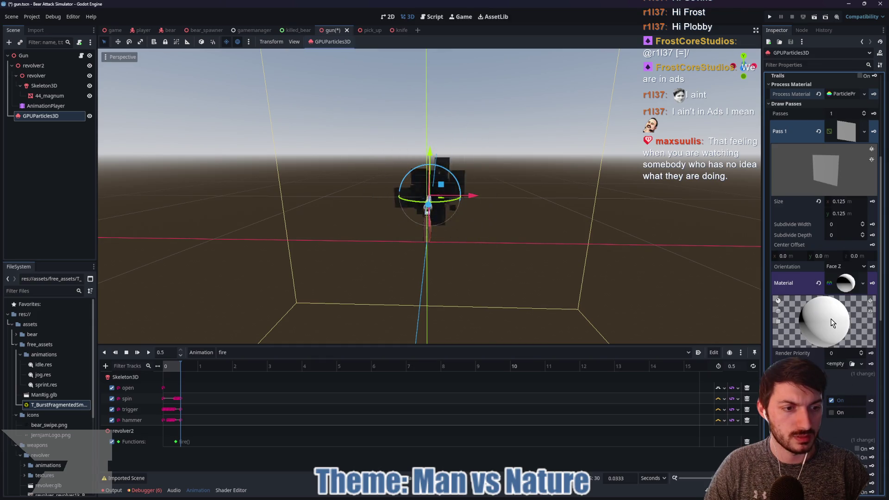
scroll(837, 287, down, 4)
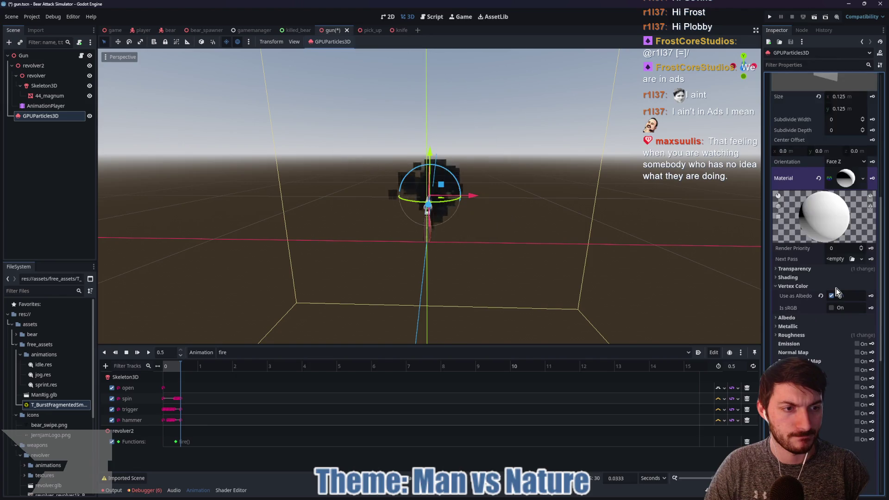
click(798, 286)
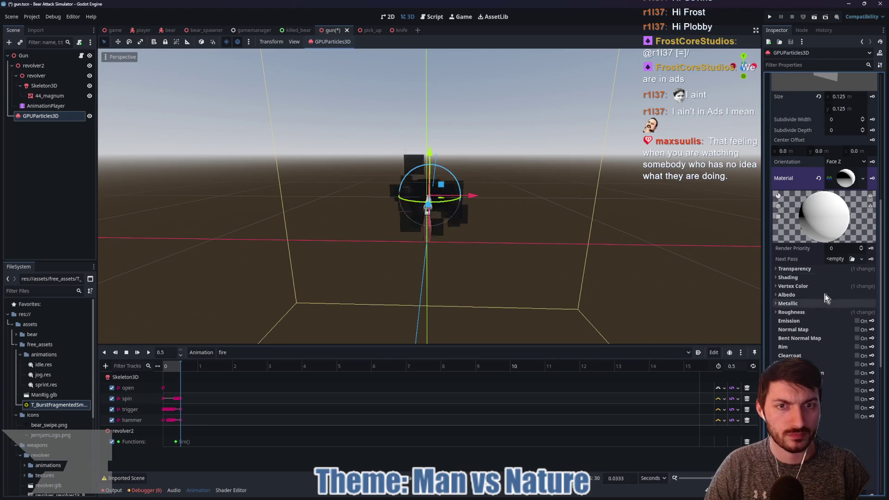
scroll(826, 171, up, 4)
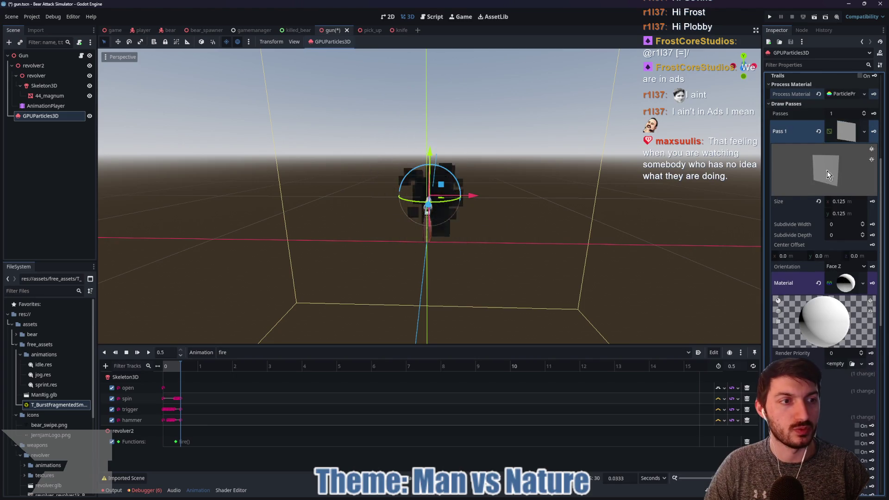
Replace the Pass 1 quad mesh with a new SphereMesh that has a new material.
right_click(843, 130)
click(834, 134)
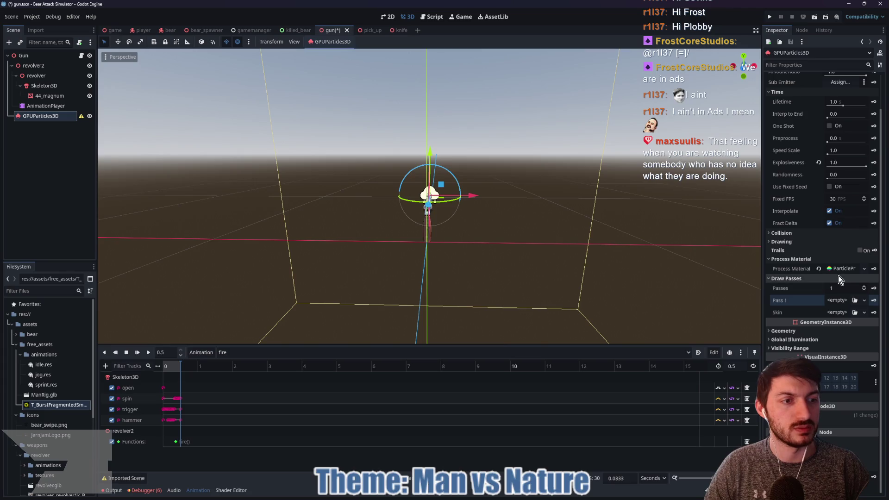
click(837, 300)
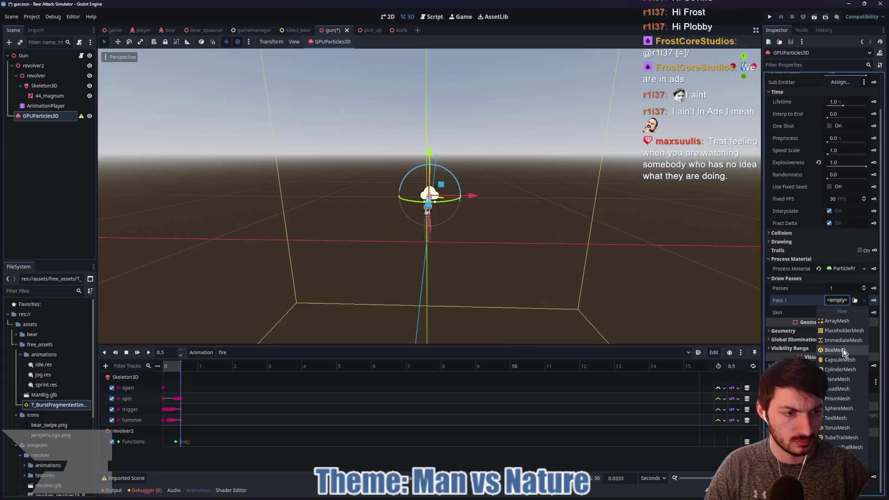
click(837, 409)
click(848, 433)
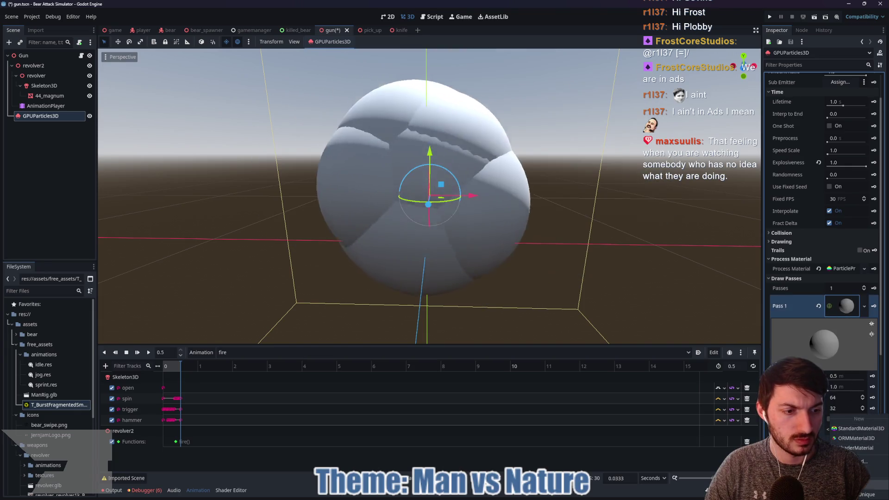
click(859, 428)
Size the sphere to 0.125 m radius and 0.25 m height.
click(840, 376)
text(0.125)
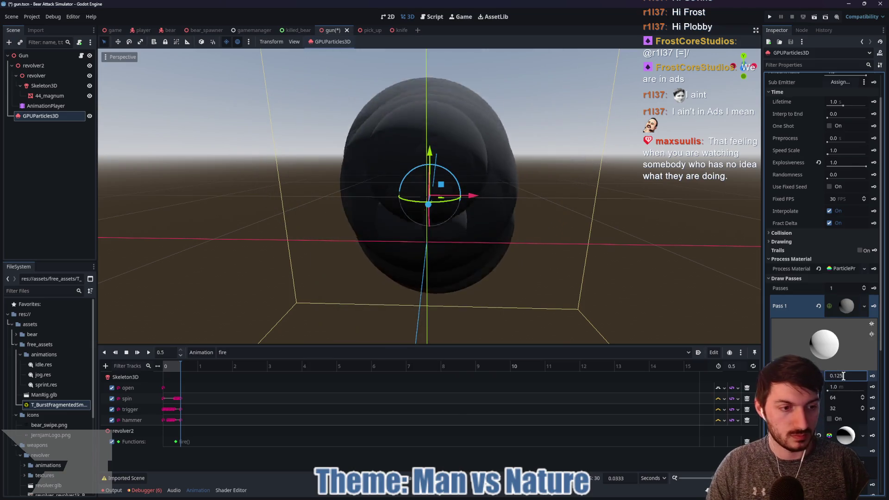
key(Tab)
text(0.25)
key(Return)
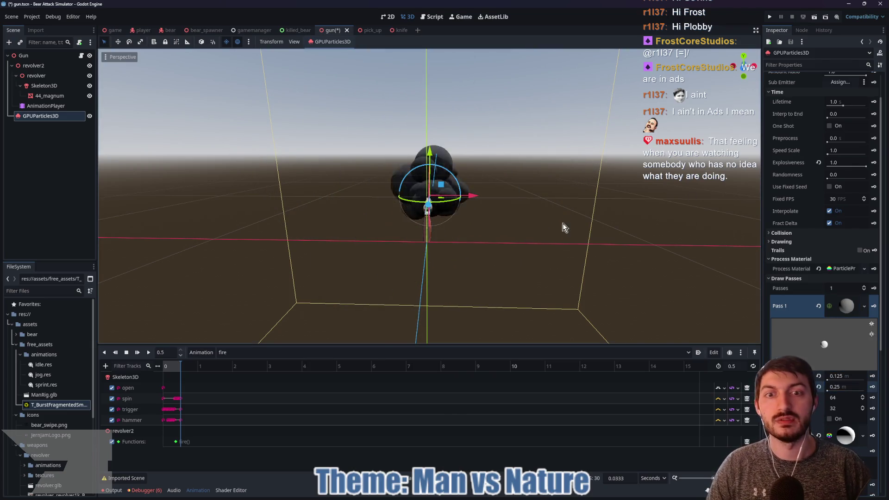
scroll(530, 248, up, 3)
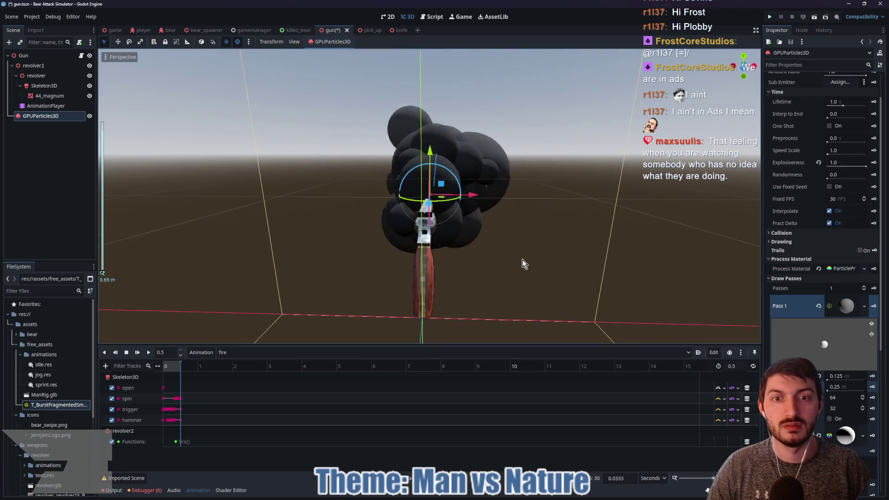
drag(524, 264, 625, 257)
Halve the sphere radius to 0.063 m and set its height to 0.125 m.
click(842, 376)
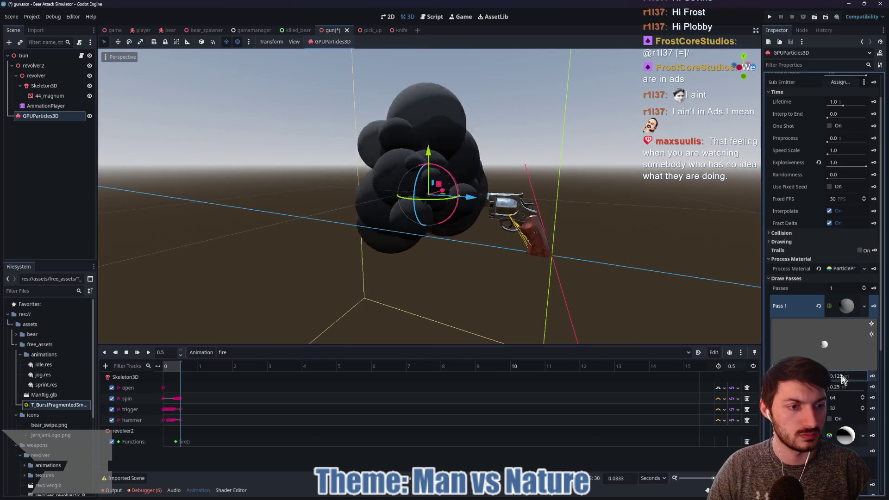
click(851, 376)
text(/2)
key(Return)
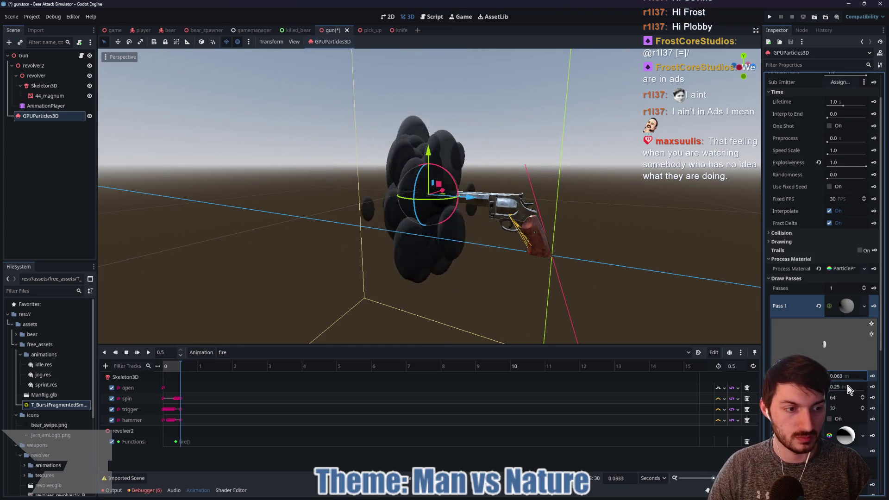
click(848, 386)
key(Return)
double_click(847, 386)
text(0.125)
key(Return)
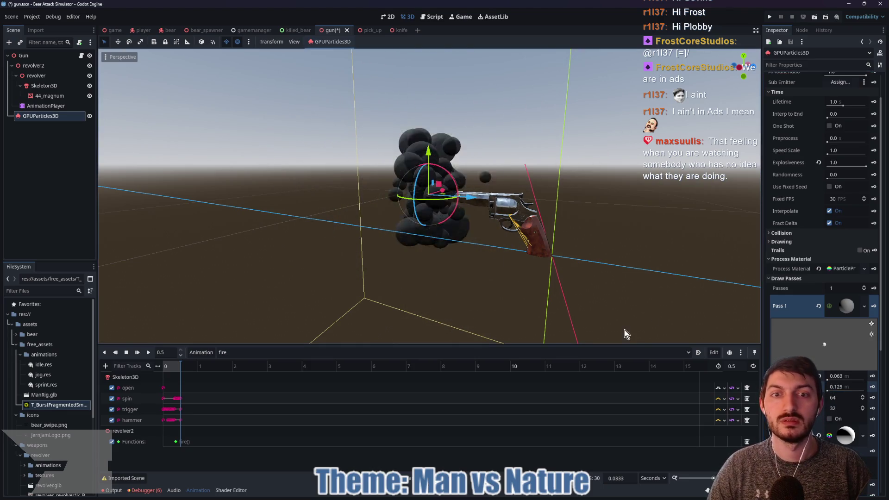
Shrink the sphere to 0.032 m radius and halve its height to 0.063 m.
mouse_move(581, 268)
mouse_down()
mouse_move(657, 269)
mouse_move(627, 270)
mouse_up()
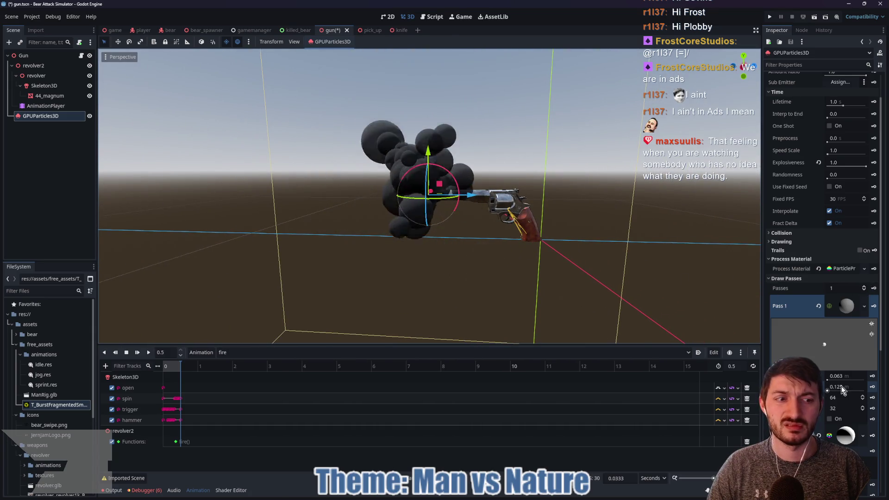
click(849, 375)
text(0.032)
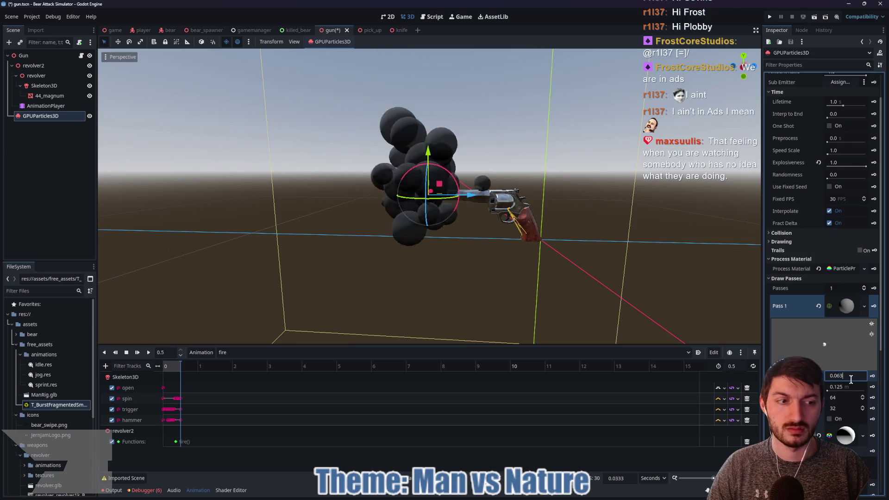
key(Return)
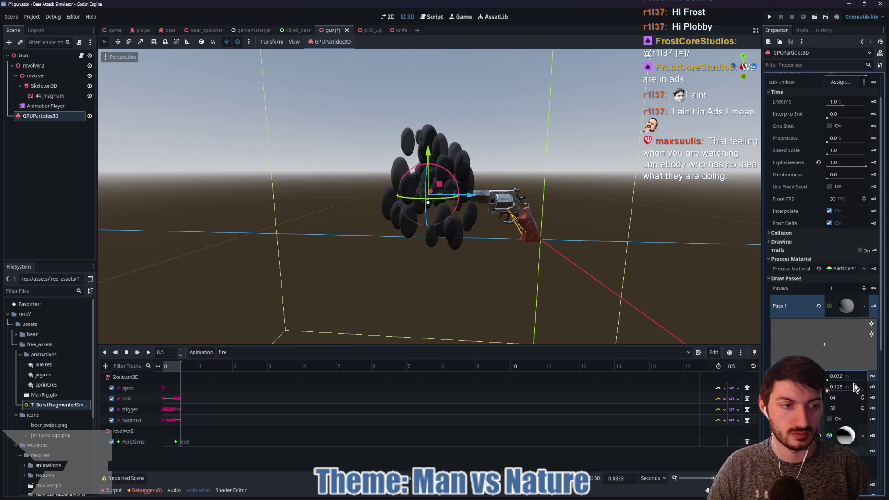
click(847, 387)
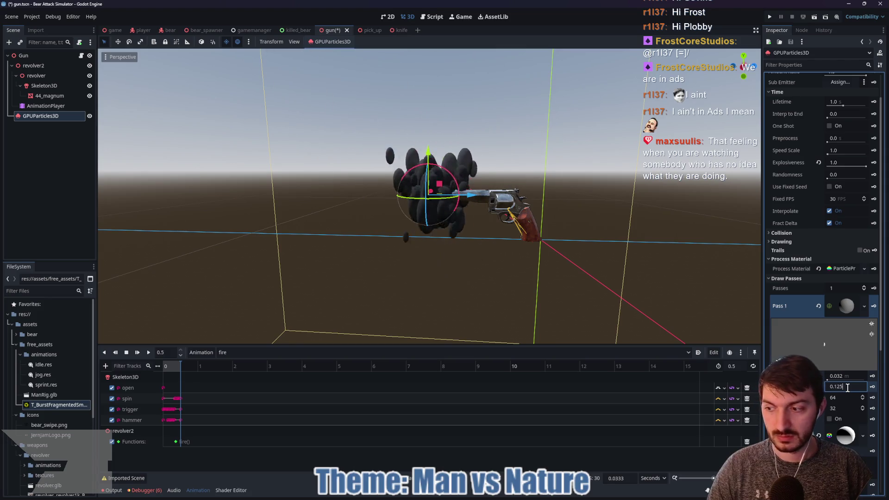
text(/2)
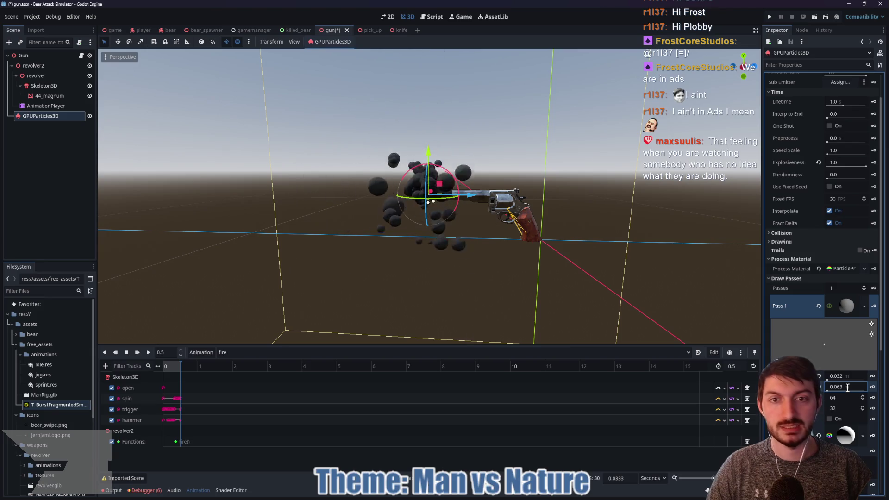
mouse_move(570, 263)
mouse_down()
mouse_move(579, 256)
mouse_move(407, 264)
mouse_move(581, 260)
mouse_up()
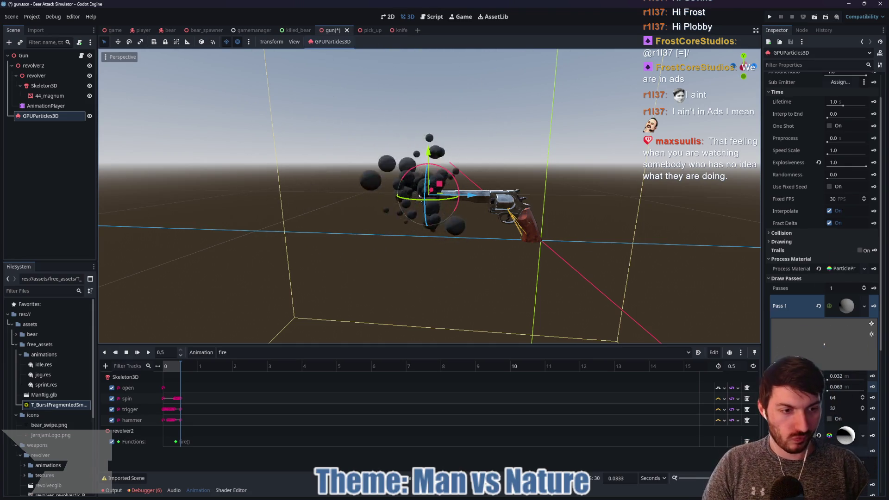
Revert Pass 1 to no mesh and bring up its list of new mesh types.
scroll(815, 403, down, 3)
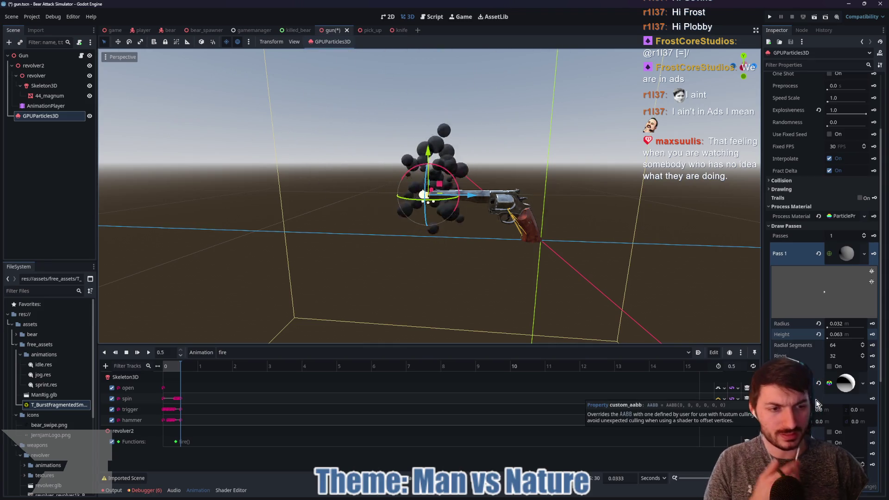
scroll(816, 403, down, 3)
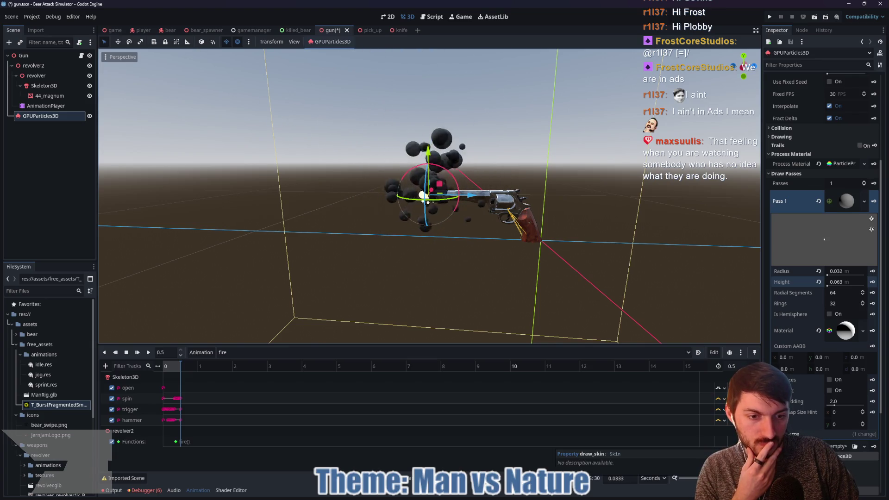
scroll(821, 366, up, 3)
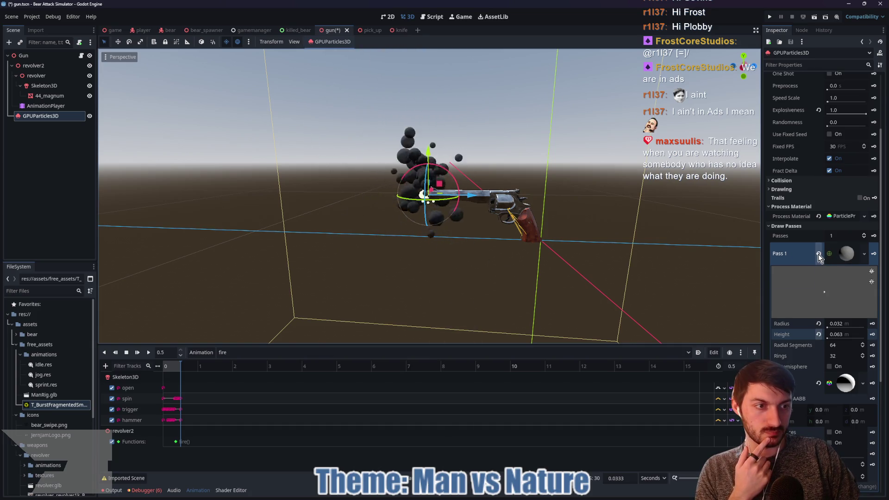
click(818, 255)
click(836, 300)
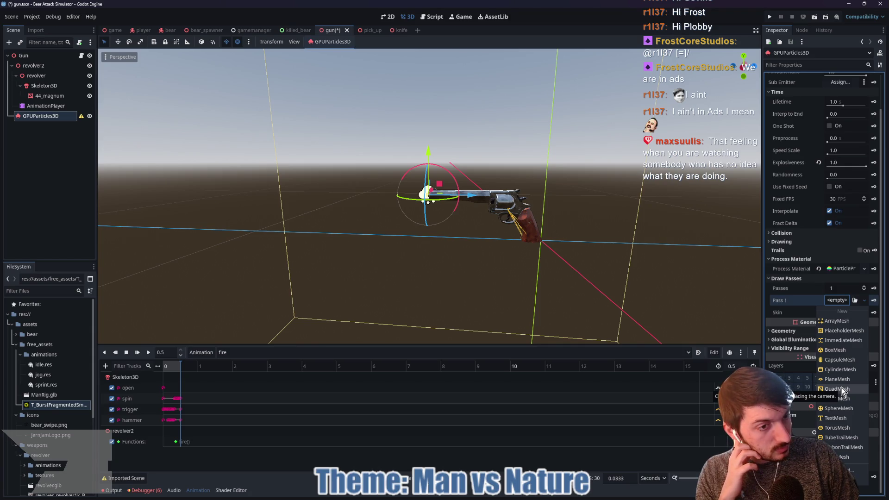
Make Pass 1 a new QuadMesh sized 0.125 m, then halve it to 0.063 × 0.063 m.
click(841, 388)
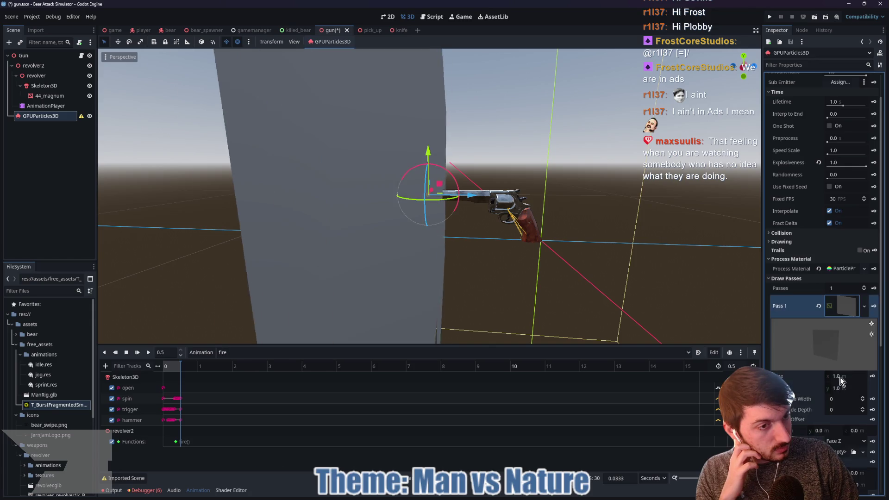
click(841, 376)
text(0.125)
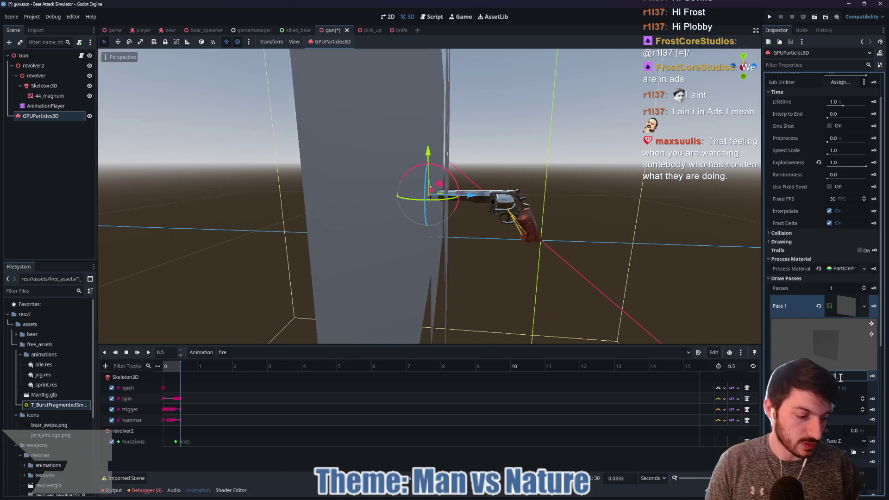
key(Tab)
text(0.125)
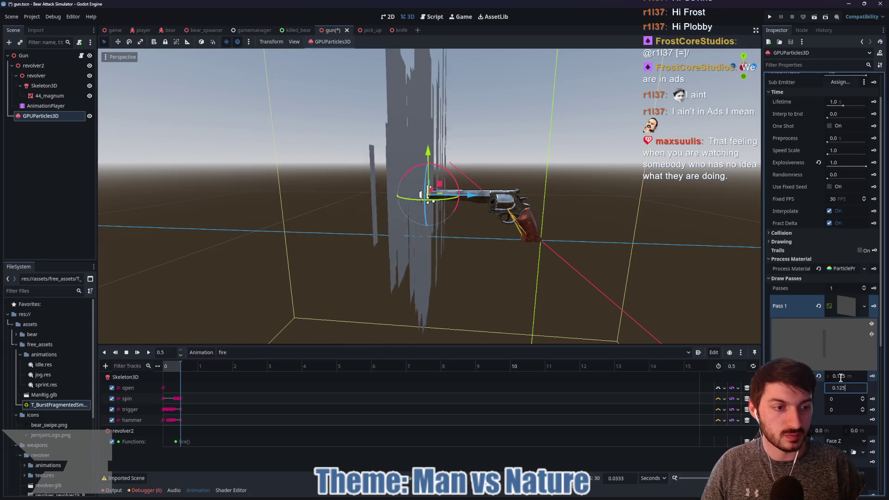
key(Return)
click(848, 376)
text(/)
text(2)
key(Return)
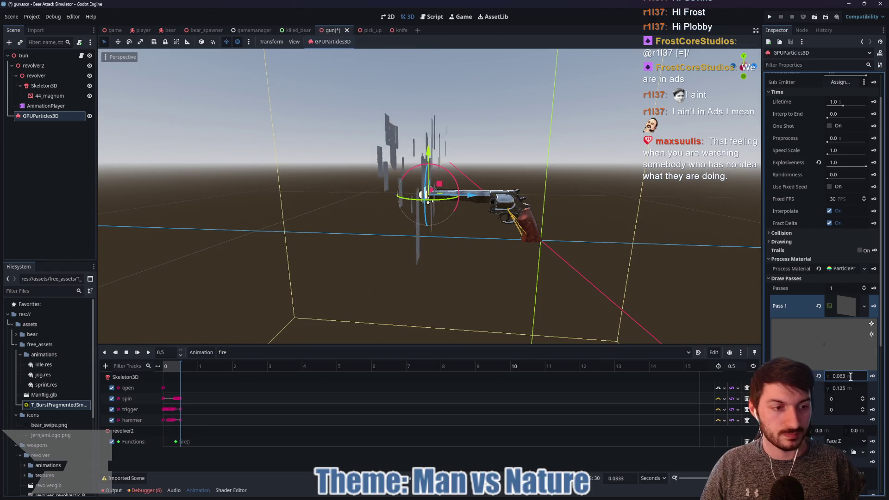
double_click(848, 388)
text(/2)
key(Return)
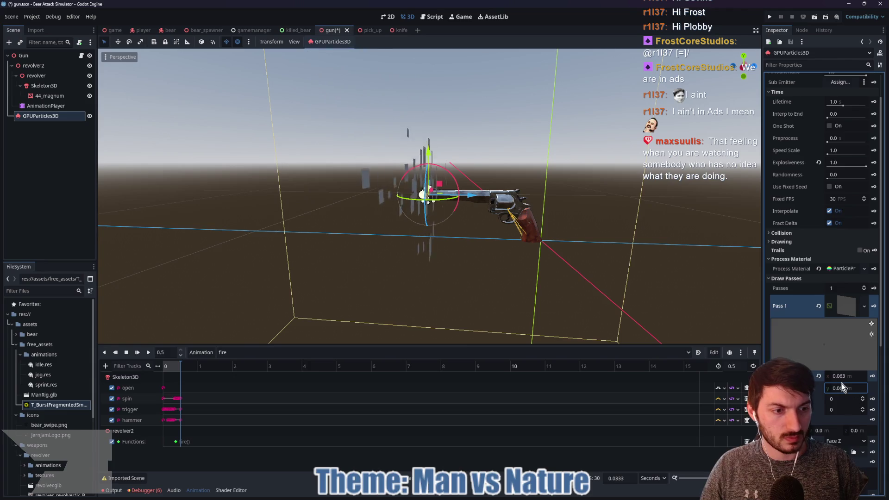
Give the quad a new StandardMaterial3D and keep its orientation at Face Z.
scroll(843, 393, down, 3)
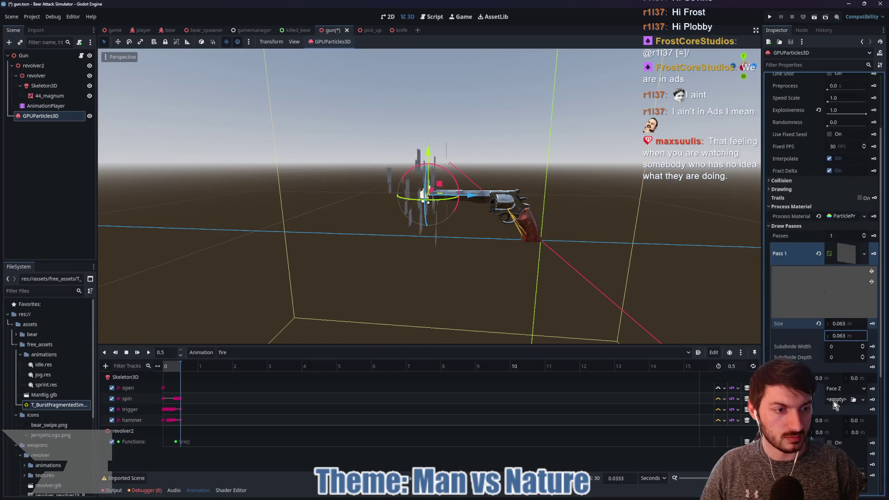
click(833, 401)
click(840, 408)
mouse_move(611, 283)
mouse_down()
mouse_move(573, 246)
mouse_move(516, 253)
mouse_move(529, 258)
mouse_up()
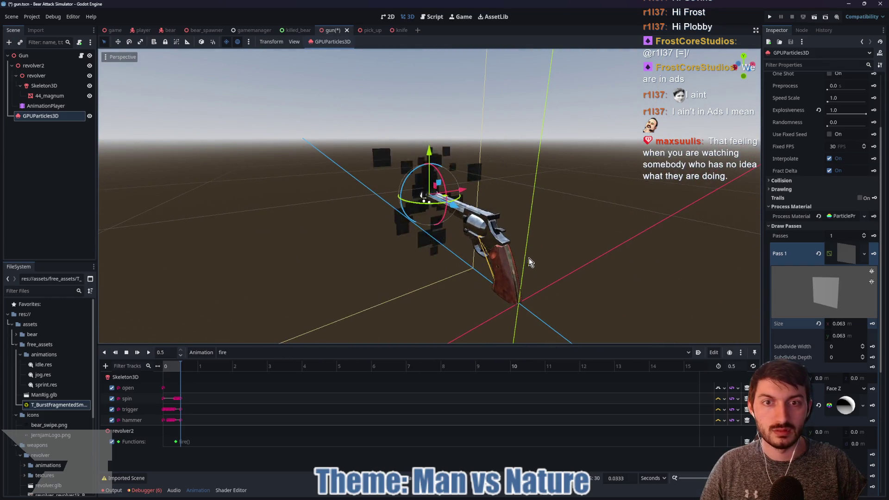
scroll(824, 369, down, 3)
click(843, 337)
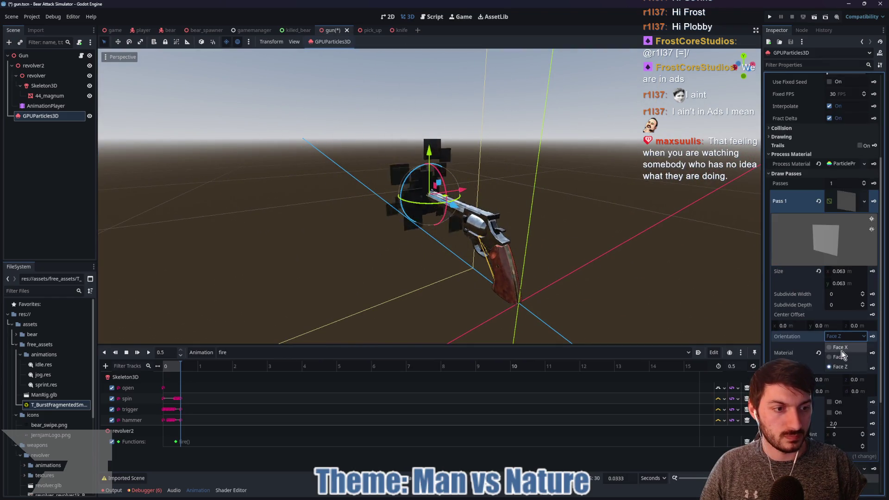
click(847, 336)
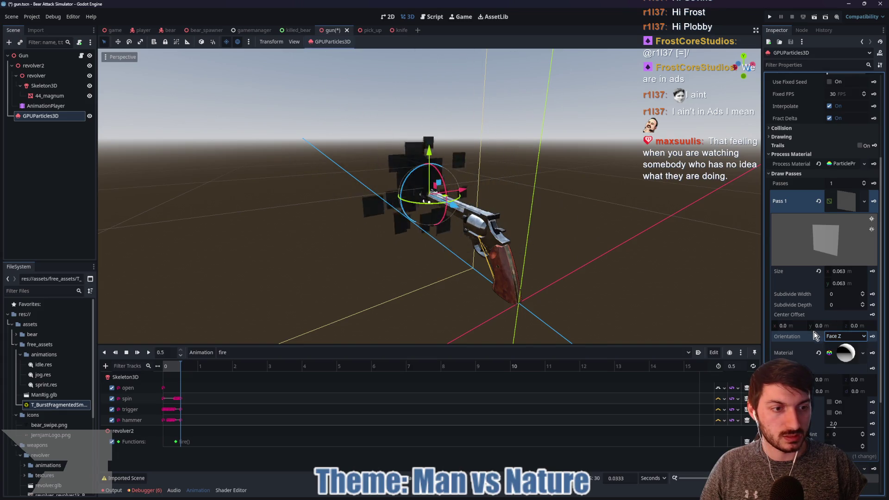
scroll(832, 347, down, 3)
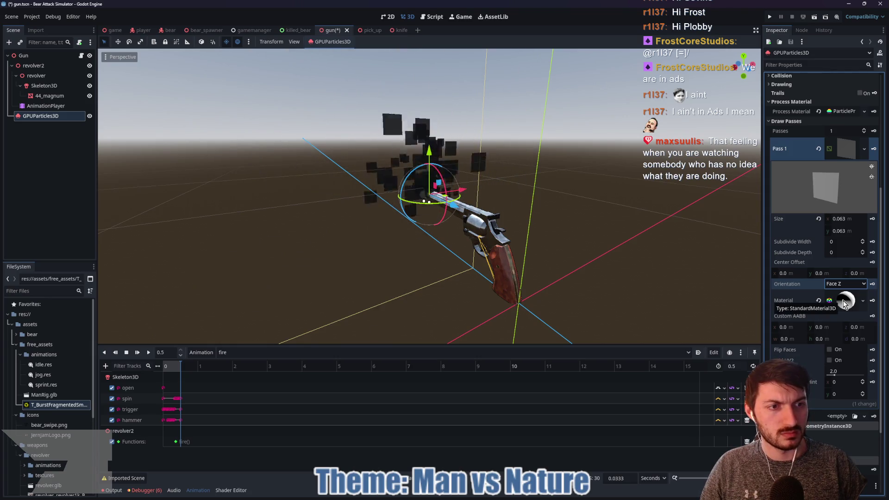
Set the smoke quad's width and depth subdivisions to 4.
click(843, 301)
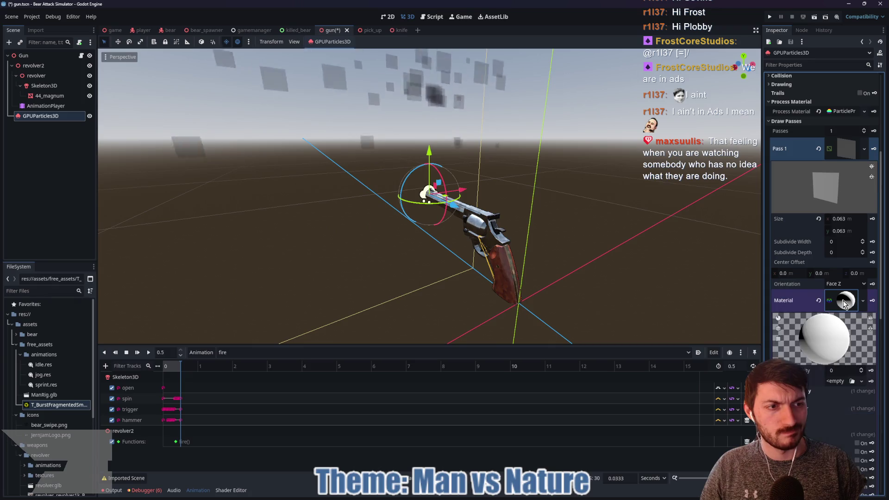
click(846, 243)
click(845, 241)
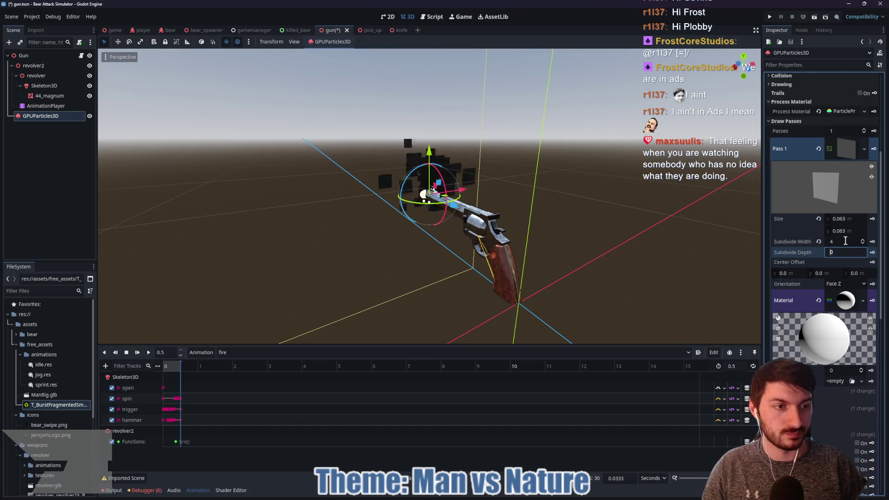
text(4)
key(Return)
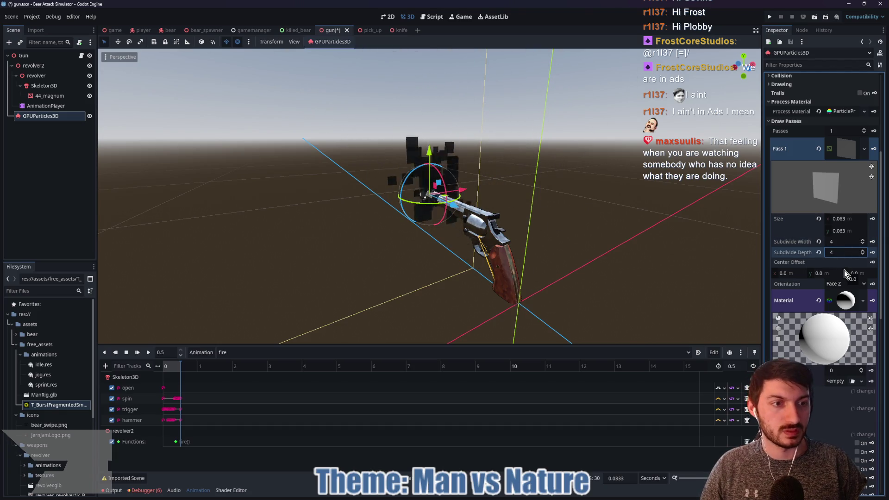
scroll(825, 325, down, 2)
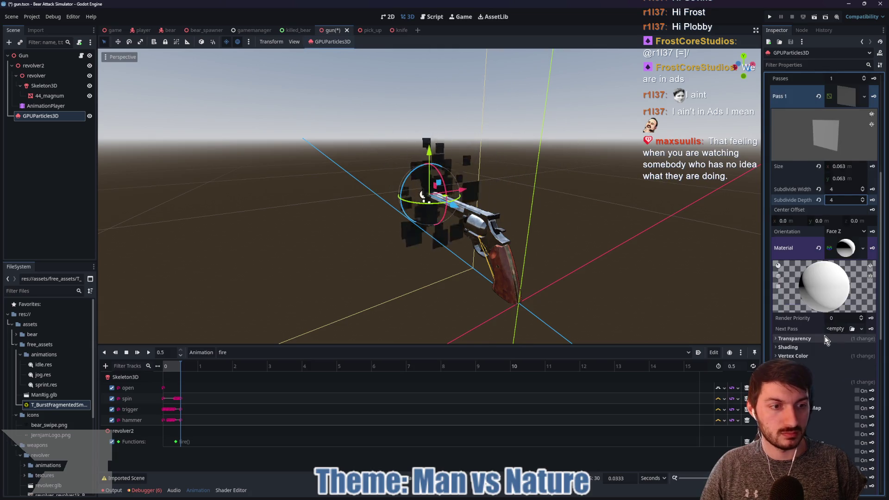
scroll(824, 336, down, 2)
Switch the quad material to Per-Vertex shading with Disable Ambient Light ticked.
click(801, 295)
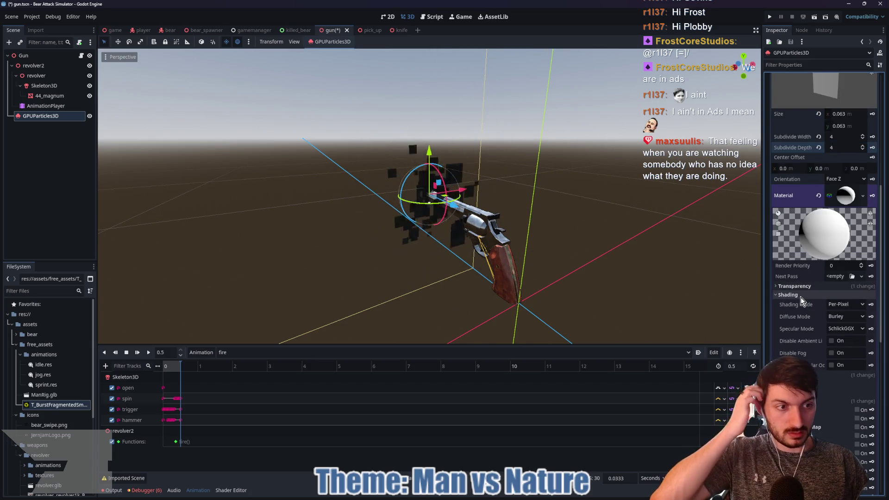
click(843, 304)
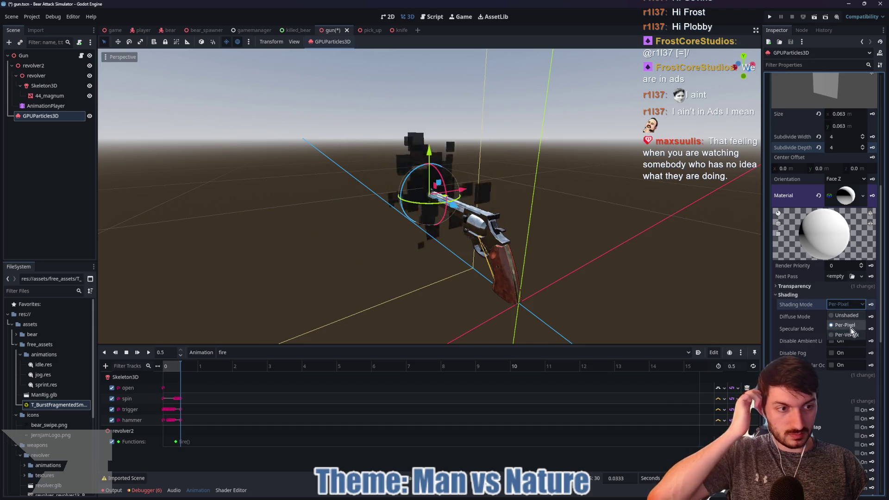
click(847, 335)
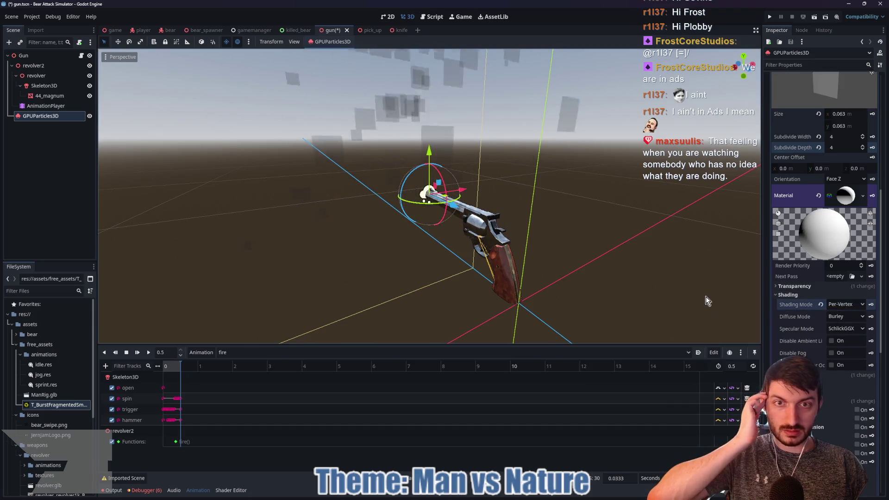
click(831, 341)
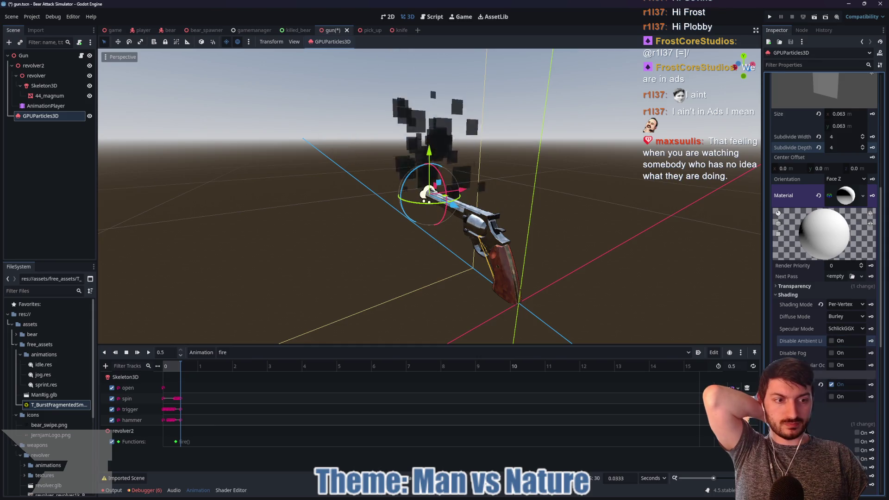
scroll(809, 348, down, 5)
click(809, 301)
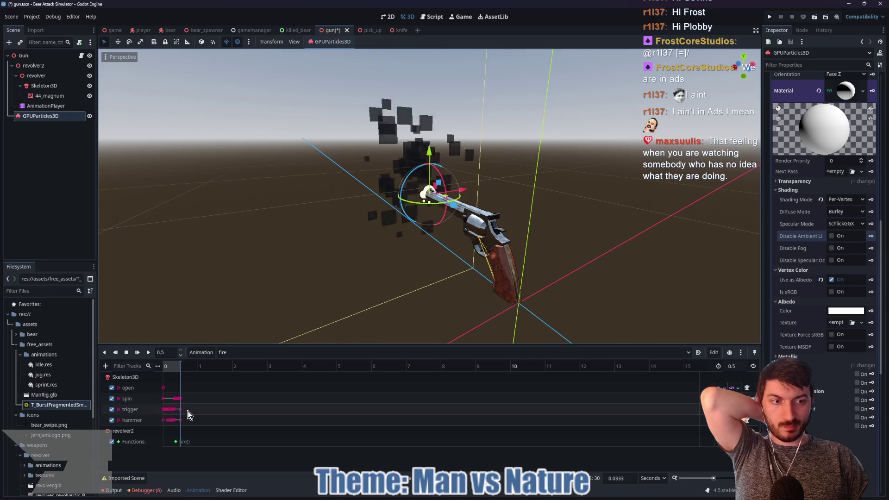
mouse_move(47, 408)
drag(47, 406, 834, 326)
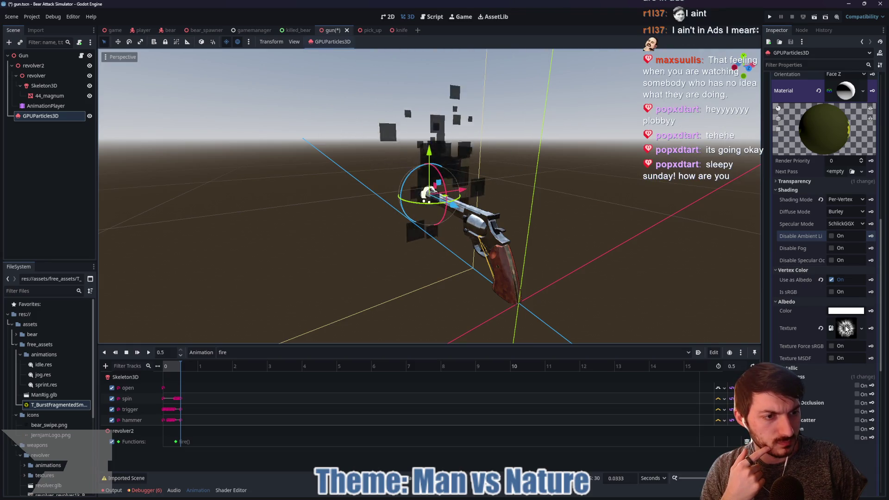
scroll(844, 329, down, 2)
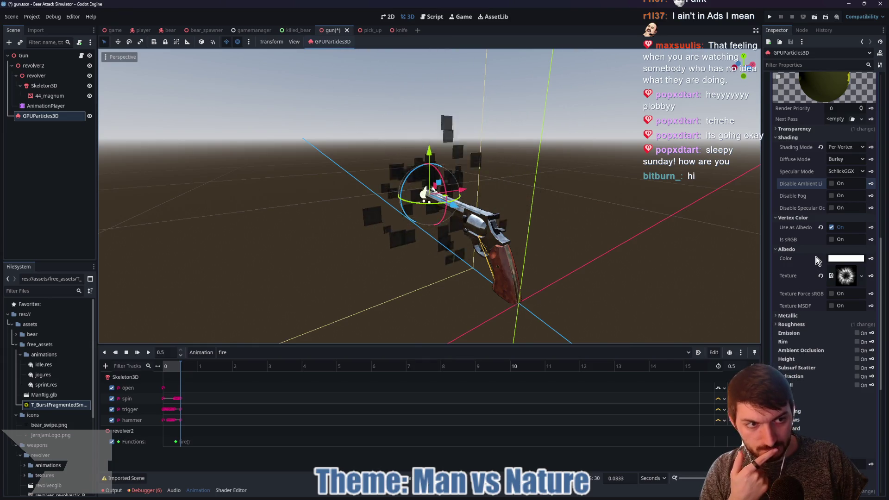
scroll(814, 256, up, 2)
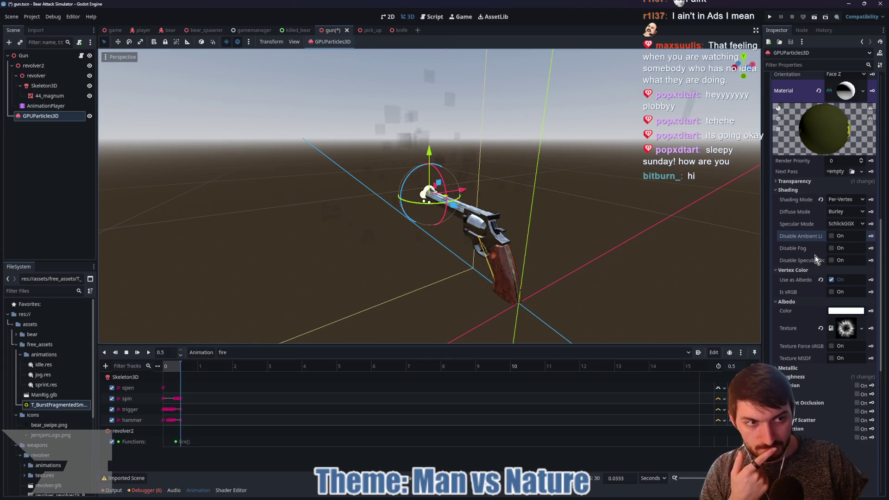
click(842, 212)
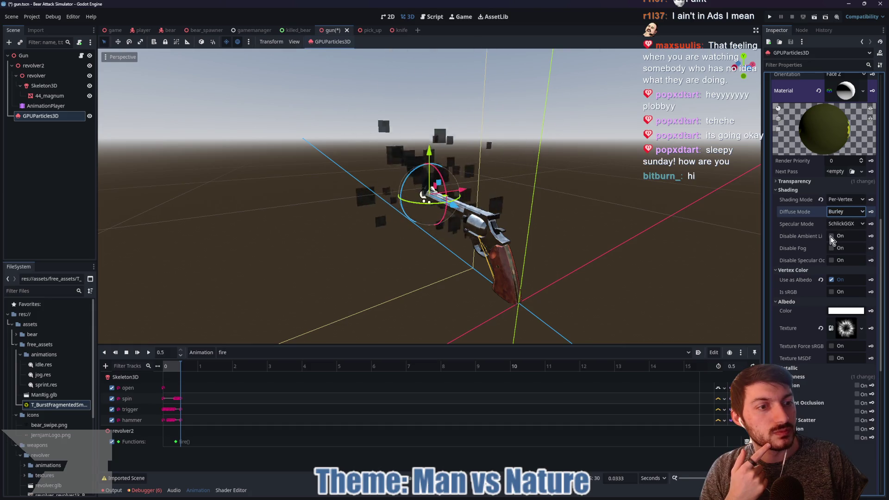
click(830, 280)
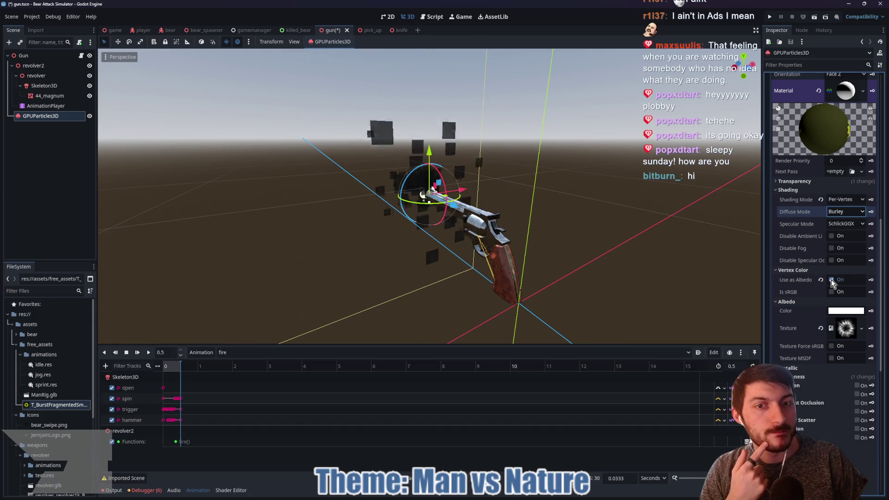
click(831, 279)
click(831, 280)
click(821, 329)
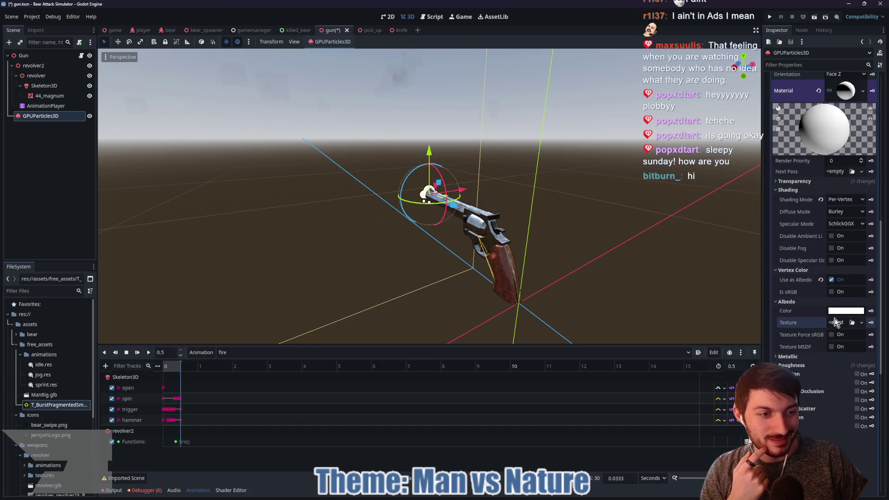
scroll(823, 345, down, 2)
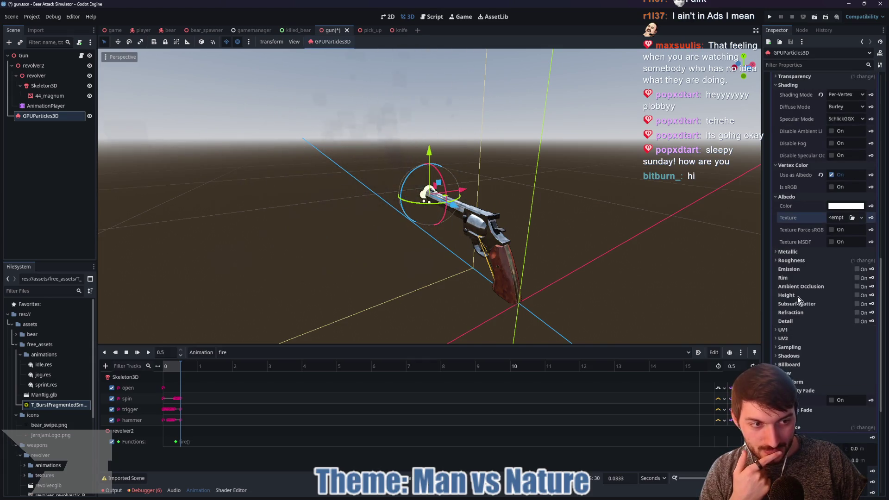
scroll(802, 327, down, 1)
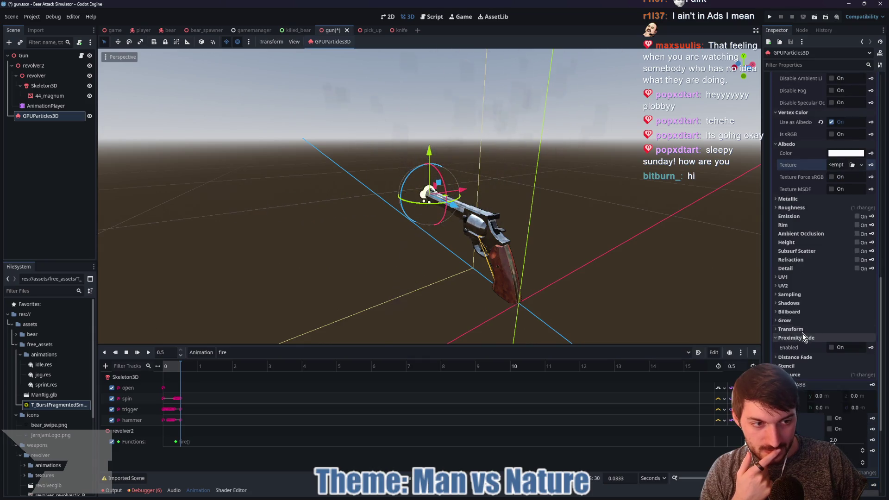
click(803, 338)
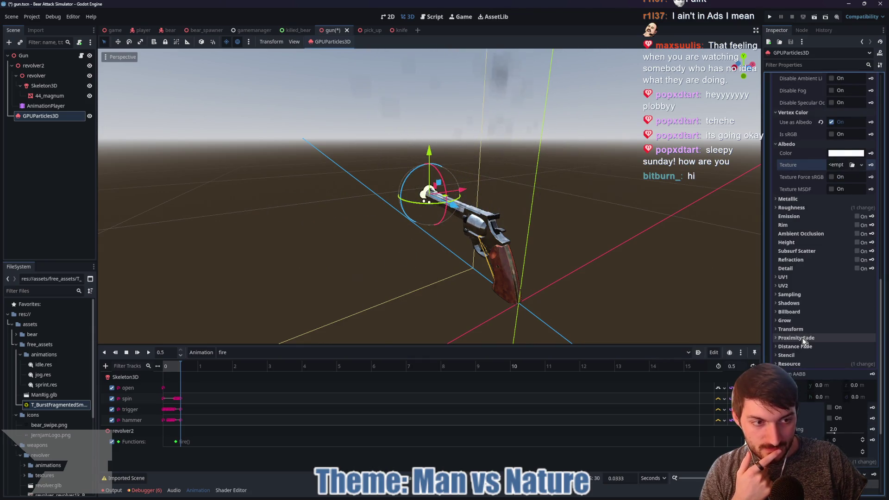
click(799, 329)
click(799, 329)
click(797, 321)
click(797, 321)
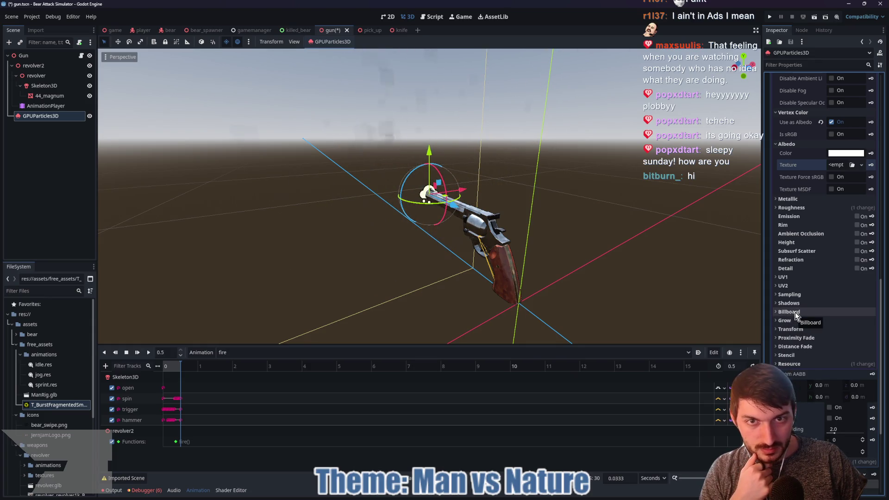
scroll(796, 312, up, 3)
scroll(798, 312, up, 1)
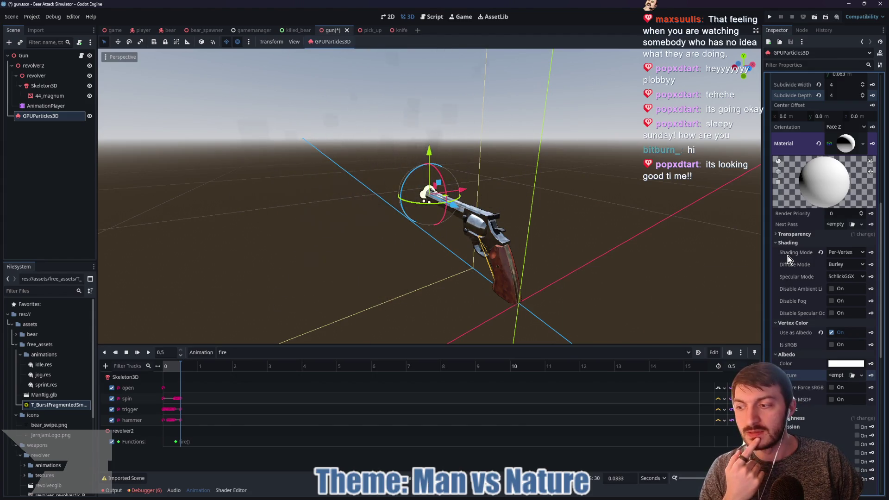
click(795, 234)
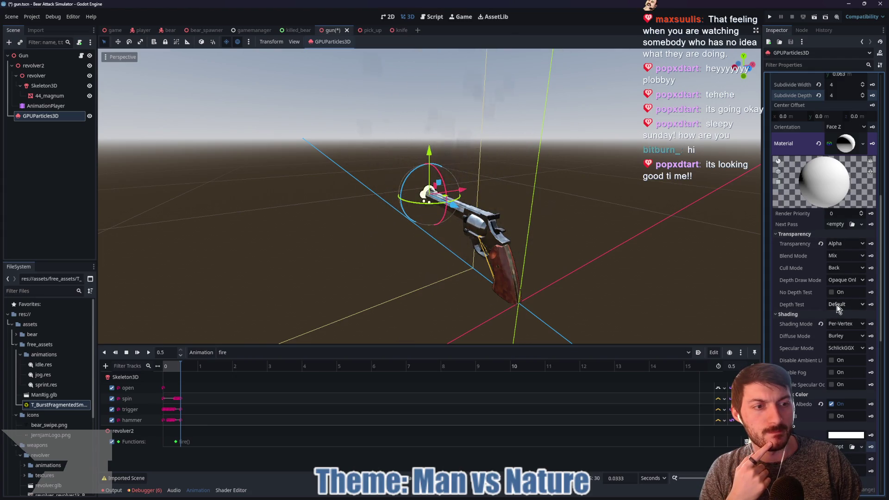
mouse_move(803, 284)
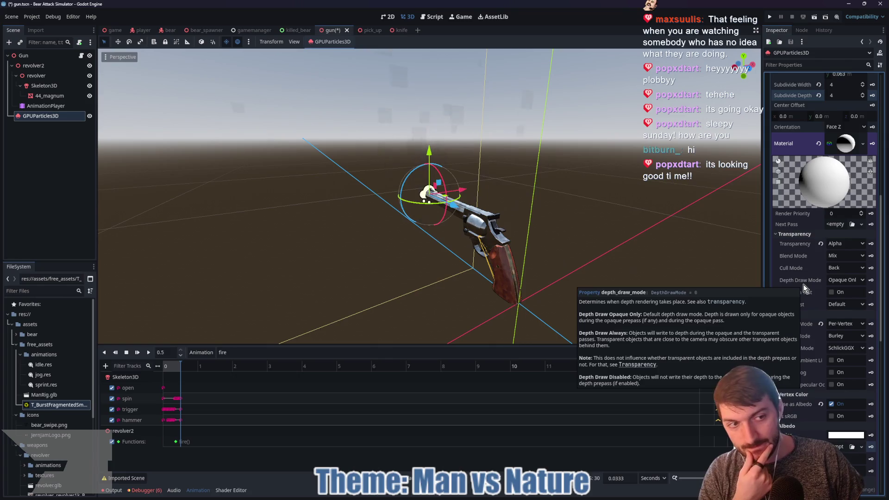
scroll(804, 284, up, 2)
scroll(804, 284, up, 3)
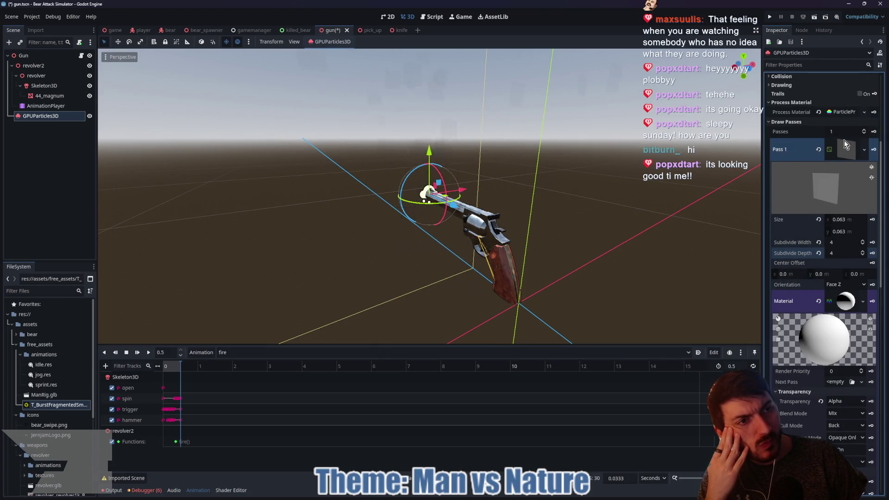
scroll(820, 273, up, 5)
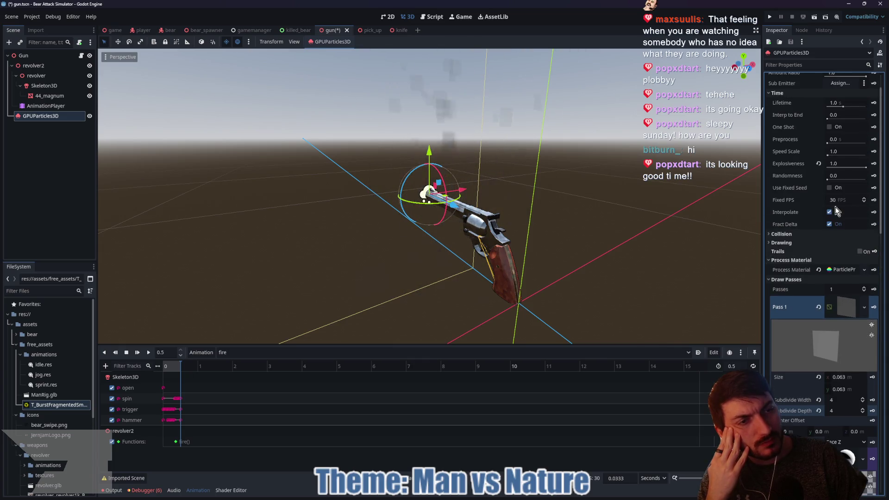
mouse_move(502, 497)
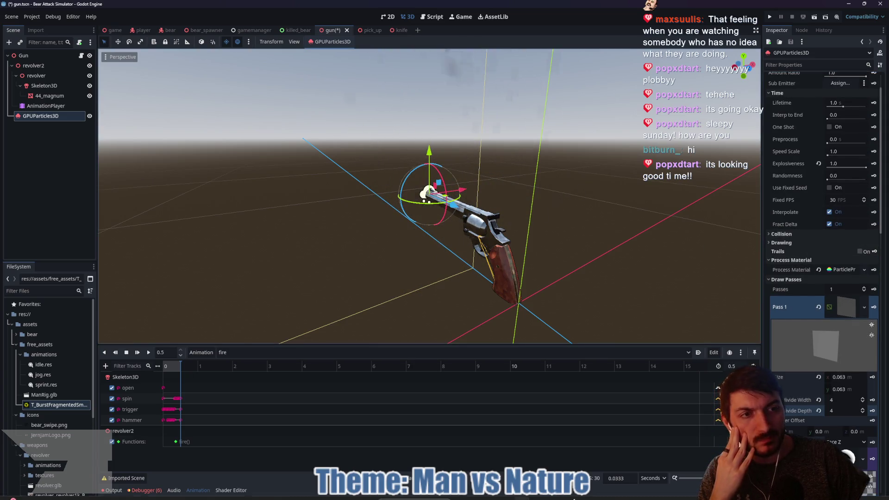
click(503, 496)
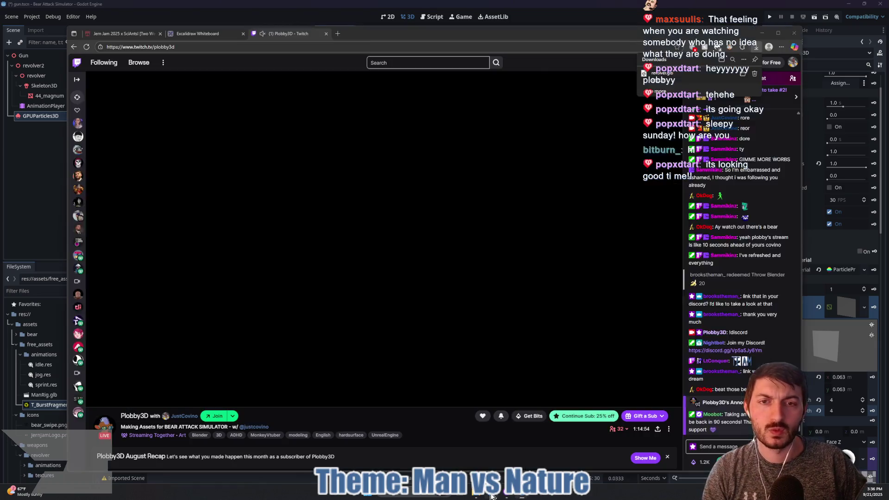
Search 'how to put a texture on a quad mesh in godot' and open the Godot Forum quad-array thread.
click(338, 32)
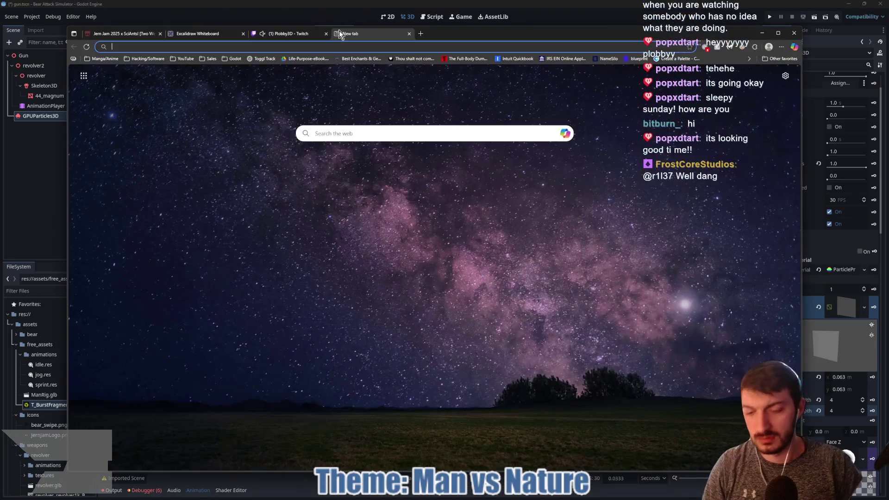
text(how to put a texture on a )
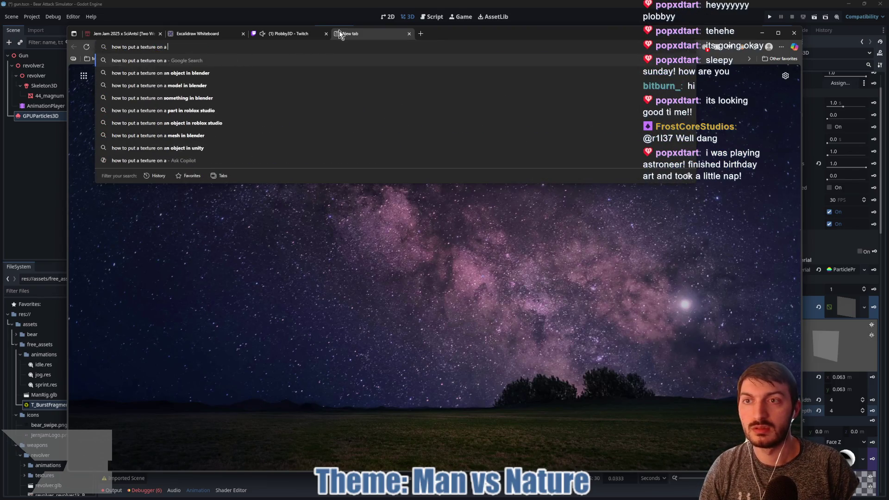
text(quad mesh)
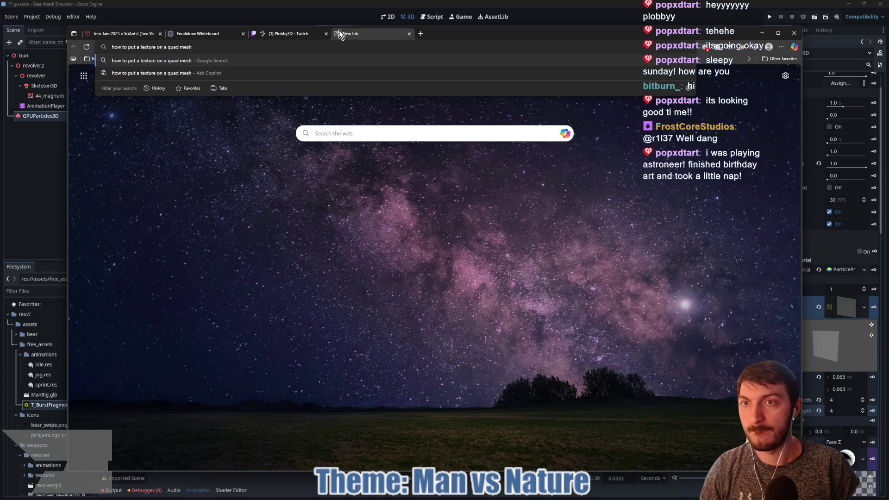
text(ot)
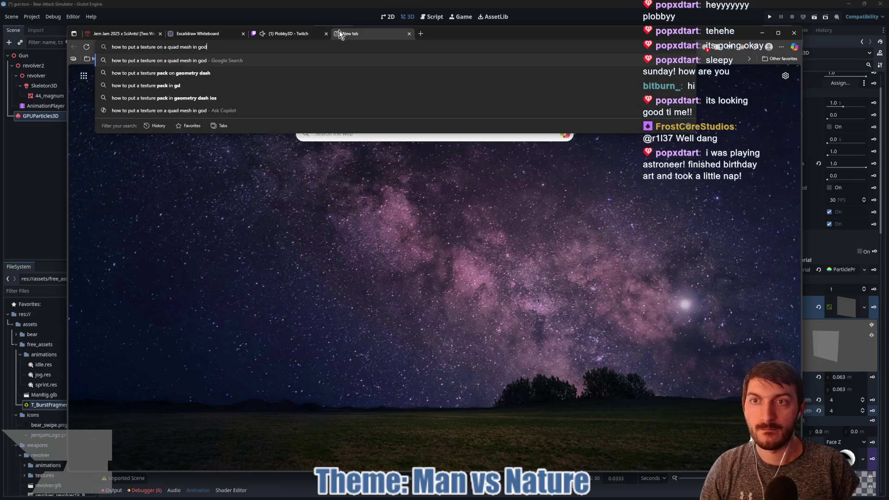
key(Return)
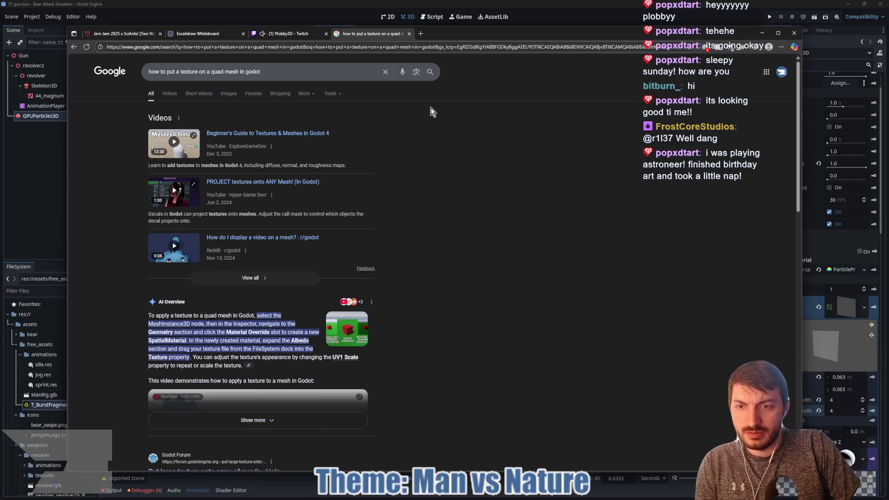
scroll(430, 107, down, 1)
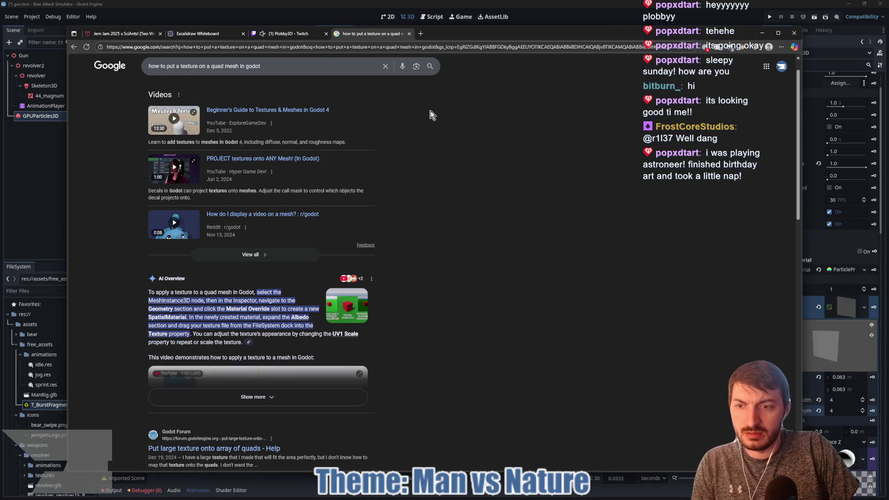
scroll(430, 118, down, 3)
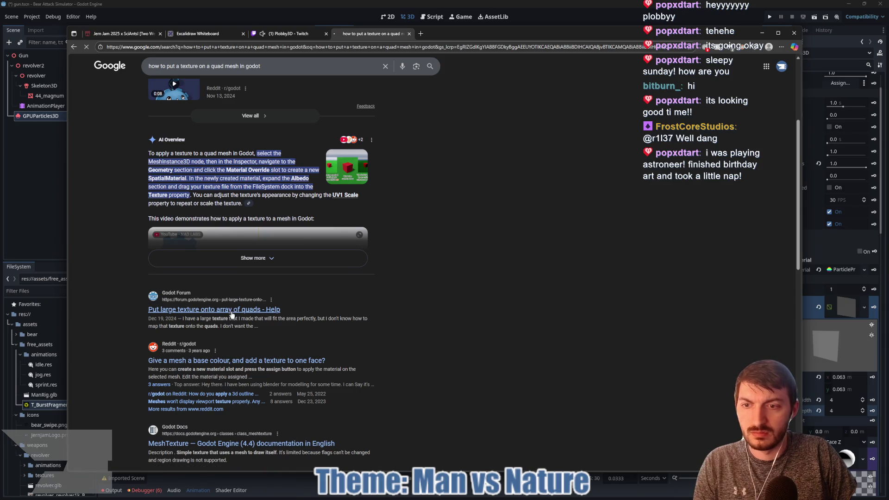
click(232, 311)
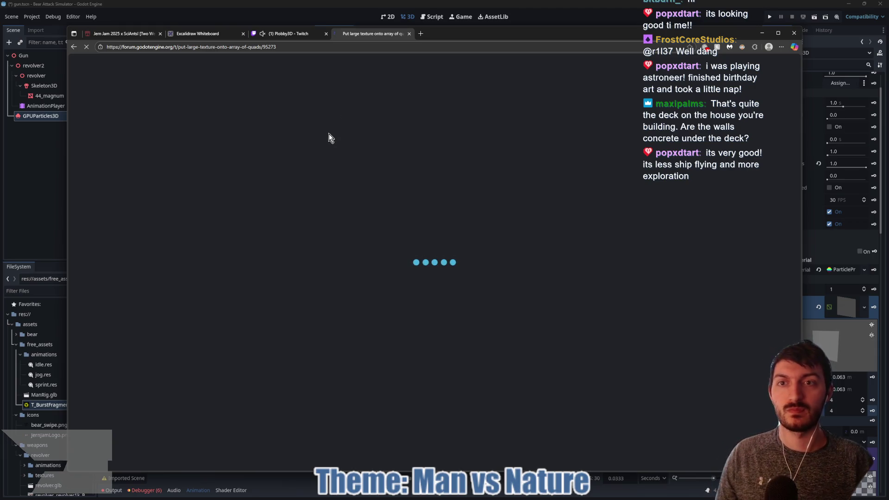
click(292, 34)
Scroll through the forum thread's replies, then begin a new search typing 'how to add transpare'.
mouse_move(337, 112)
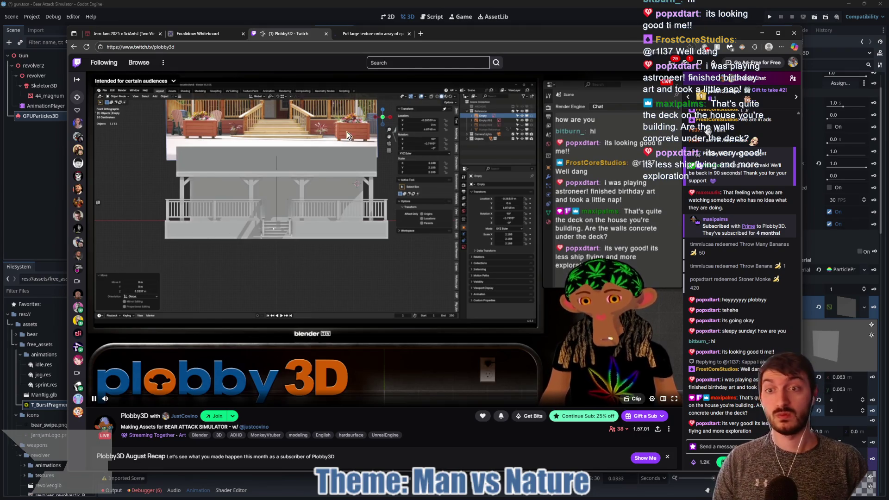
key(ctrl+Tab)
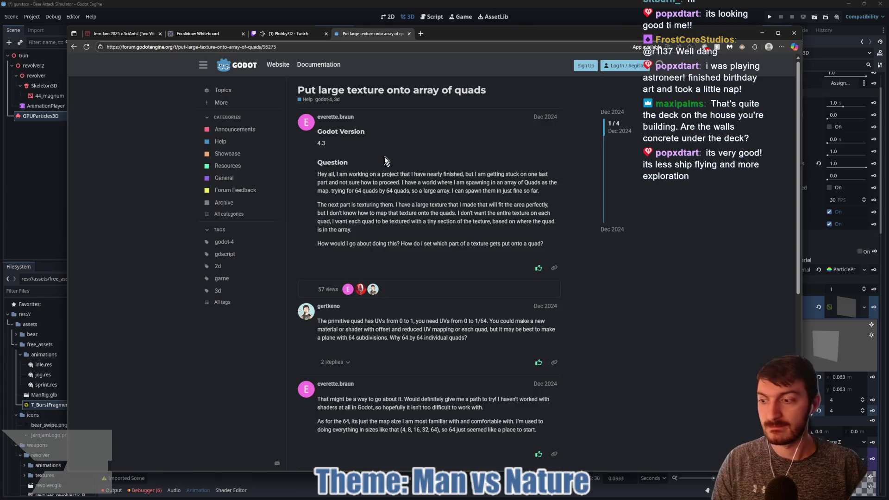
scroll(396, 189, down, 2)
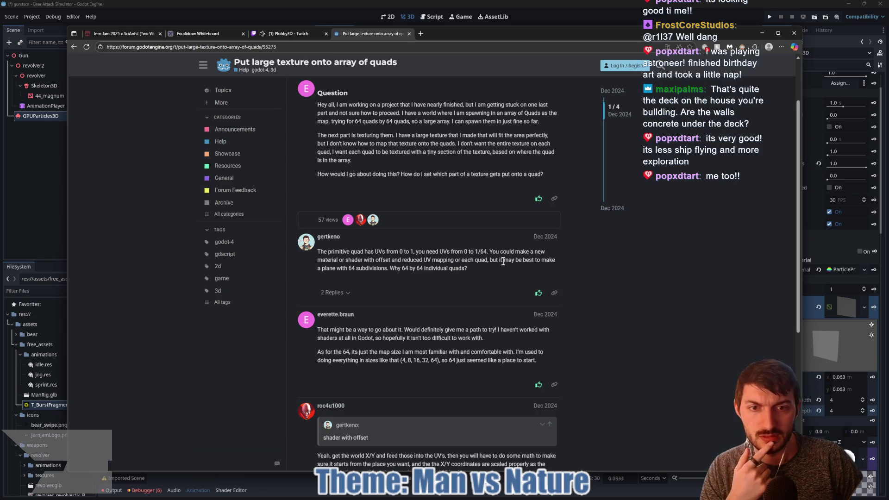
click(348, 46)
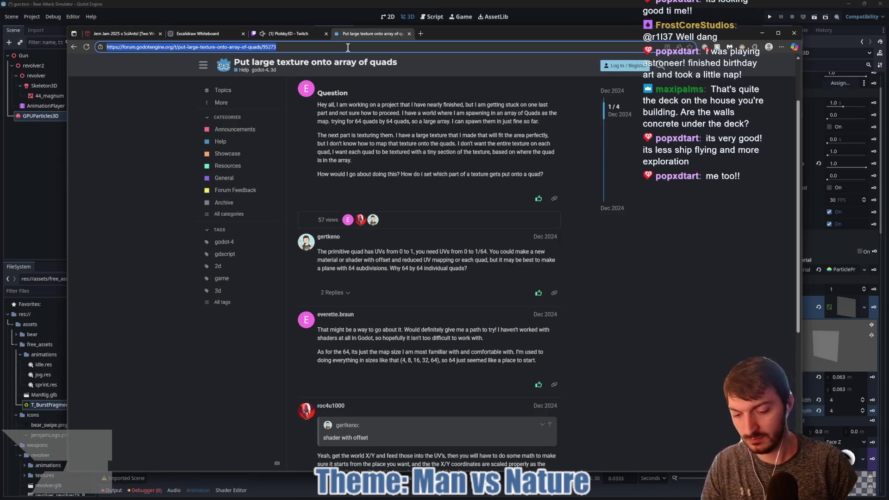
text(how to add )
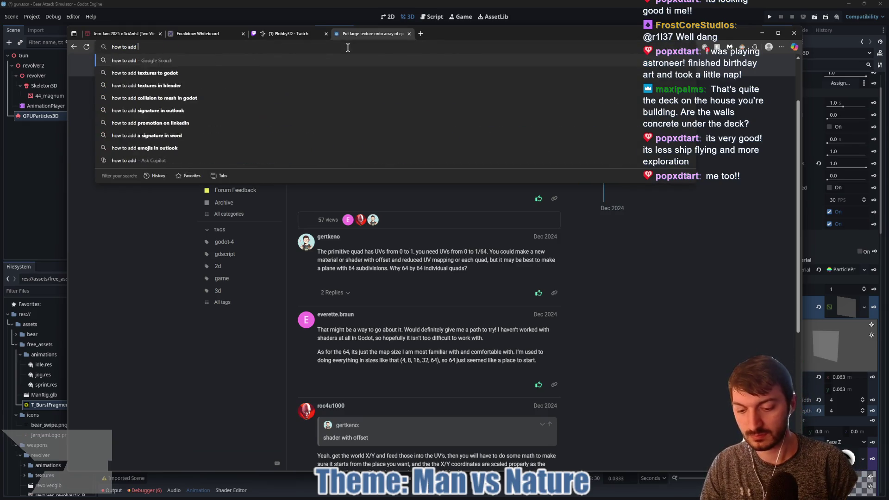
text(transparen)
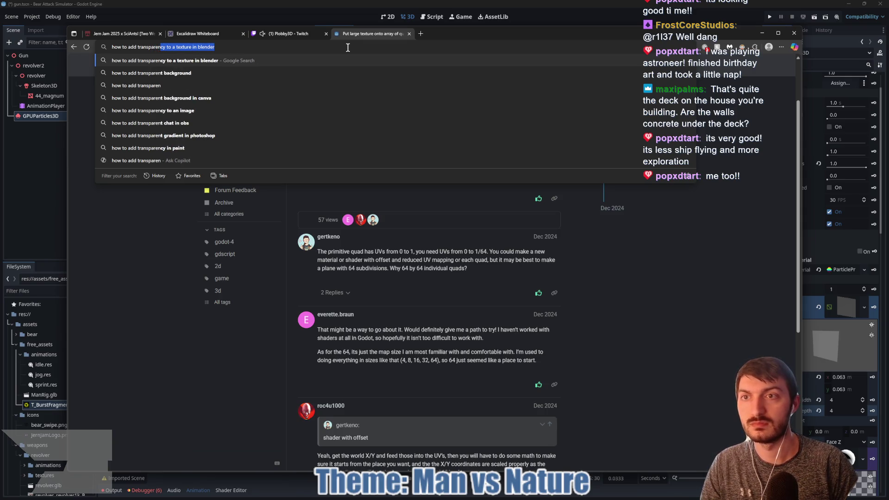
Search 'how to add transparency to a texture in godot quad mesh', then close it and return to Godot.
key(Down)
key(BackSpace)
key(BackSpace)
key(BackSpace)
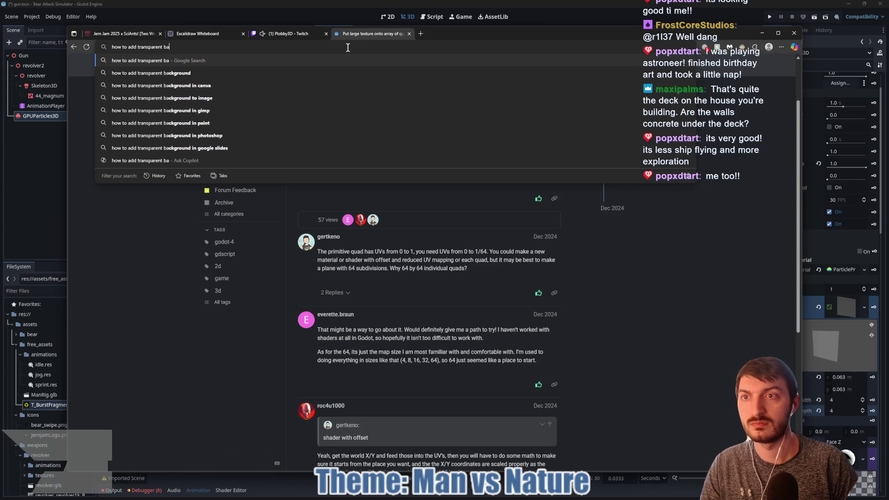
key(BackSpace)
text(cy to )
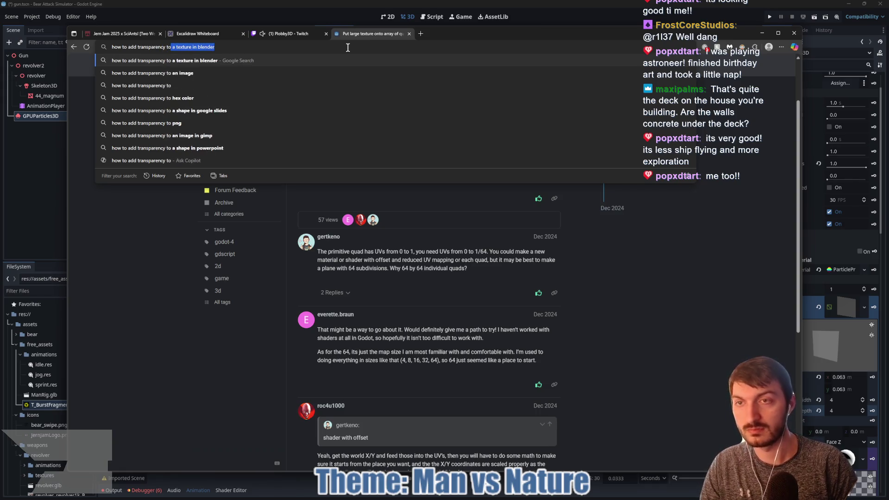
text(a texture in )
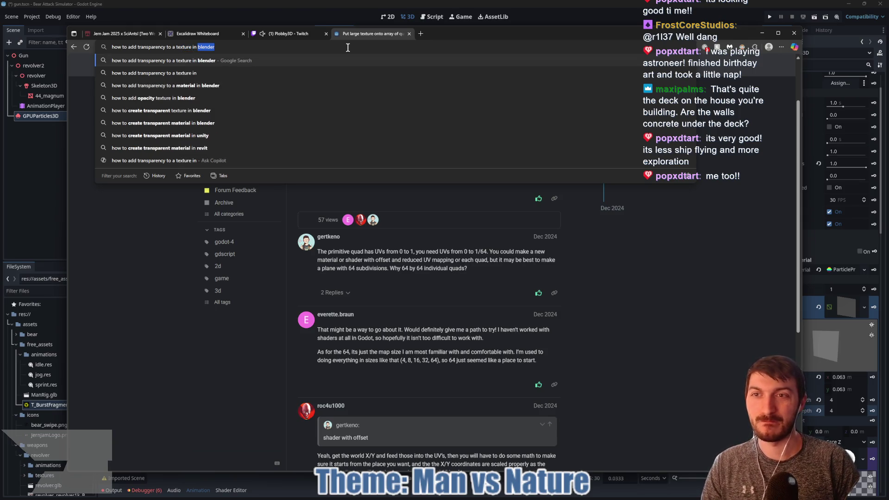
text(godot quad m)
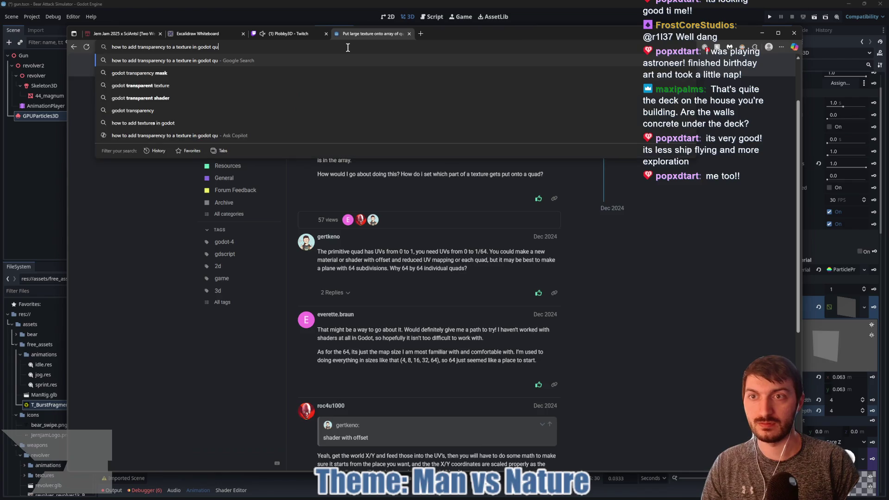
text(esh)
key(Return)
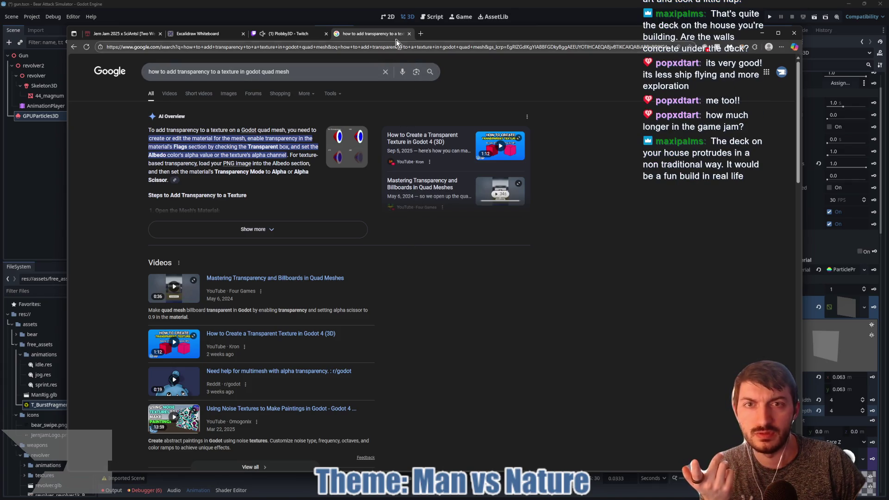
click(409, 33)
click(48, 188)
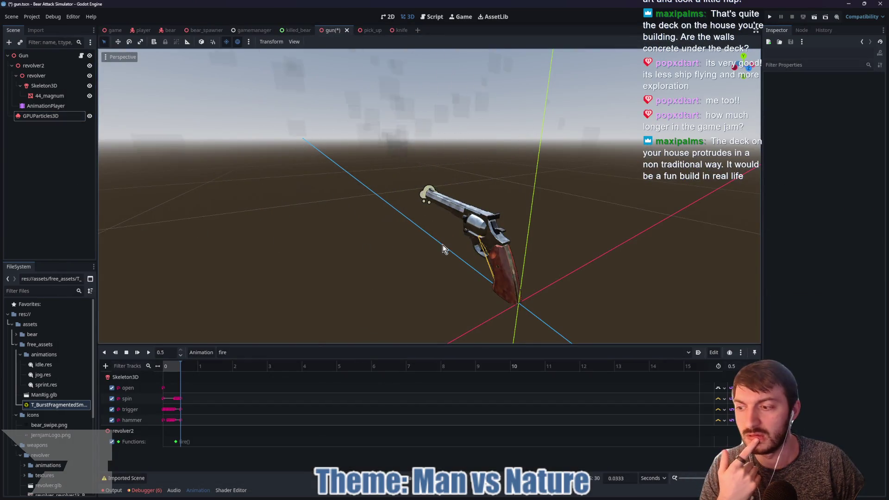
On GPUParticles3D's Pass 1 material, keep Transparency at Alpha and Blend Mode at Mix.
click(77, 116)
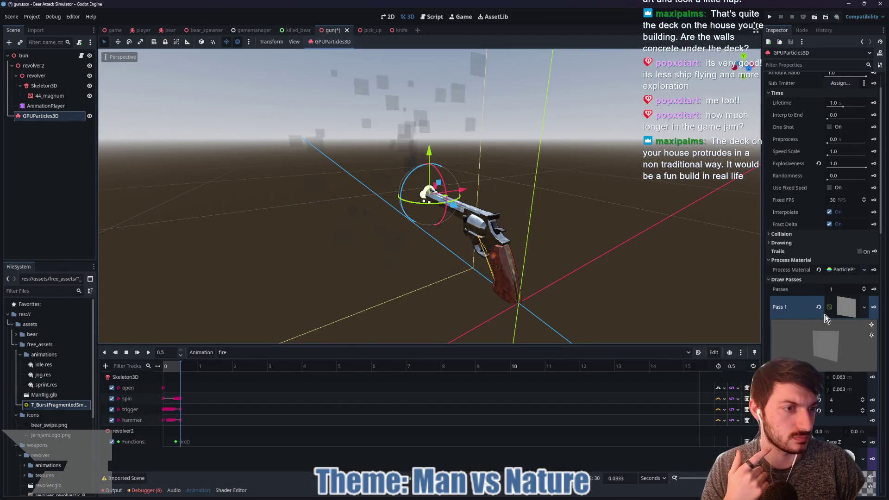
scroll(805, 343, down, 2)
scroll(806, 343, down, 4)
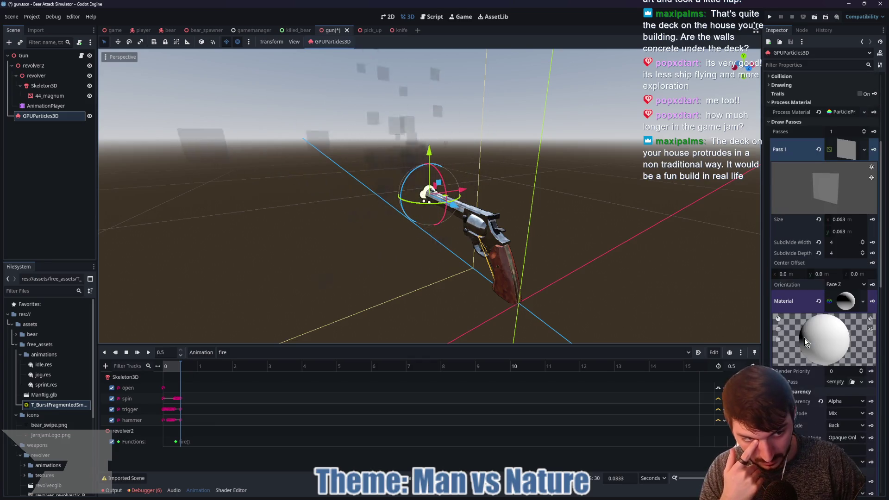
scroll(829, 288, down, 6)
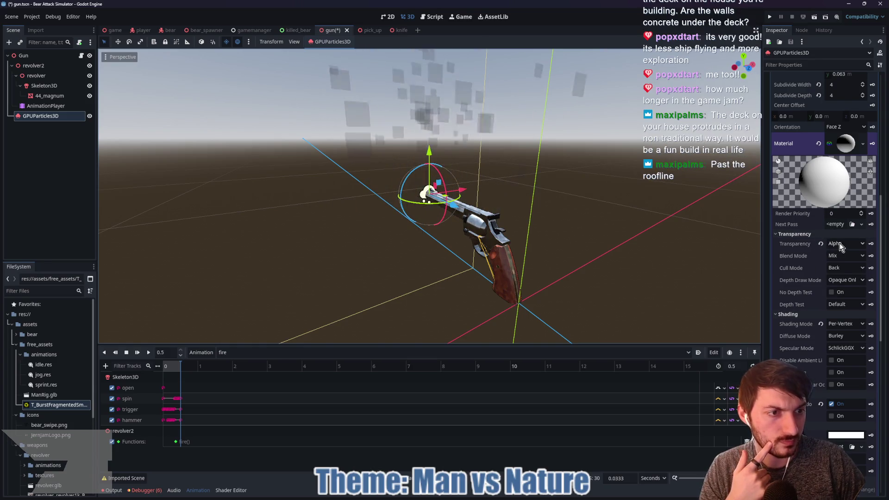
click(841, 244)
click(841, 245)
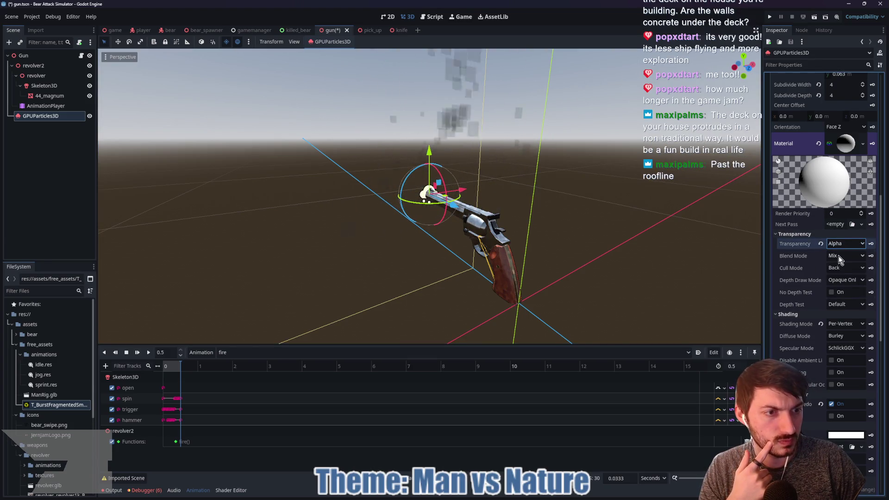
click(838, 256)
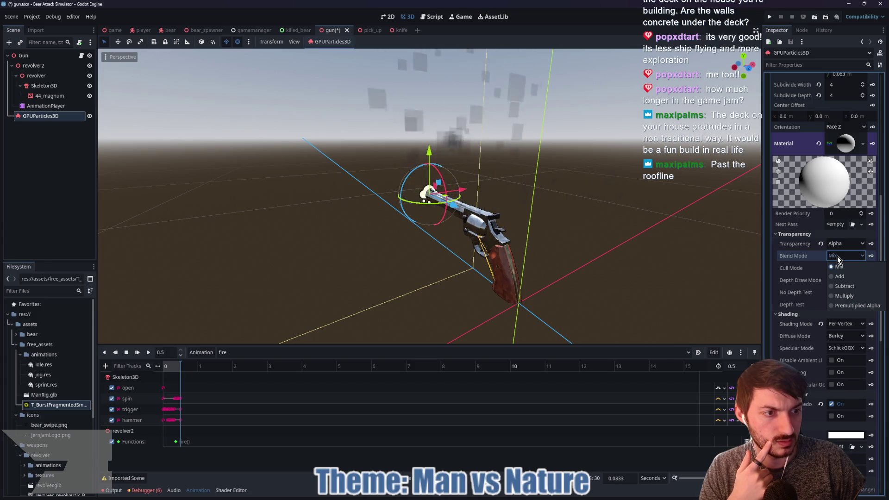
click(838, 267)
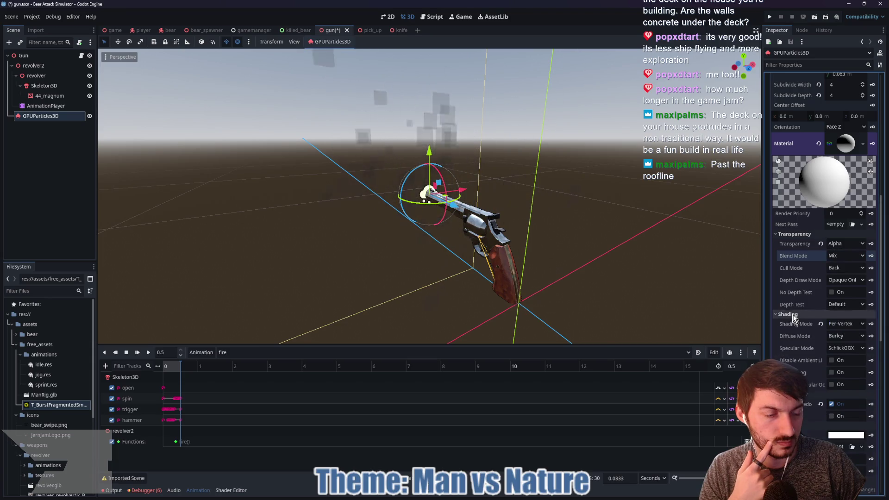
Revert shading to Per-Pixel and drag T_BurstFragmentedSmear006 onto the Albedo texture.
click(820, 324)
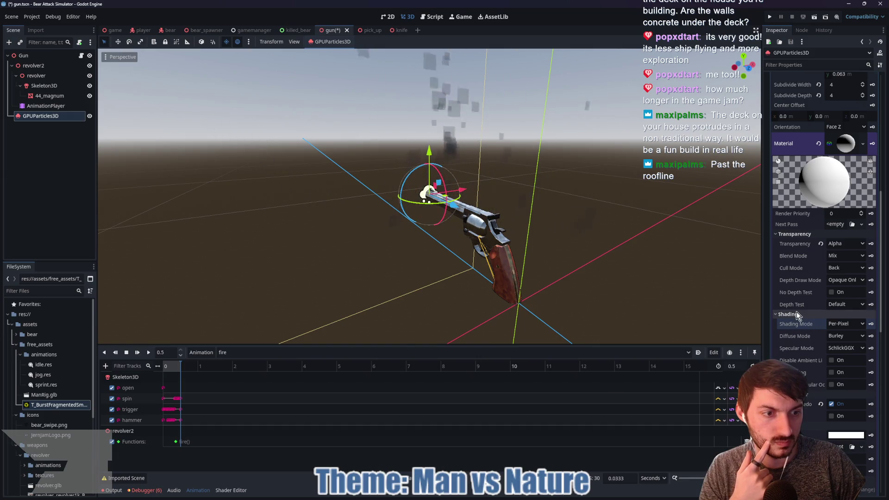
scroll(807, 332, down, 2)
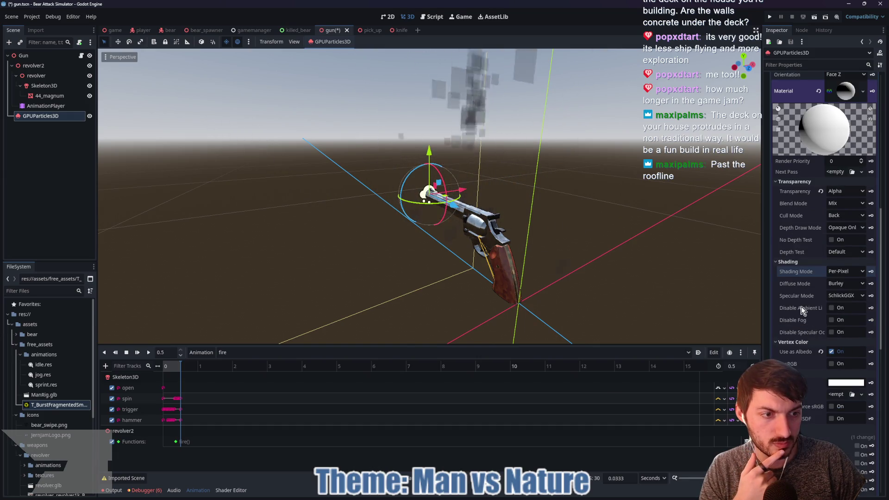
scroll(810, 324, down, 2)
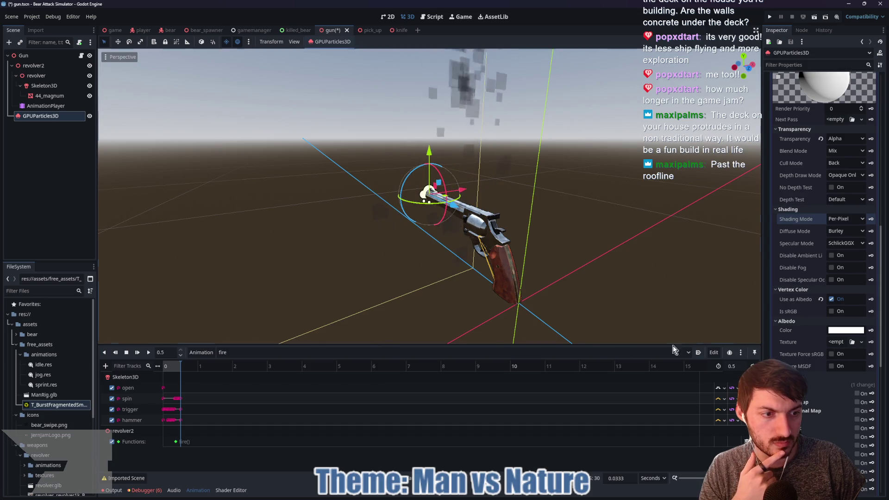
mouse_move(54, 406)
mouse_down()
mouse_move(822, 373)
mouse_move(836, 343)
mouse_up()
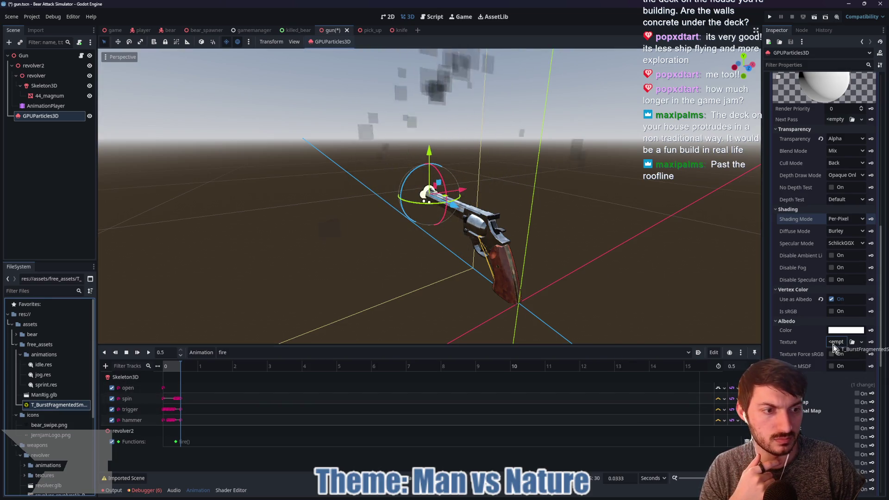
Turn off vertex colour as albedo and set the material's Blend Mode to Add.
click(831, 299)
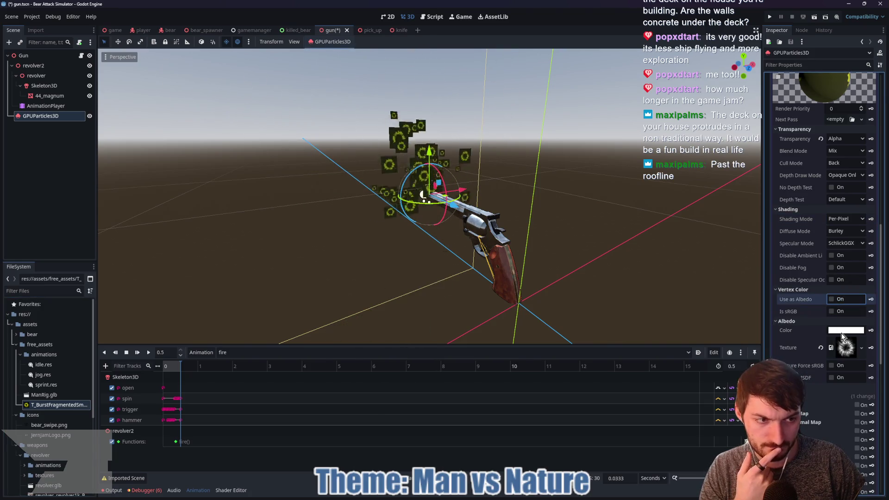
click(833, 366)
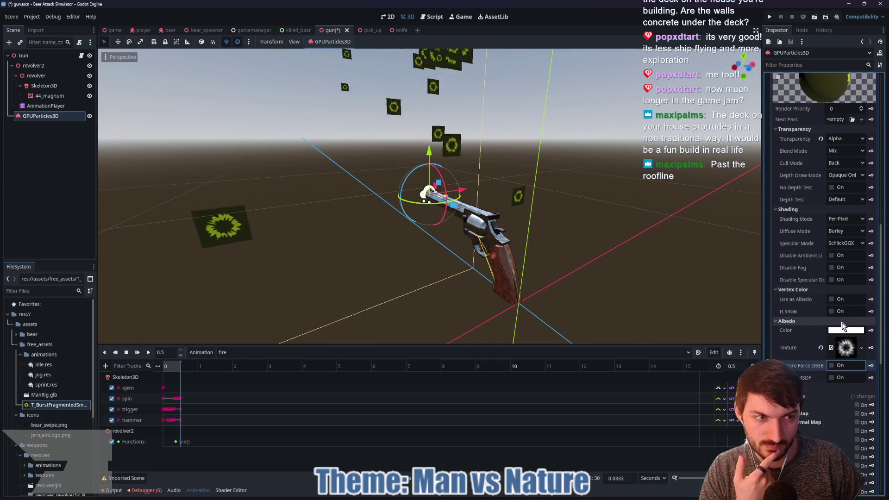
click(845, 151)
click(843, 172)
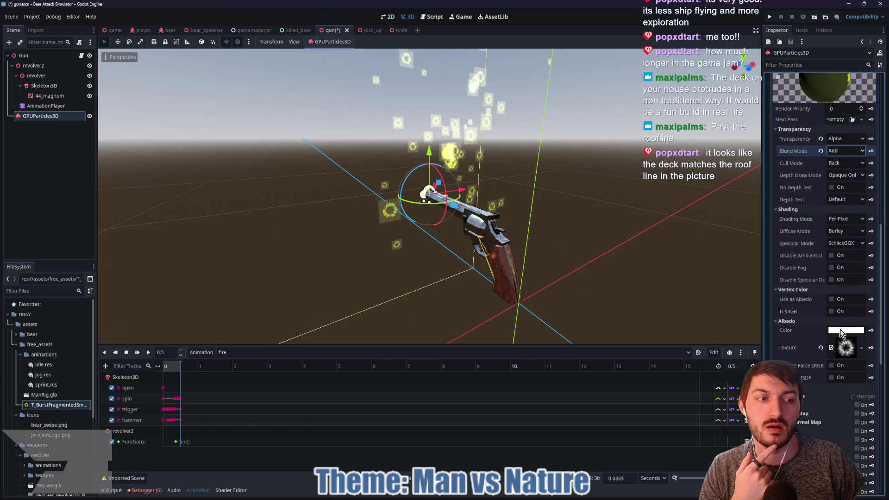
Try Front face culling, restore Back culling, and look over the Depth Draw options.
mouse_move(842, 333)
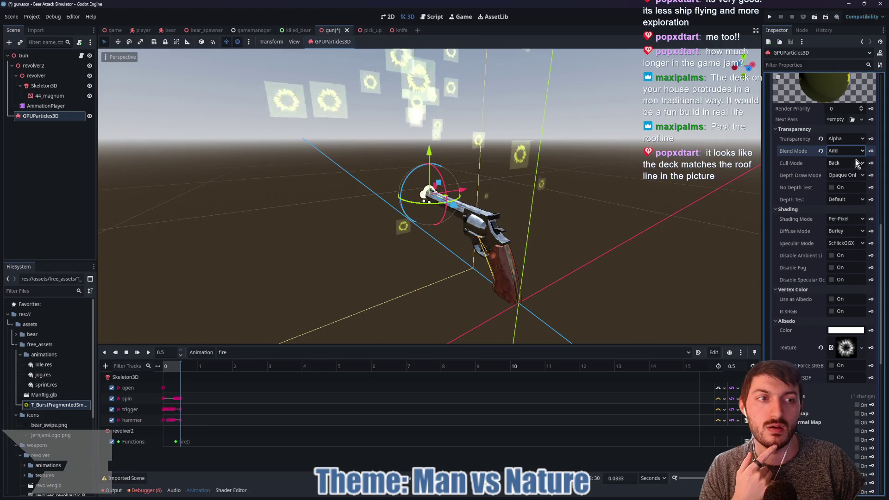
click(841, 163)
click(841, 180)
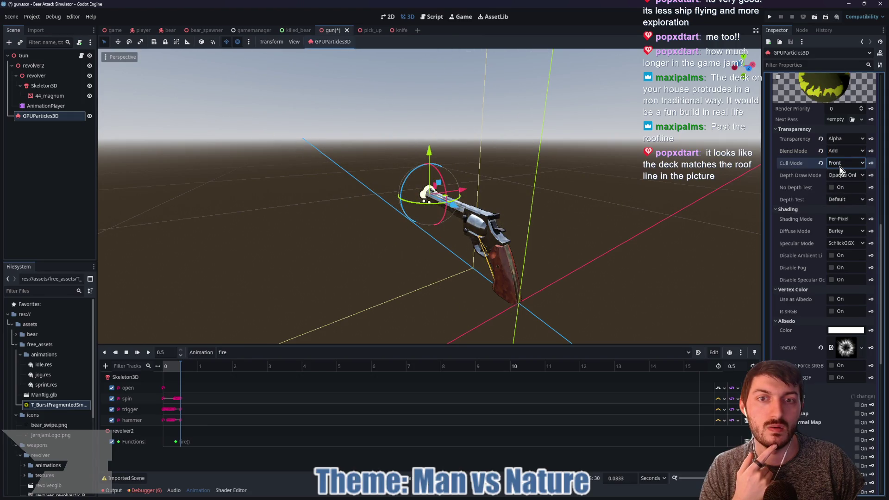
click(837, 166)
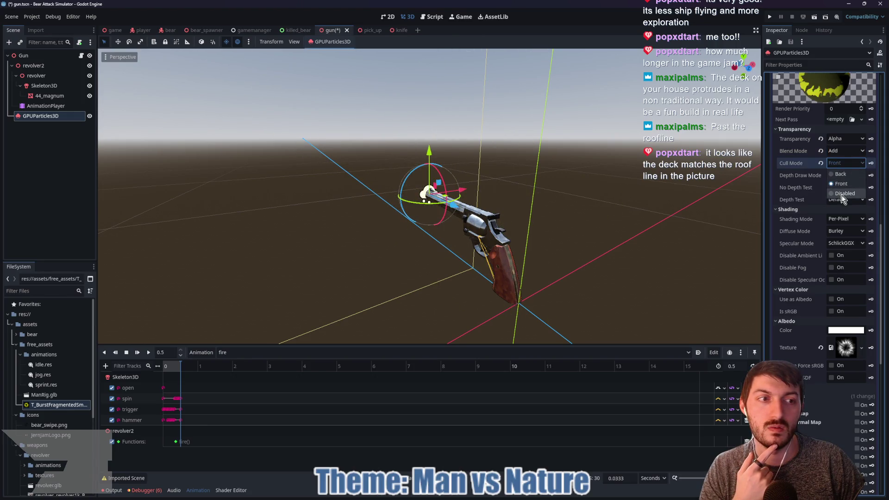
click(840, 174)
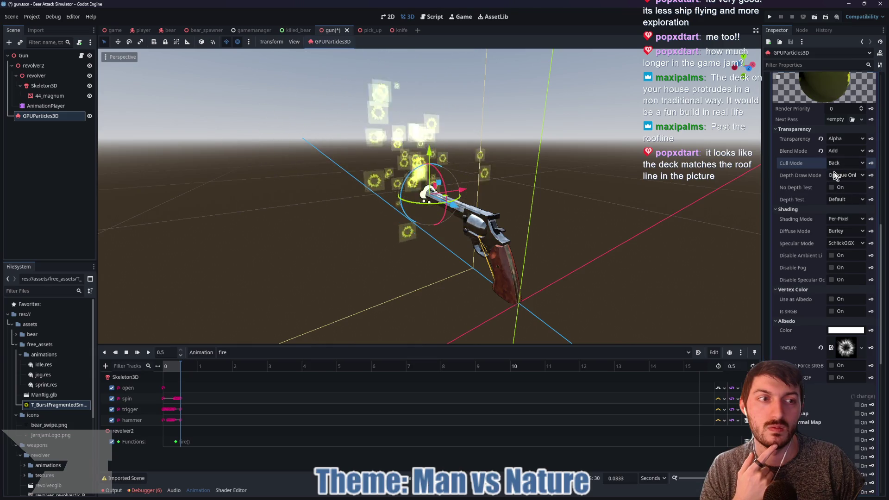
click(834, 175)
click(835, 186)
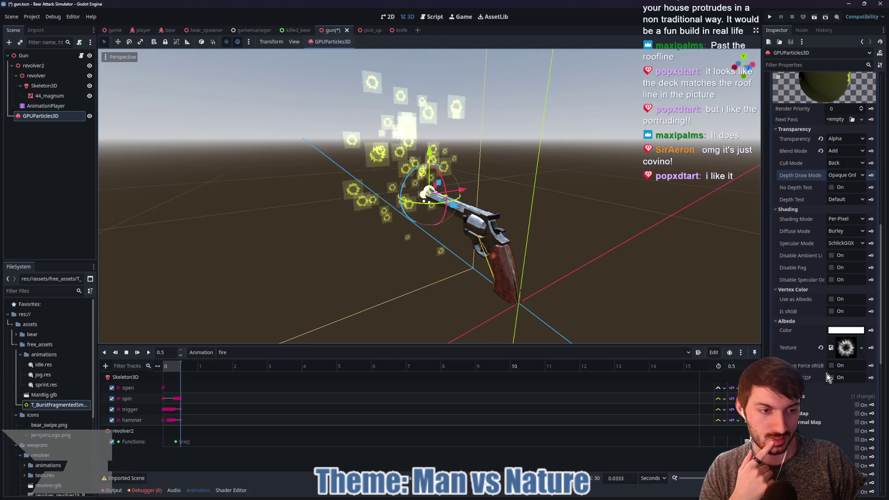
scroll(827, 378, down, 2)
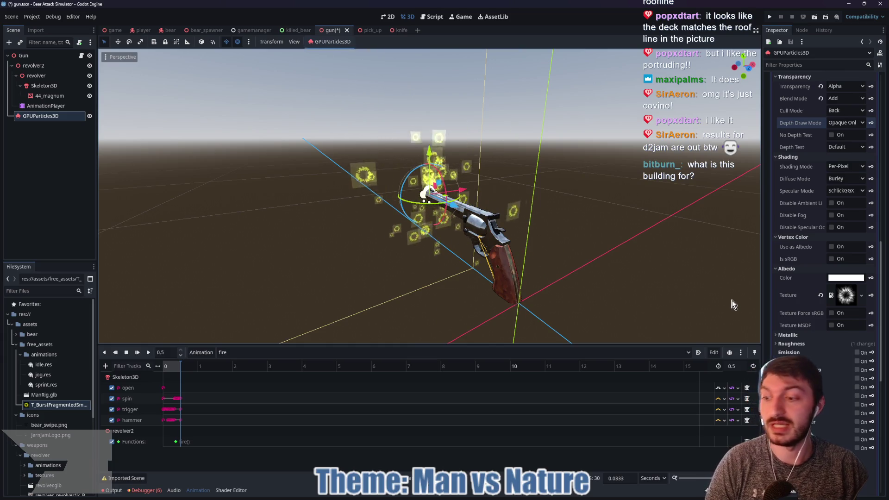
Clear the smoke texture from Albedo and tick Vertex Color > Use as Albedo.
click(821, 294)
mouse_move(836, 276)
click(831, 246)
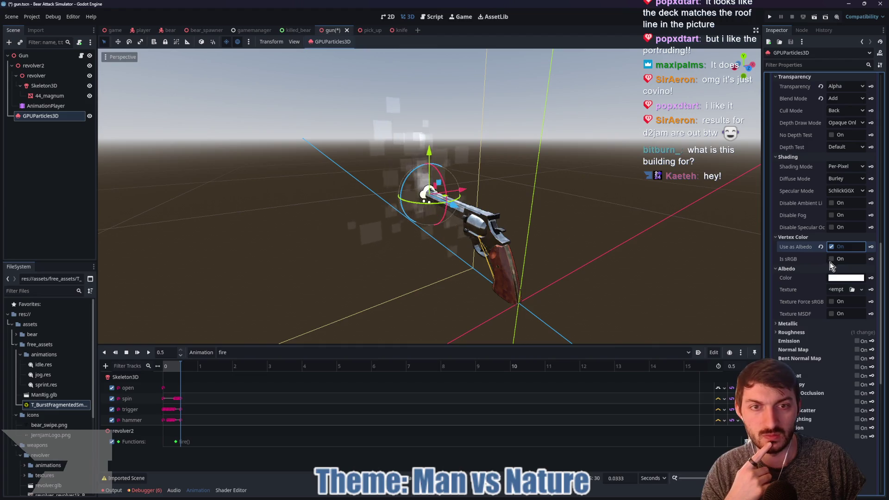
mouse_move(828, 277)
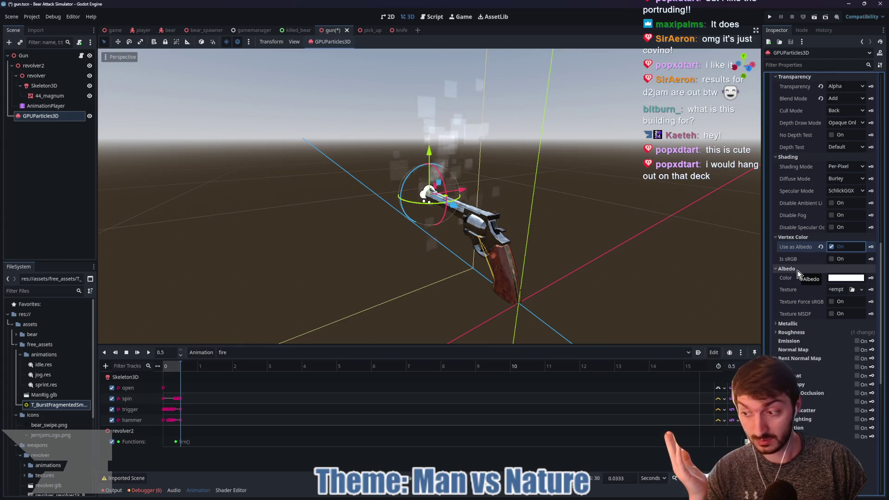
scroll(797, 271, up, 5)
Try Multiply and Add blend modes, then settle the material on Mix.
click(840, 204)
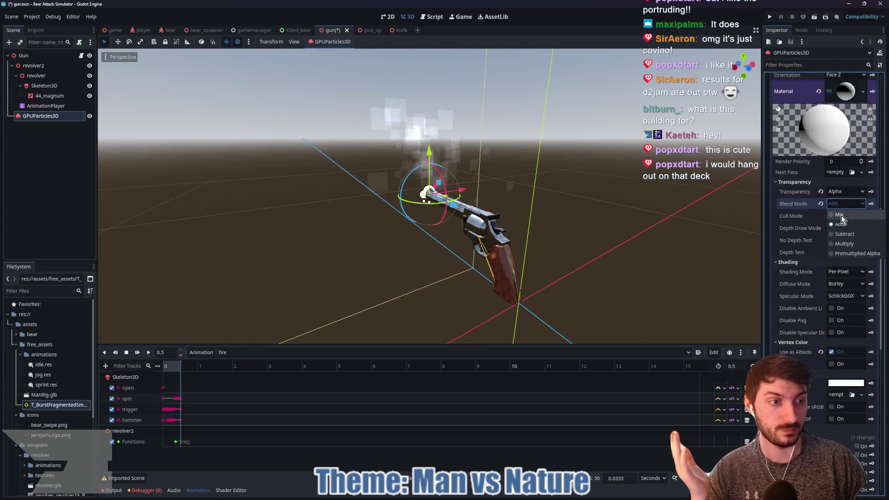
click(844, 248)
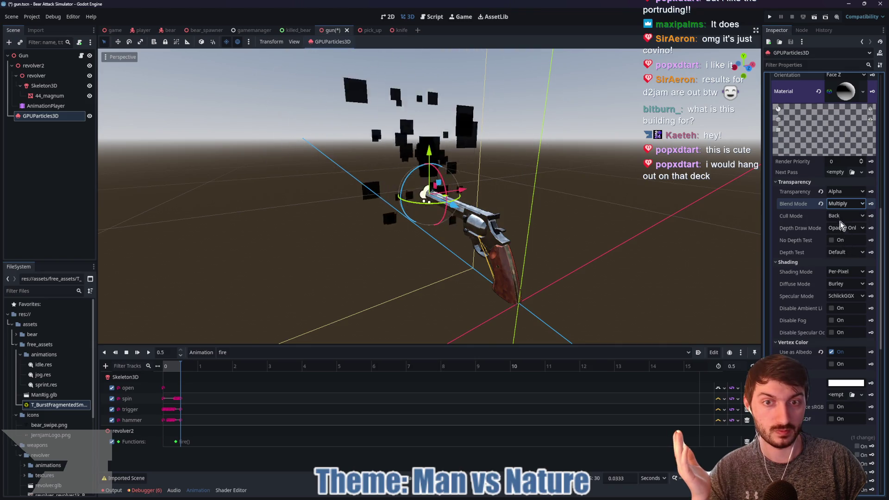
click(846, 204)
click(842, 227)
click(840, 204)
click(841, 216)
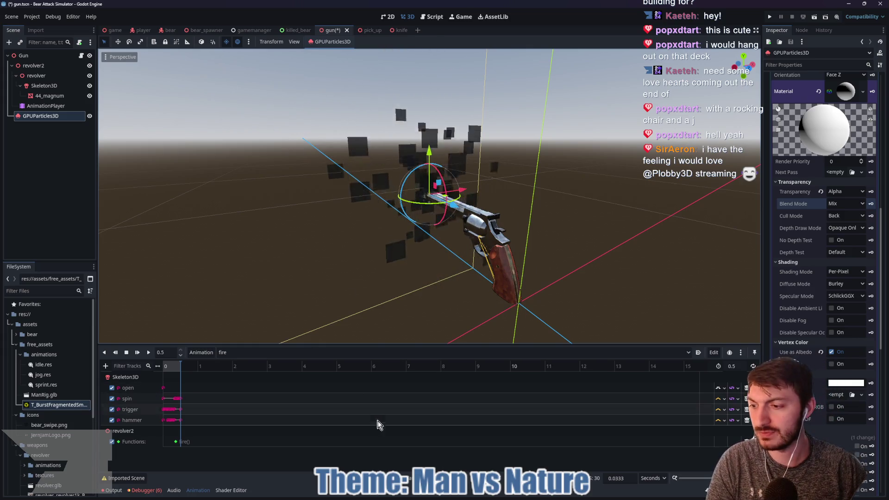
mouse_move(478, 497)
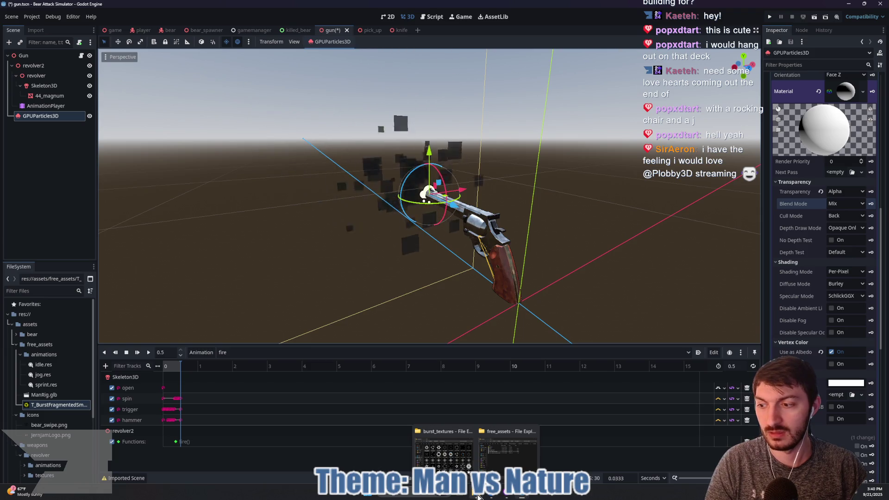
Delete T_BurstFragmentedSmear006.png and its .import file from free_assets, then return to Godot.
click(508, 456)
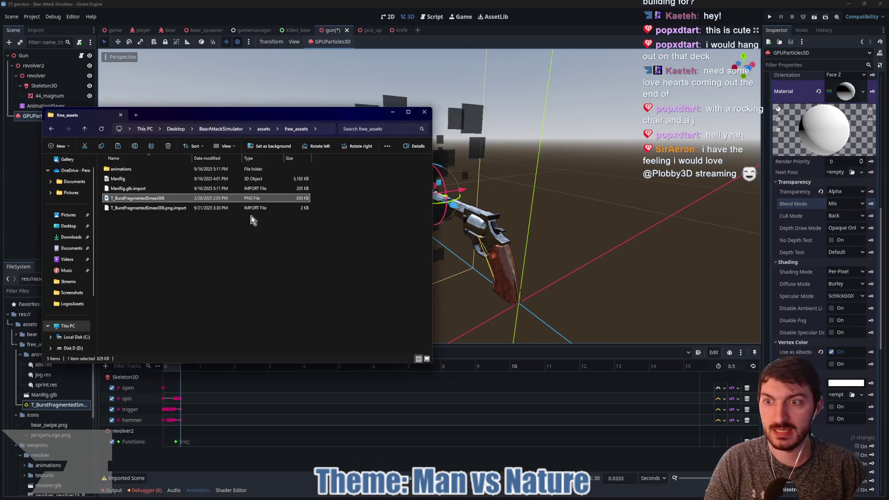
drag(254, 118, 431, 95)
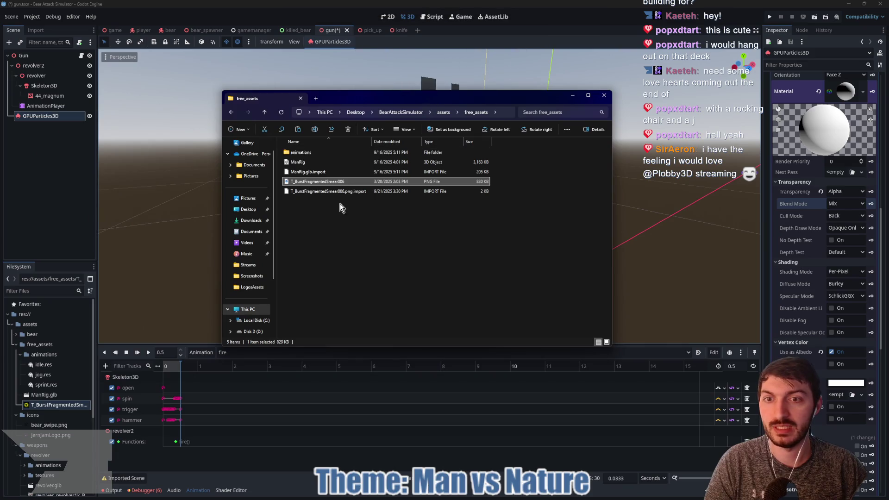
mouse_move(323, 219)
mouse_down()
mouse_move(329, 225)
mouse_move(309, 181)
mouse_up()
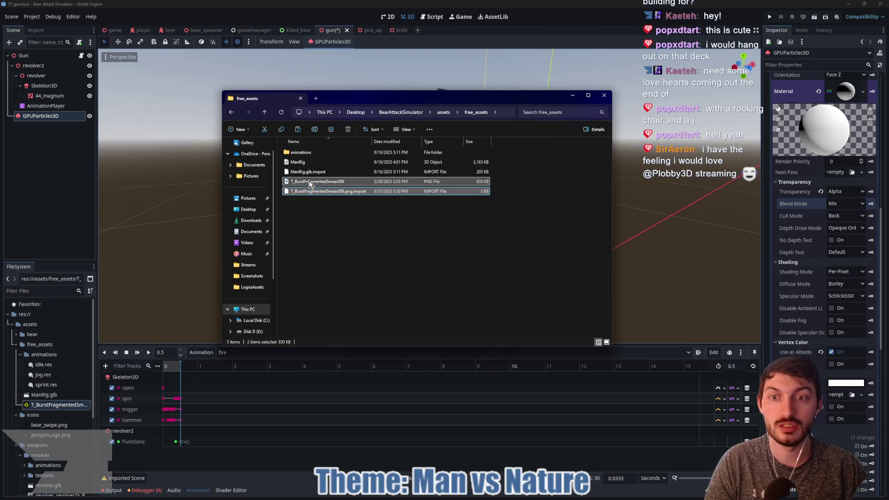
key(Delete)
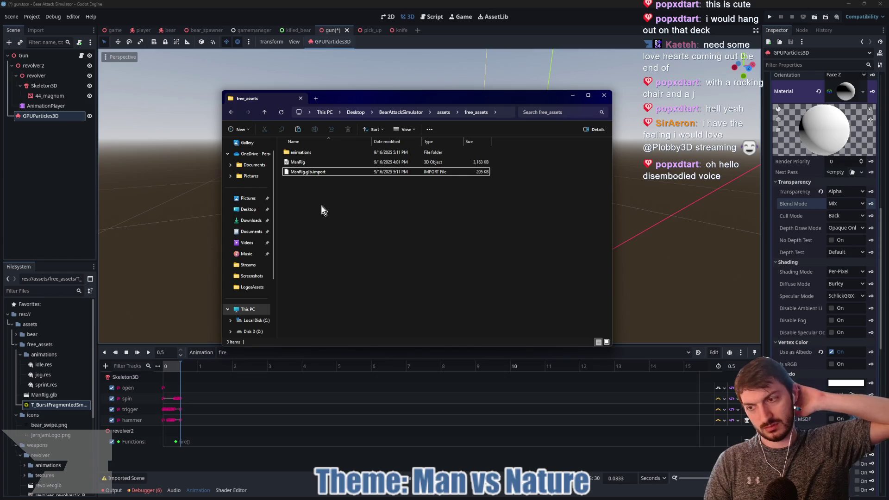
click(55, 233)
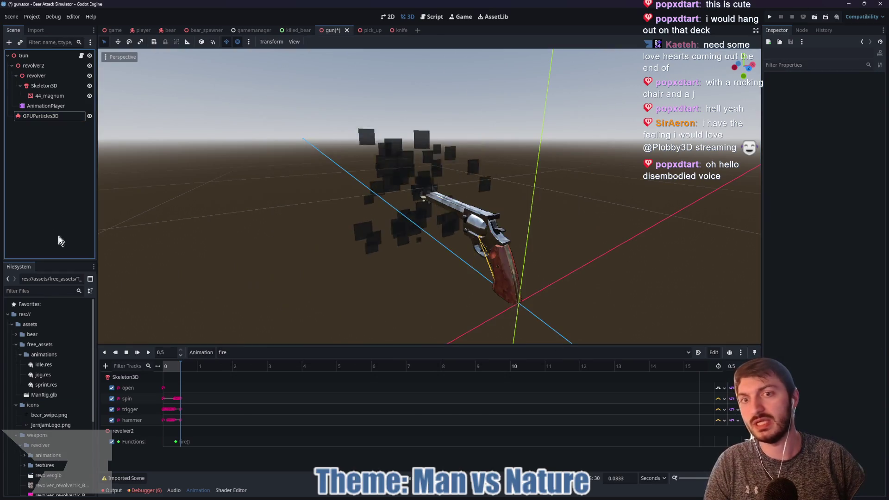
Reselect GPUParticles3D, collapse its material settings, scroll the Inspector up, and view the gun from Front.
mouse_move(194, 285)
mouse_down()
mouse_move(413, 255)
mouse_move(373, 256)
mouse_move(400, 263)
mouse_up()
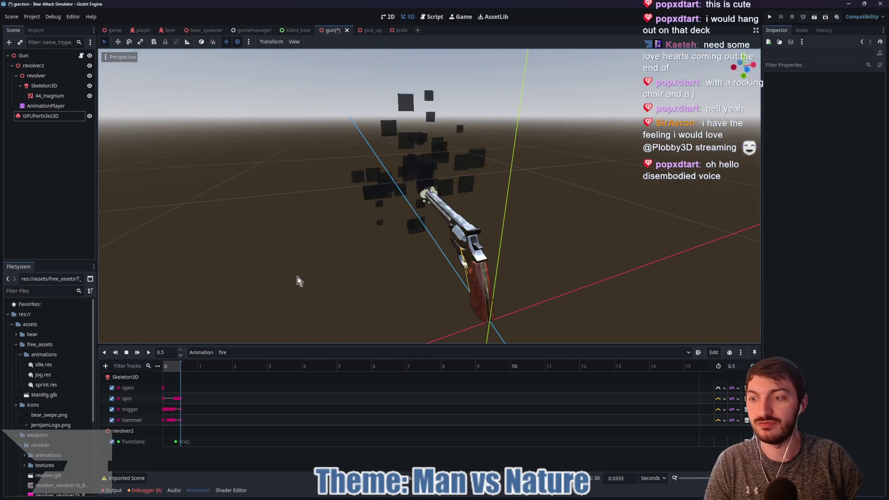
click(54, 116)
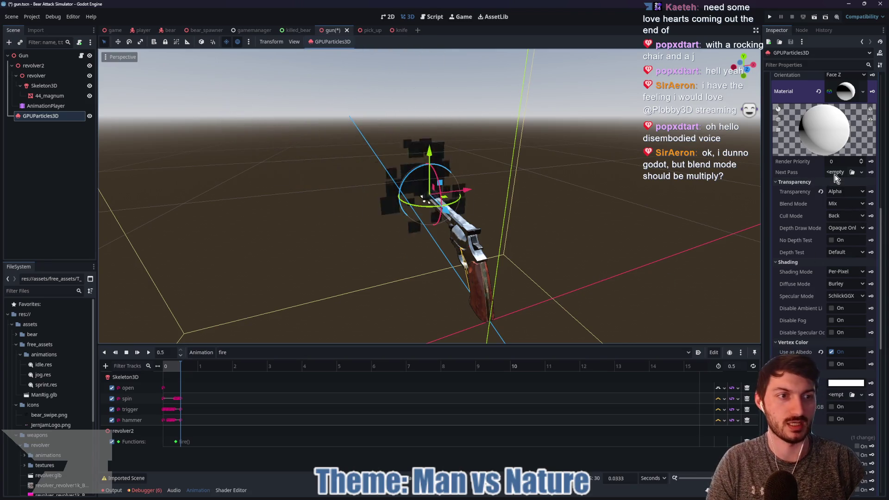
scroll(838, 162, up, 3)
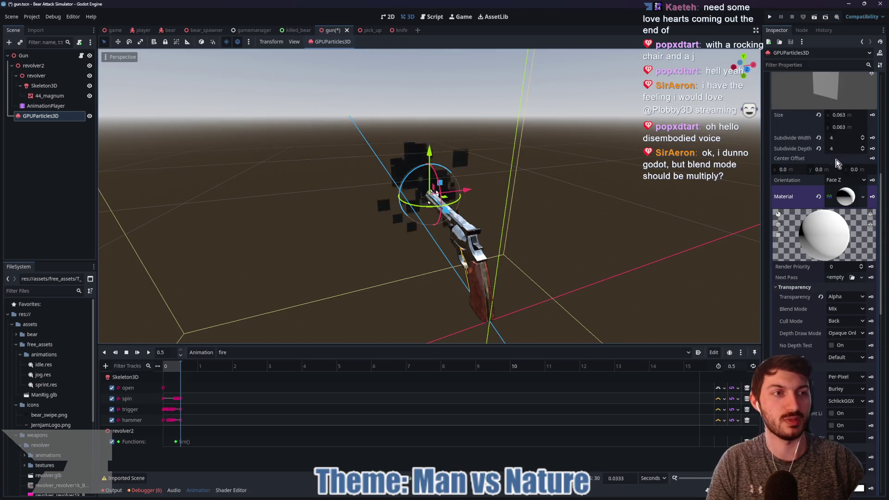
click(846, 196)
scroll(836, 171, up, 2)
scroll(837, 173, up, 7)
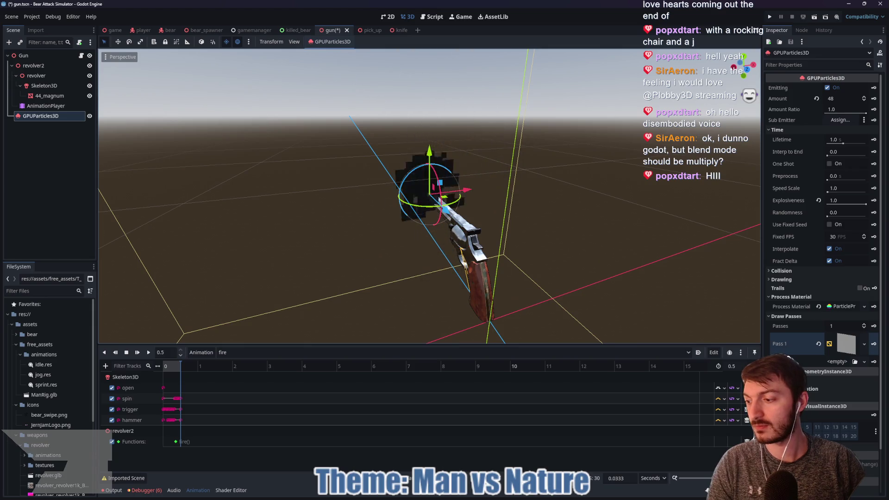
drag(0, 114, 0, 74)
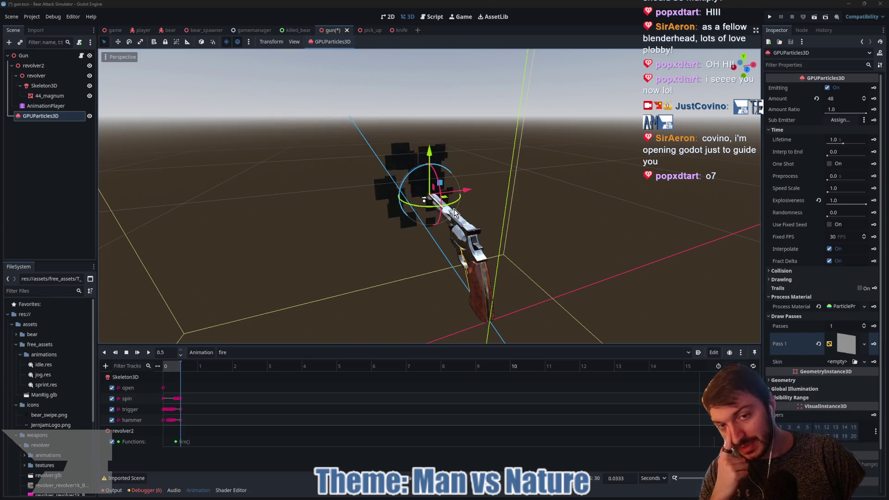
key(KP_1)
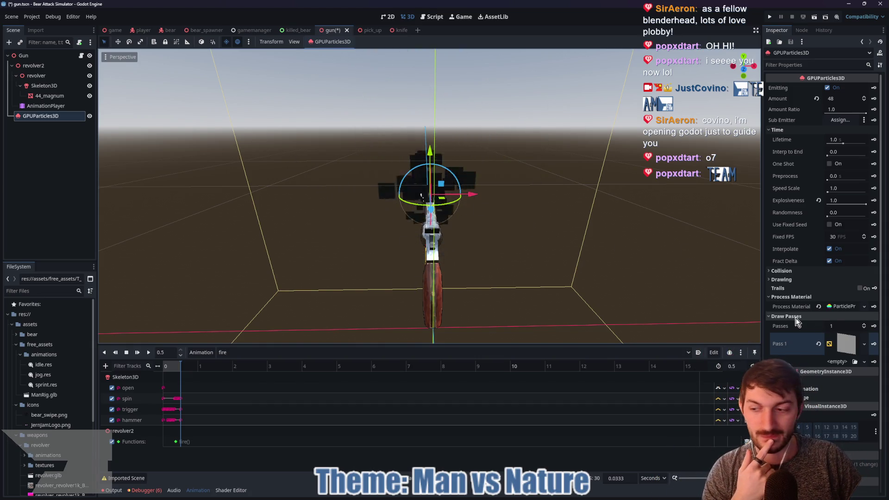
Open the draw pass quad's material and collapse its Transparency section.
scroll(820, 315, down, 3)
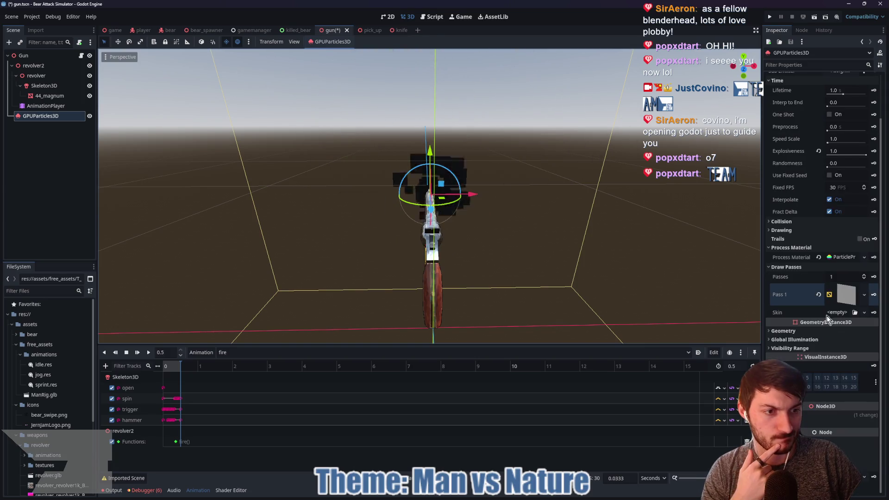
click(796, 332)
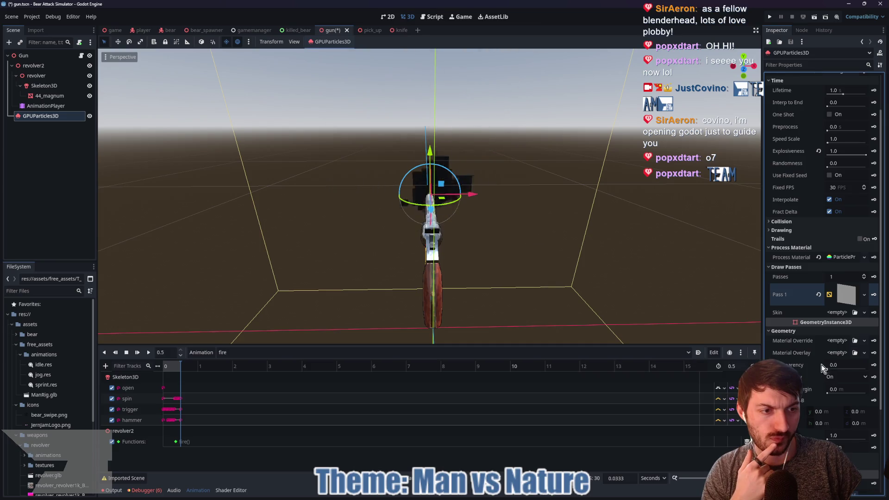
click(840, 303)
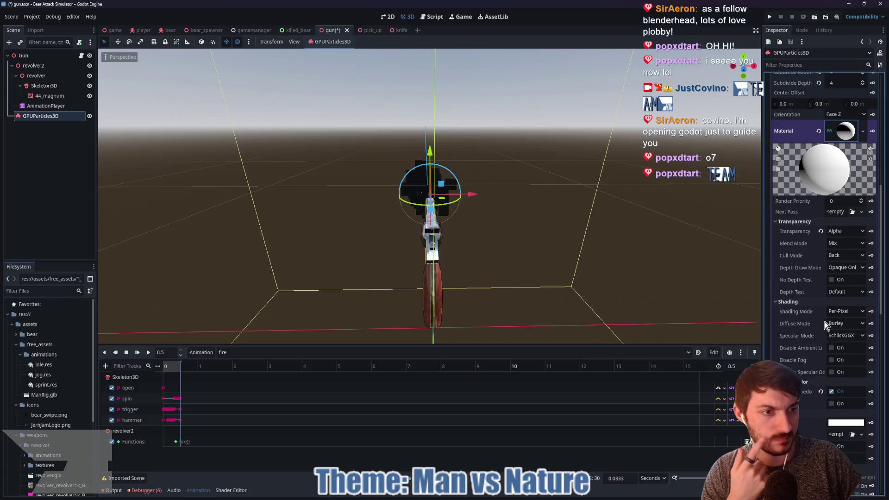
click(791, 222)
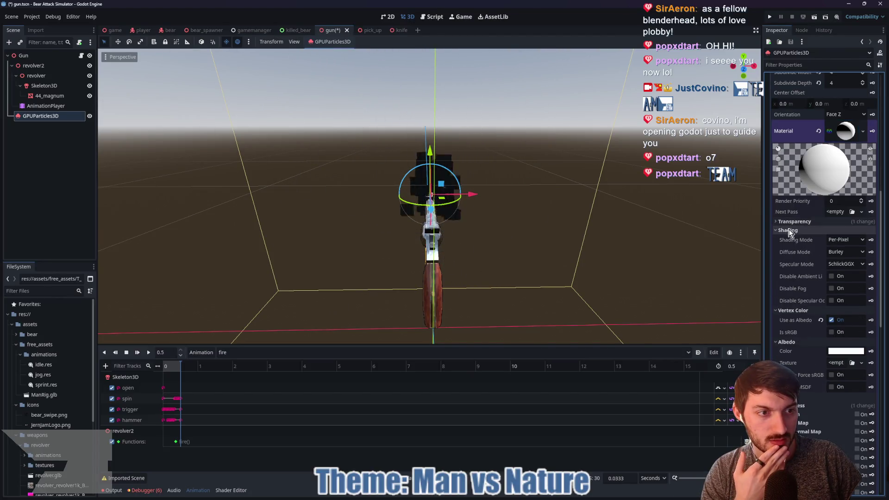
Keep Per-Pixel shading, collapse Shading, and scroll back up to the emitter's settings.
click(846, 240)
click(845, 241)
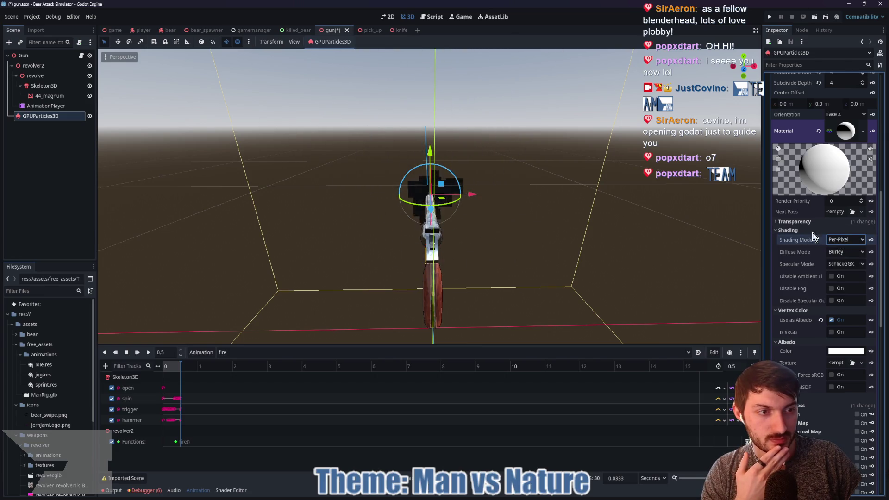
click(794, 230)
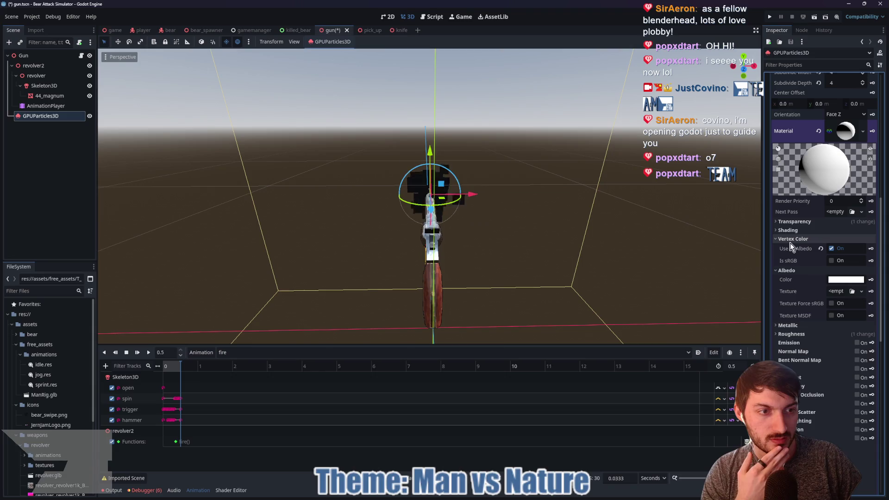
scroll(792, 245, up, 10)
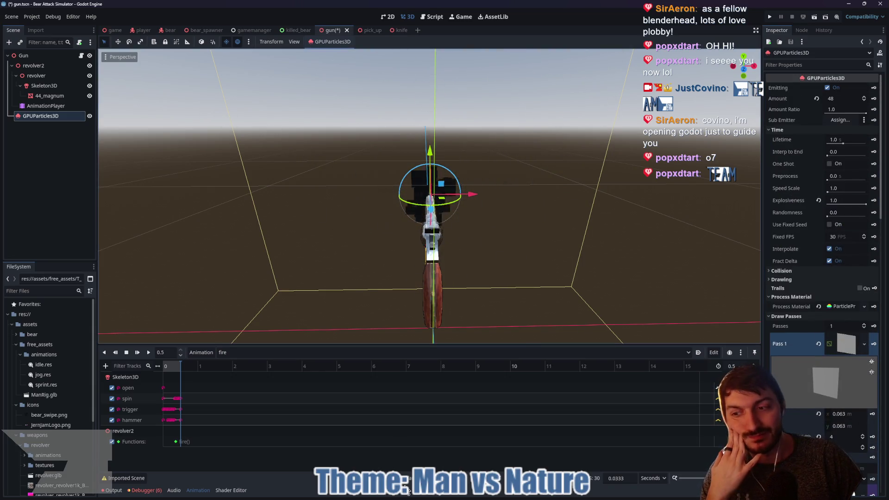
Open the burst_textures and free_assets folders side by side in File Explorer.
mouse_move(470, 495)
click(482, 451)
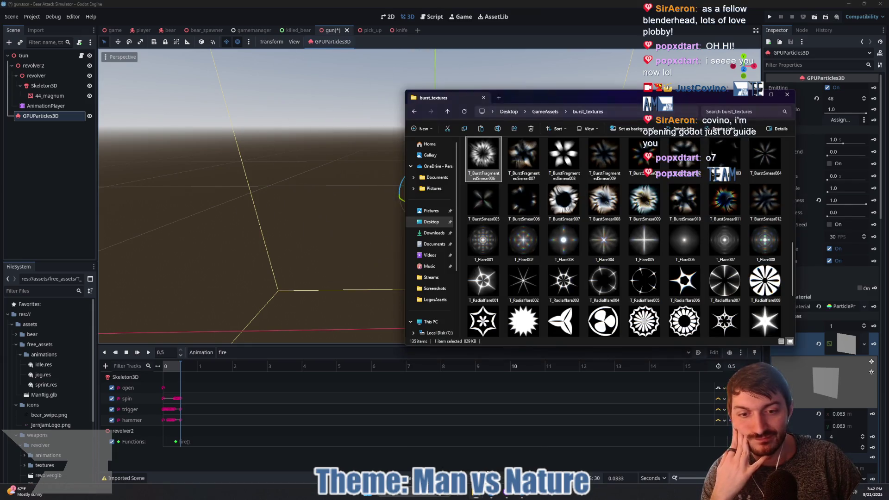
click(493, 452)
drag(507, 98, 393, 103)
Paste the T_Flare006 flare texture into free_assets, then return to Godot.
click(674, 238)
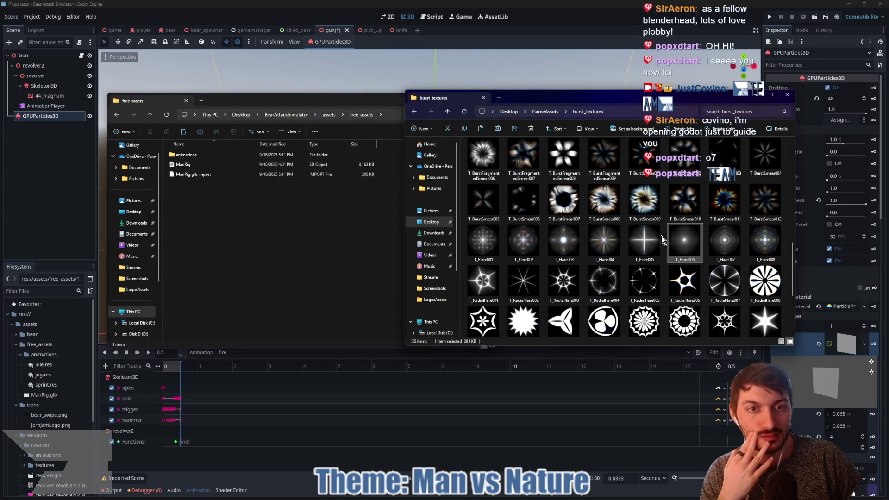
click(297, 234)
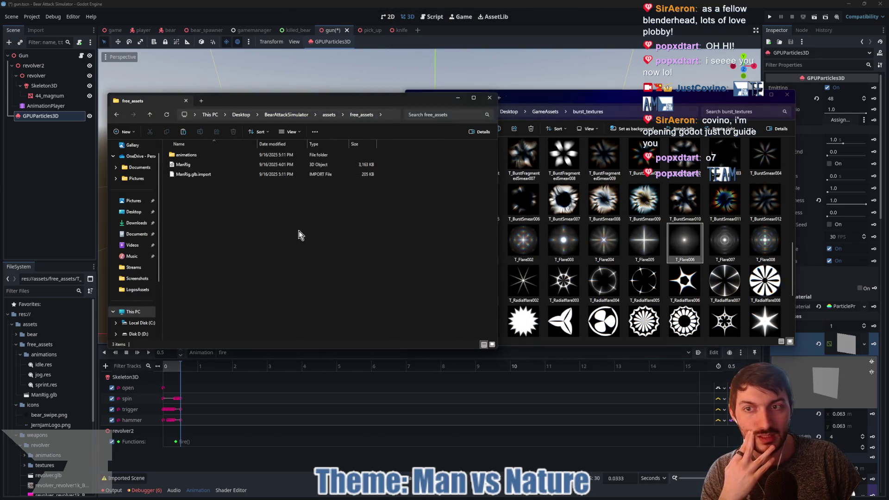
key(ctrl+v)
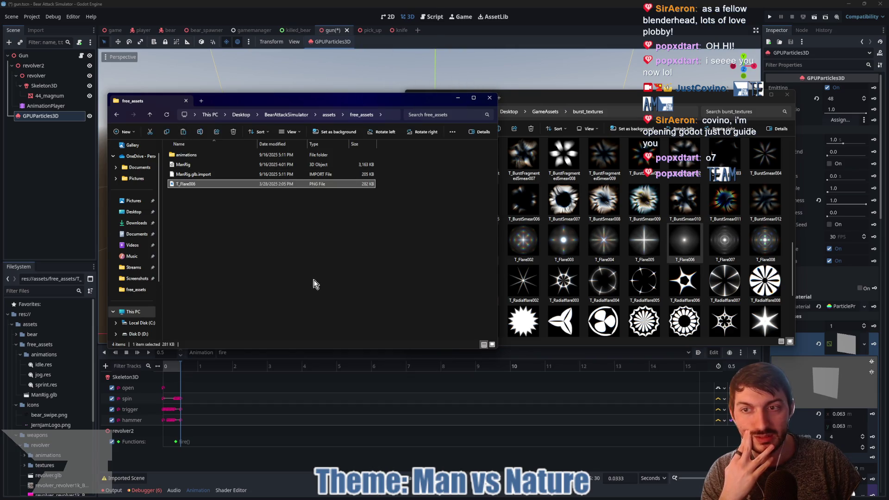
click(71, 224)
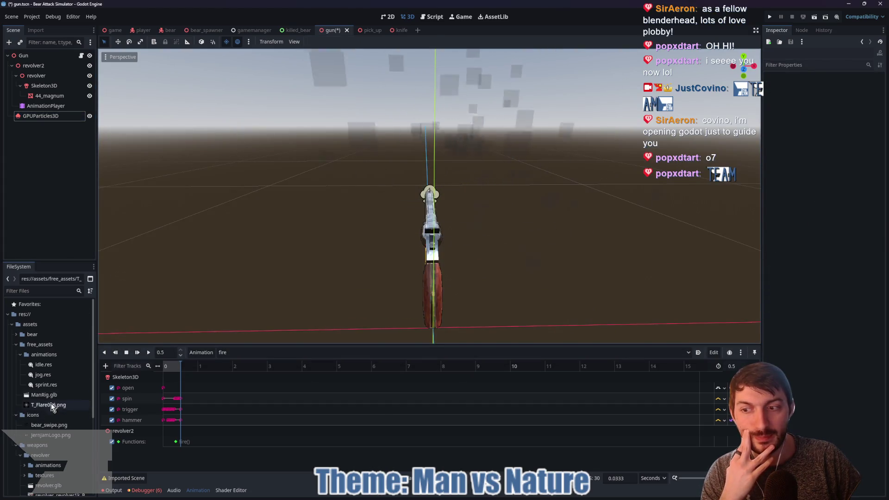
Select GPUParticles3D and set its Randomness to 0.32.
click(75, 116)
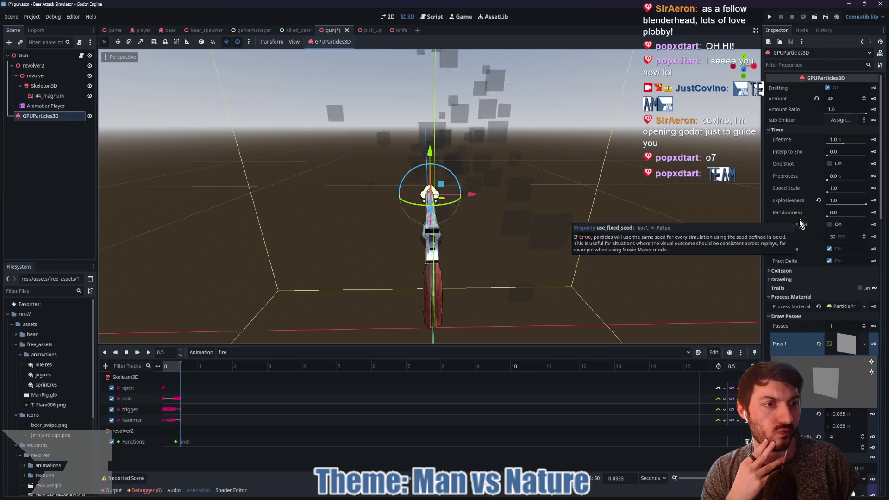
click(833, 214)
text(0.11)
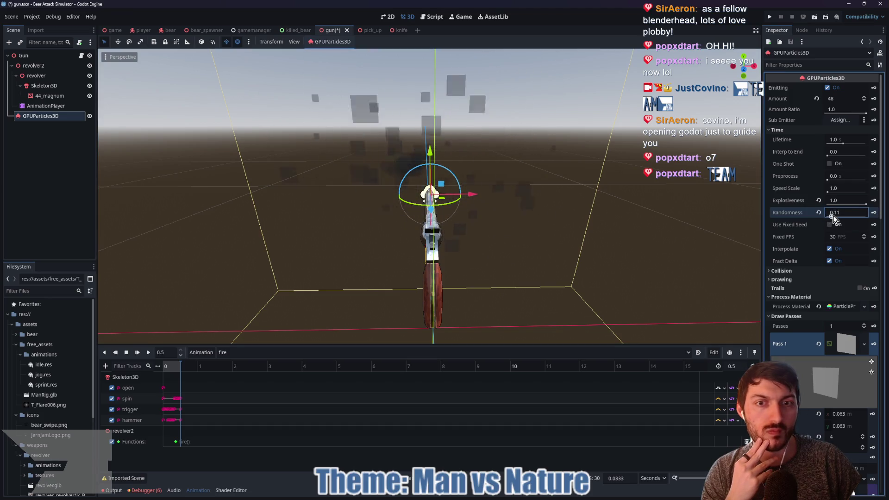
drag(832, 218, 842, 218)
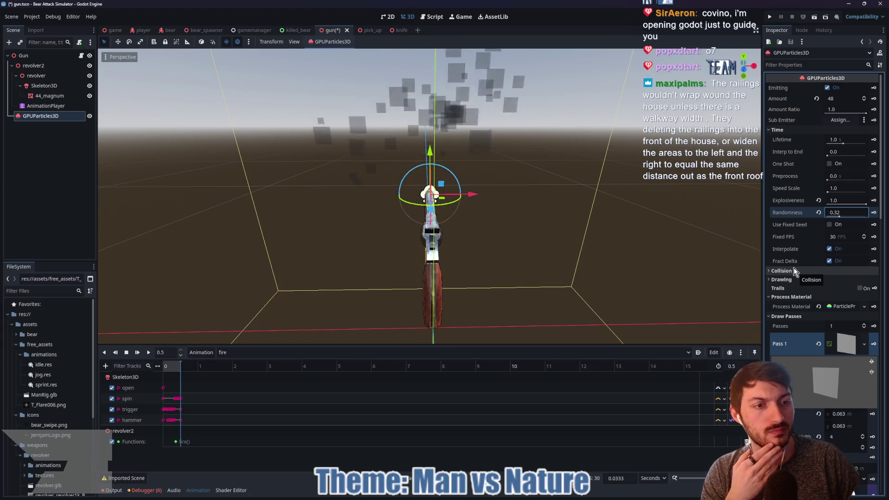
Briefly check the emitter's Drawing section and expand its ParticleProcessMaterial.
scroll(793, 270, down, 2)
click(790, 228)
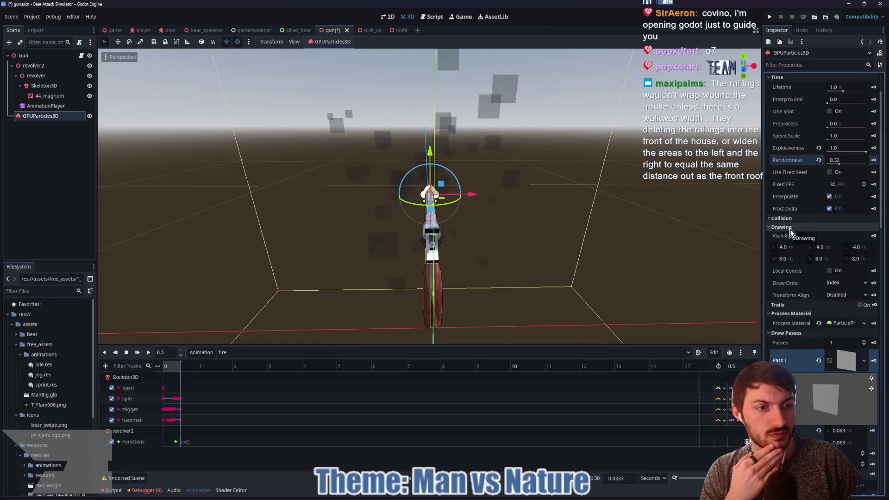
click(789, 227)
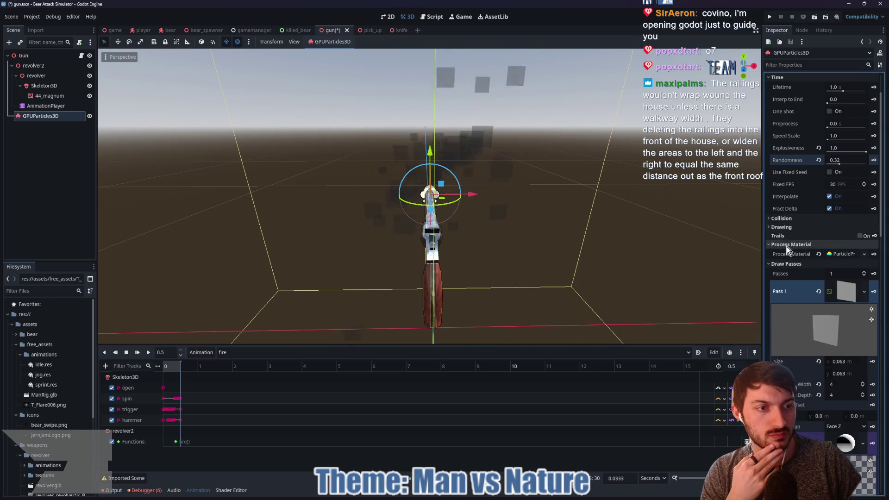
click(838, 254)
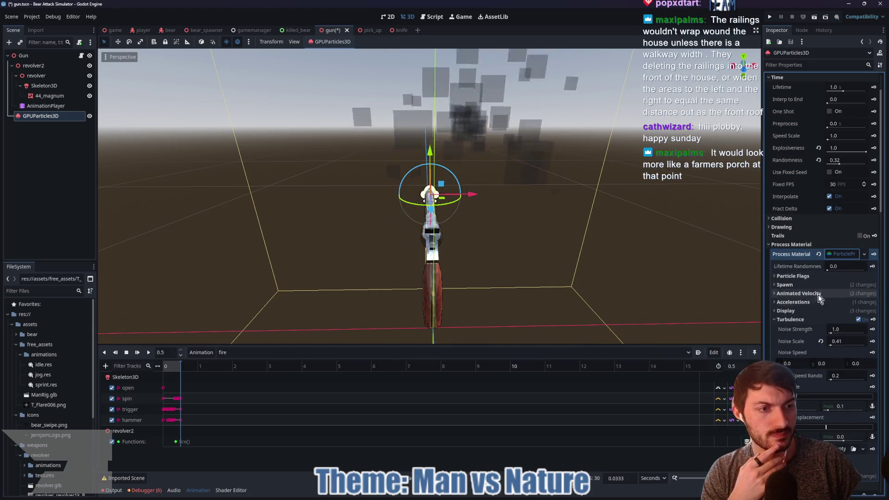
Expand the process material's Display > Color Curves section.
scroll(807, 303, down, 1)
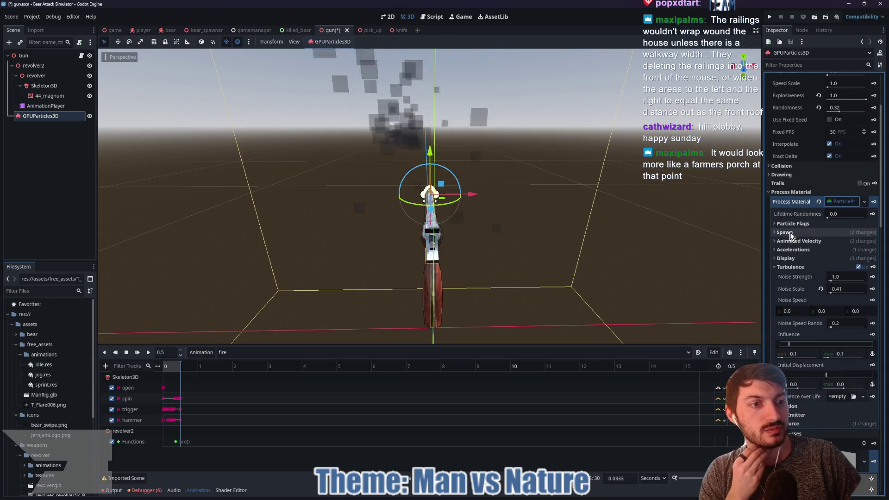
click(793, 257)
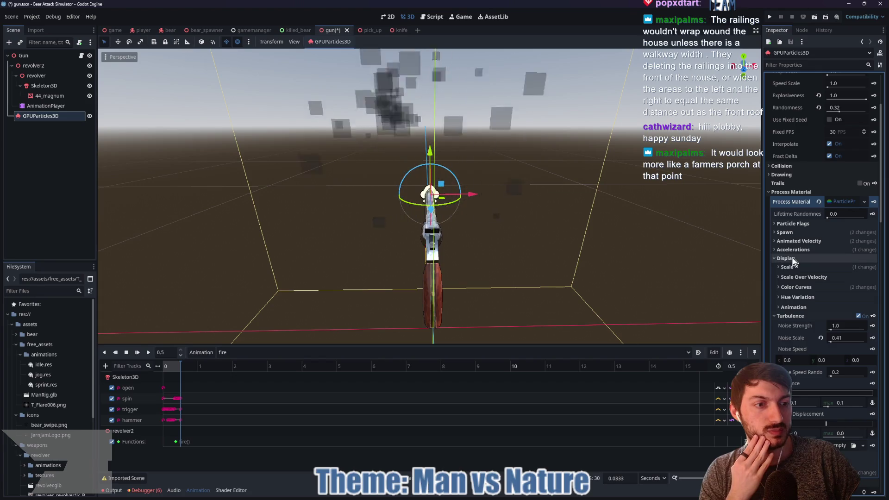
click(790, 288)
scroll(810, 273, down, 1)
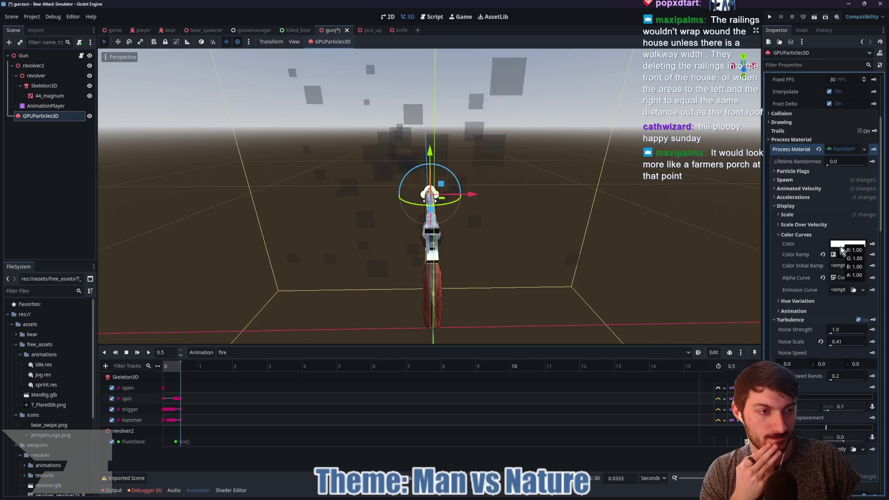
Inspect the Alpha Curve texture and Color Ramp gradient, then fold both away.
click(839, 278)
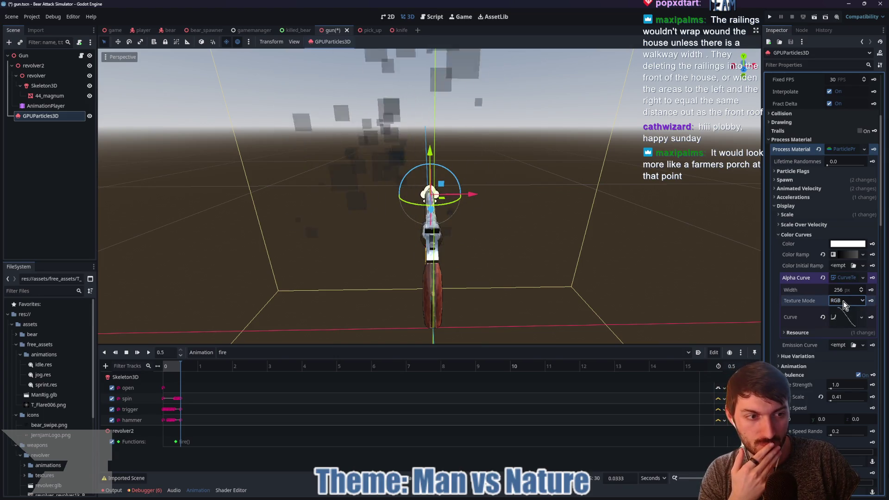
click(843, 256)
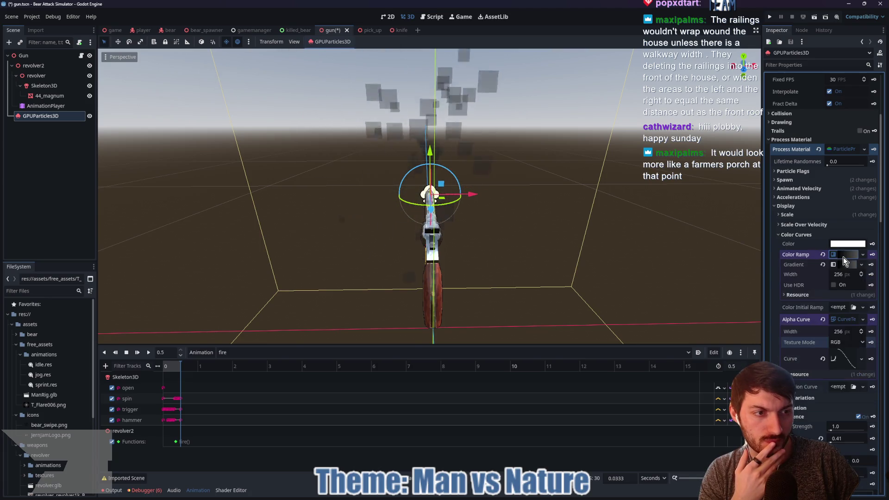
click(843, 257)
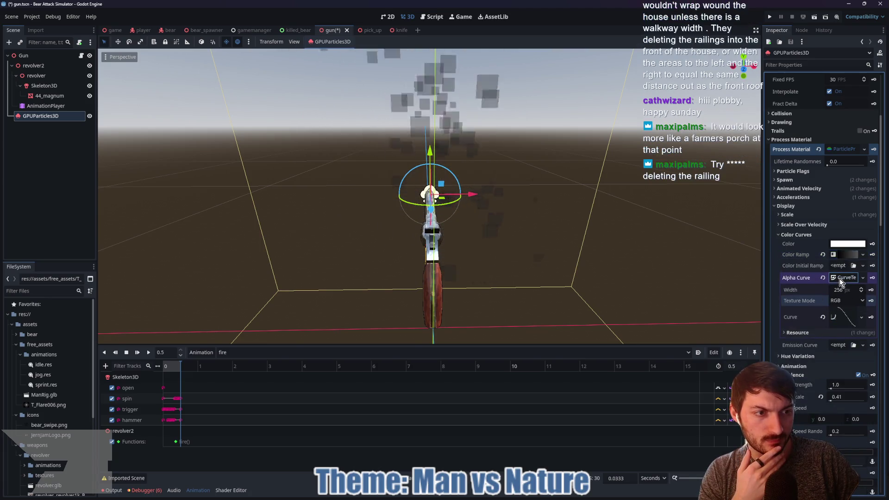
click(840, 279)
scroll(818, 312, down, 5)
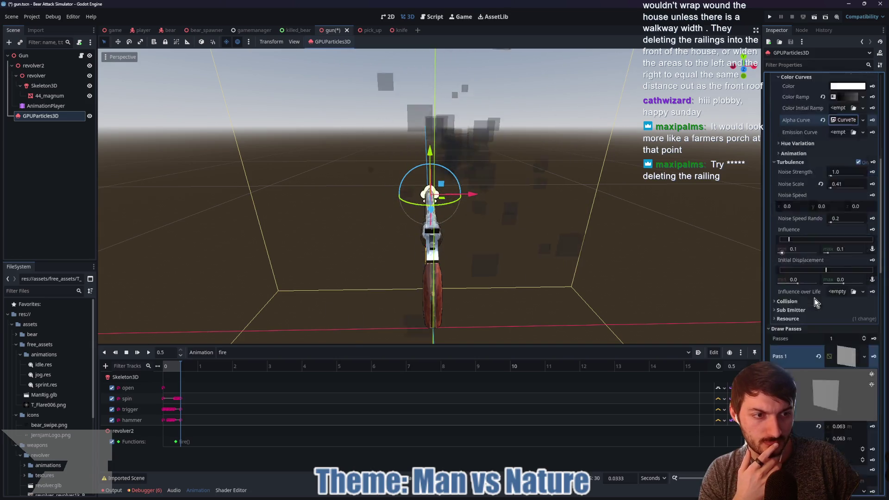
Revert the Pass 1 quad's subdivisions to 0.
scroll(815, 301, down, 3)
scroll(816, 304, down, 2)
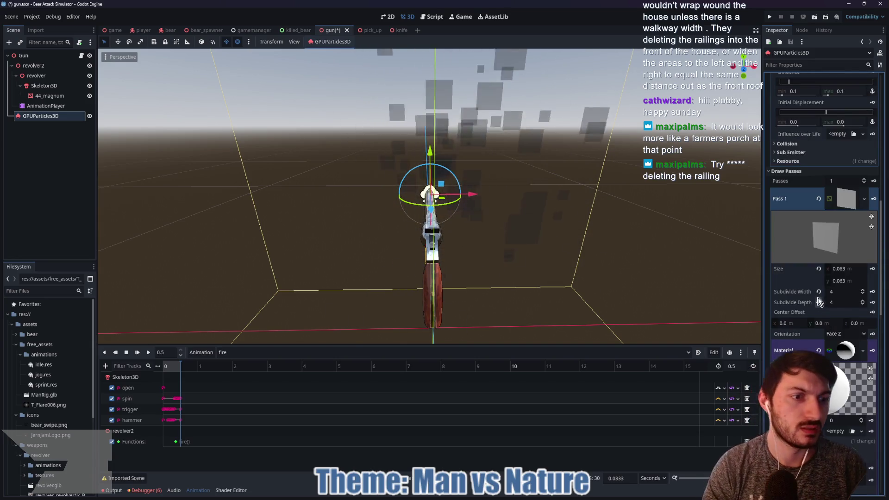
click(818, 291)
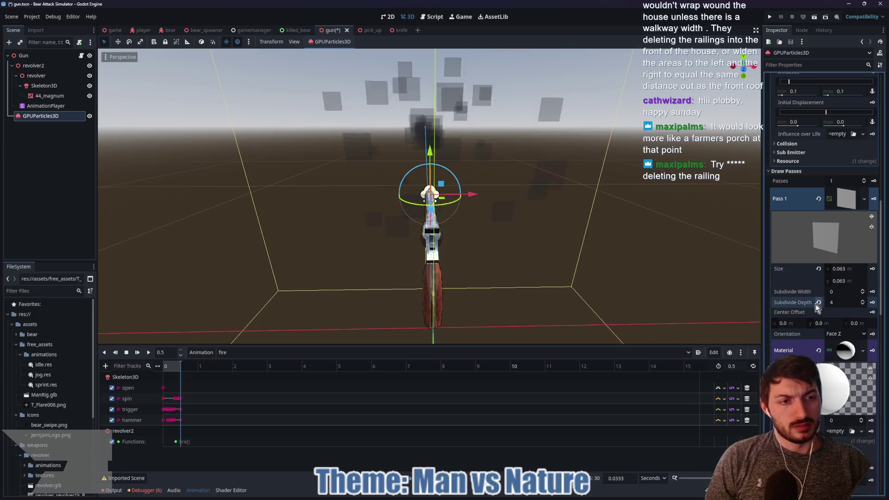
scroll(819, 308, down, 5)
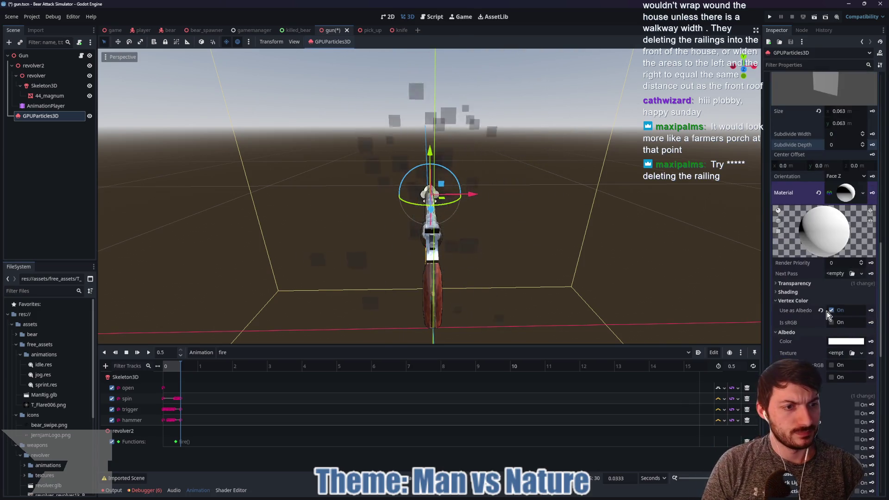
Glance at Transparency and assign T_Flare006.png as the material's albedo texture.
click(794, 284)
click(797, 284)
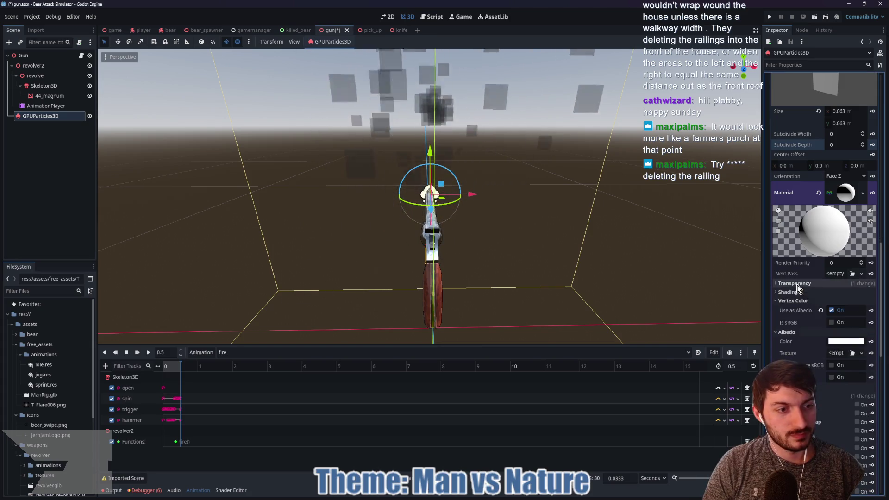
scroll(801, 299, down, 3)
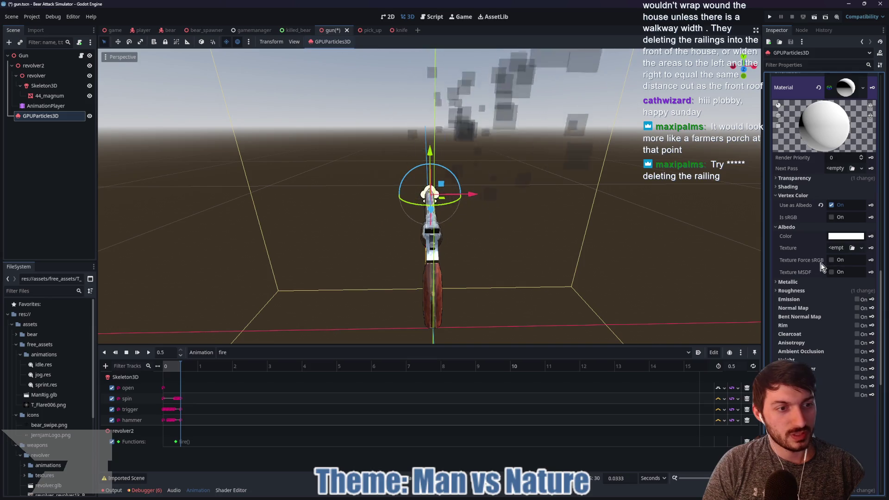
mouse_move(38, 405)
mouse_down()
mouse_move(193, 405)
mouse_move(826, 267)
mouse_move(837, 252)
mouse_up()
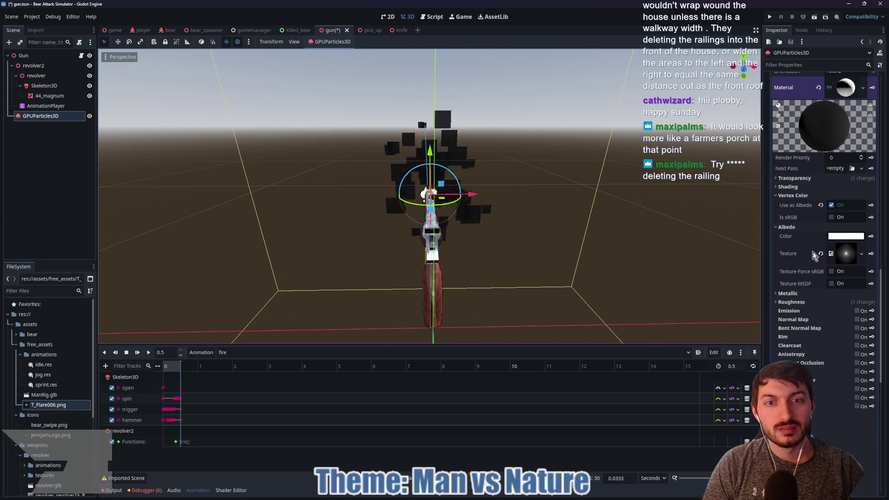
click(831, 205)
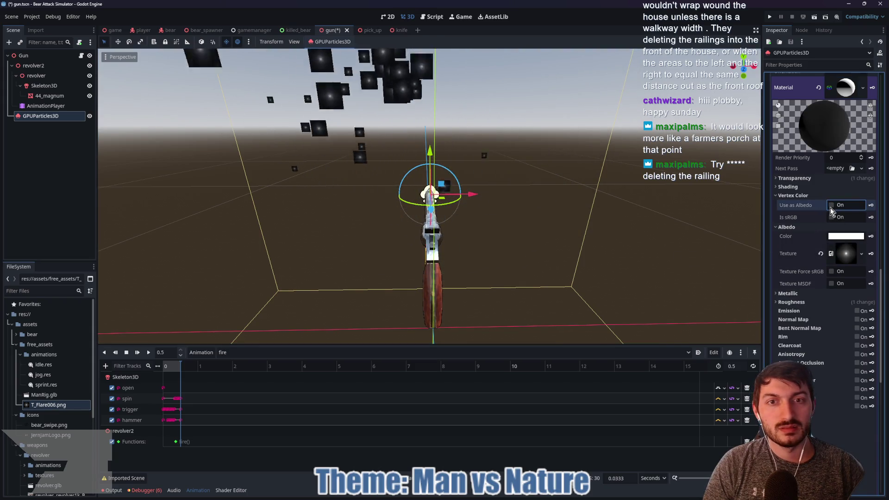
click(832, 272)
click(832, 272)
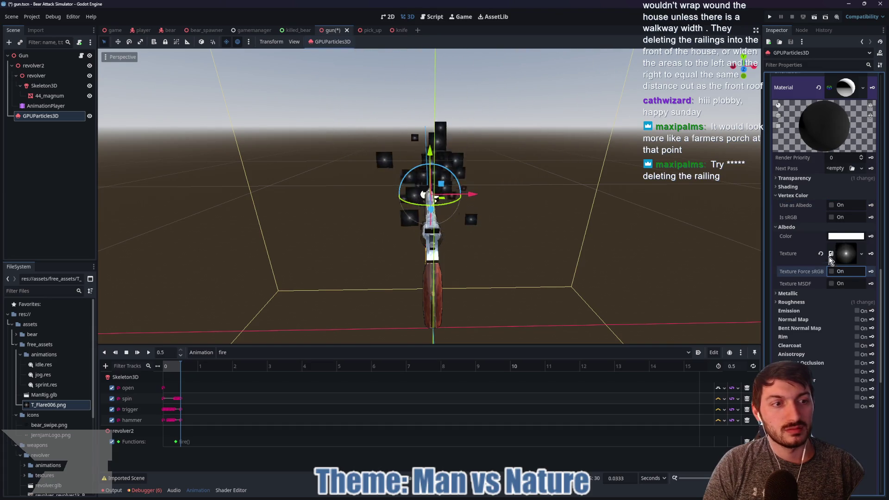
click(821, 254)
click(831, 205)
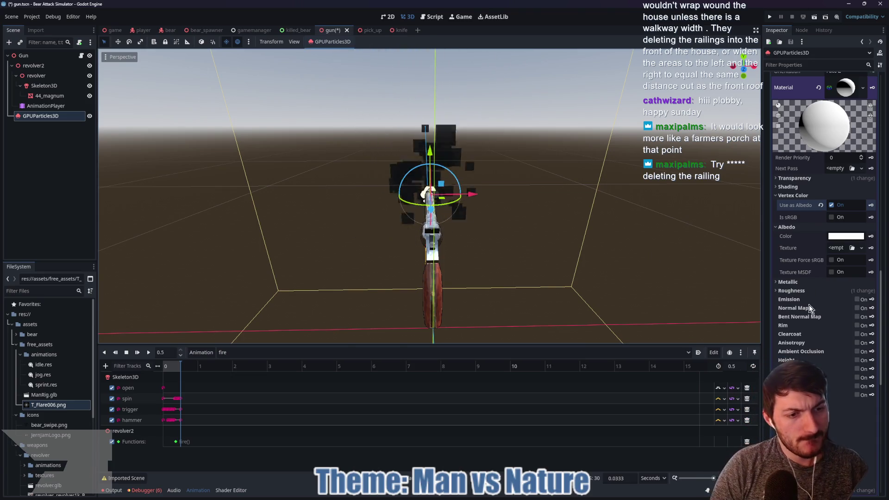
scroll(809, 305, down, 3)
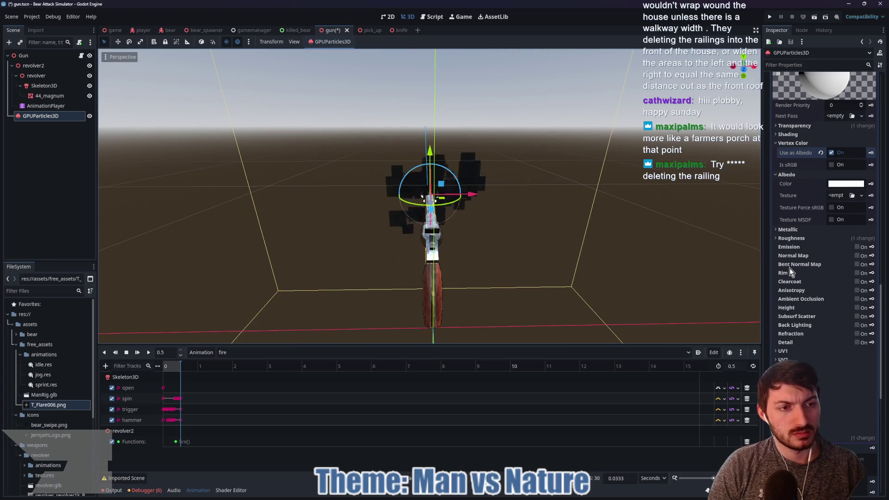
Set the quad material's Roughness to 0.0 and briefly check the Metallic section.
click(791, 238)
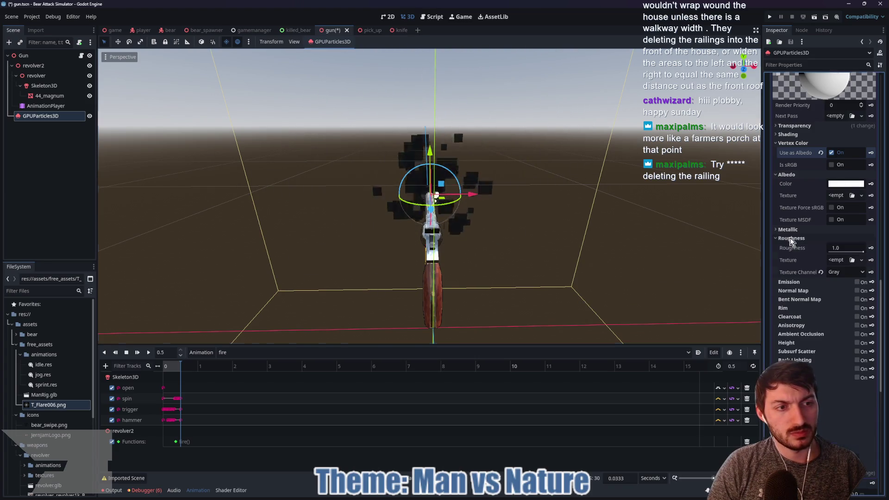
drag(854, 251, 829, 250)
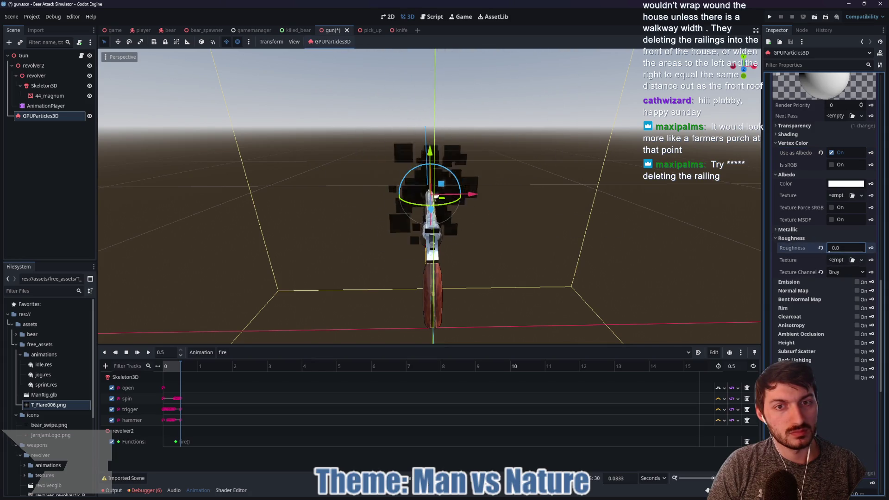
click(803, 239)
click(792, 230)
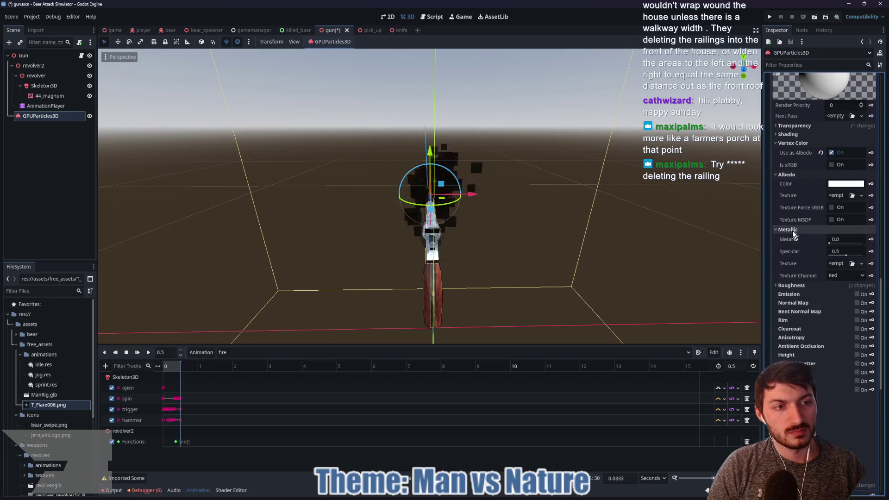
click(788, 229)
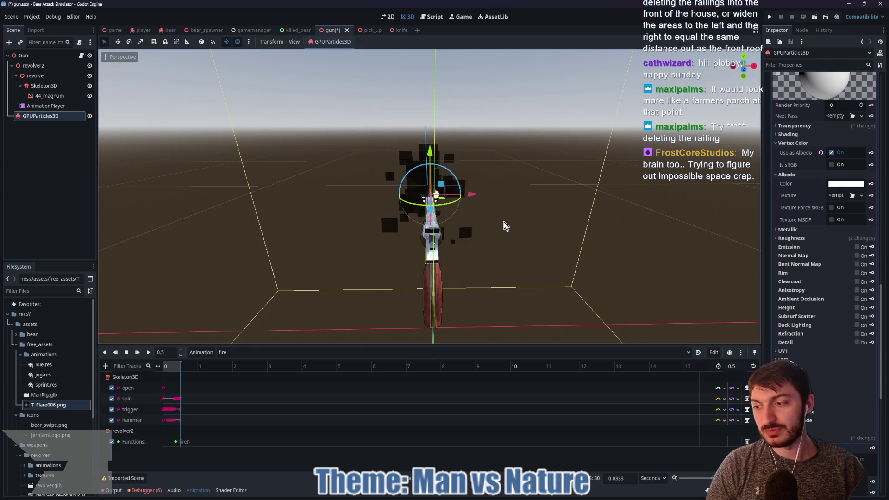
Orbit around the revolver and expand the material's Transparency section.
mouse_move(442, 212)
mouse_down()
mouse_move(531, 214)
mouse_move(615, 193)
mouse_move(605, 192)
mouse_up()
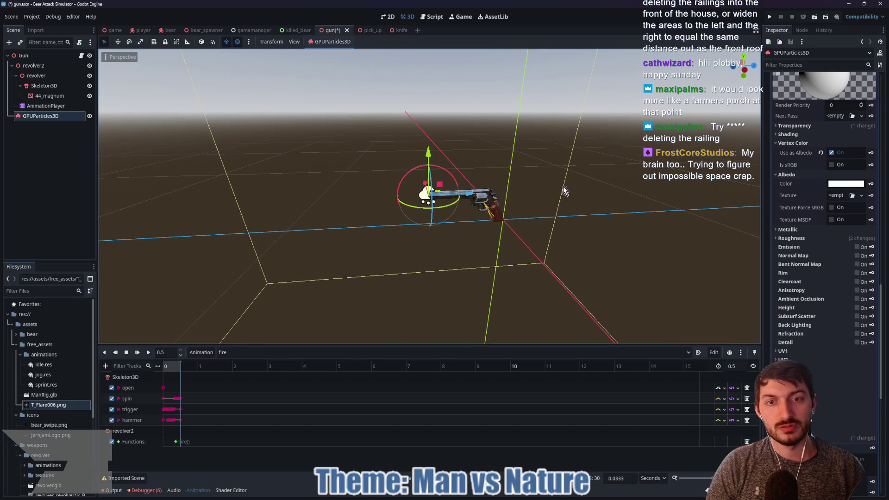
mouse_move(530, 190)
mouse_down()
mouse_move(647, 179)
mouse_move(321, 185)
mouse_up()
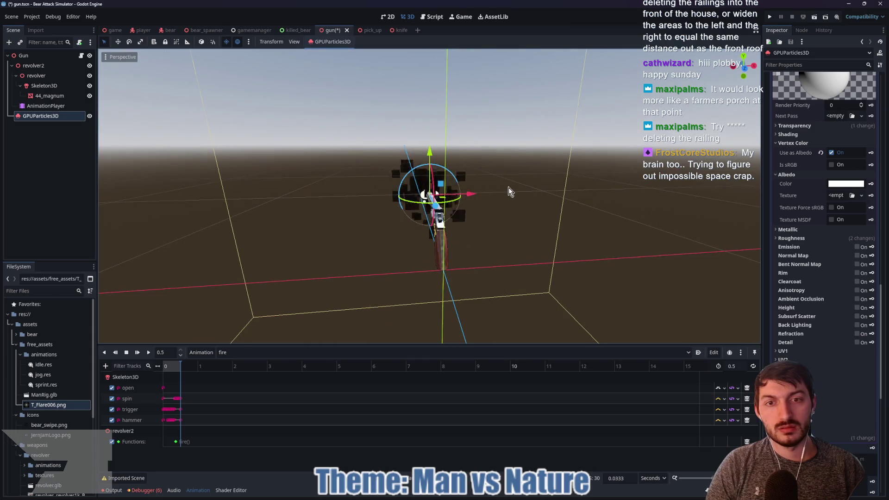
mouse_move(510, 192)
mouse_down()
mouse_move(607, 201)
mouse_move(497, 187)
mouse_up()
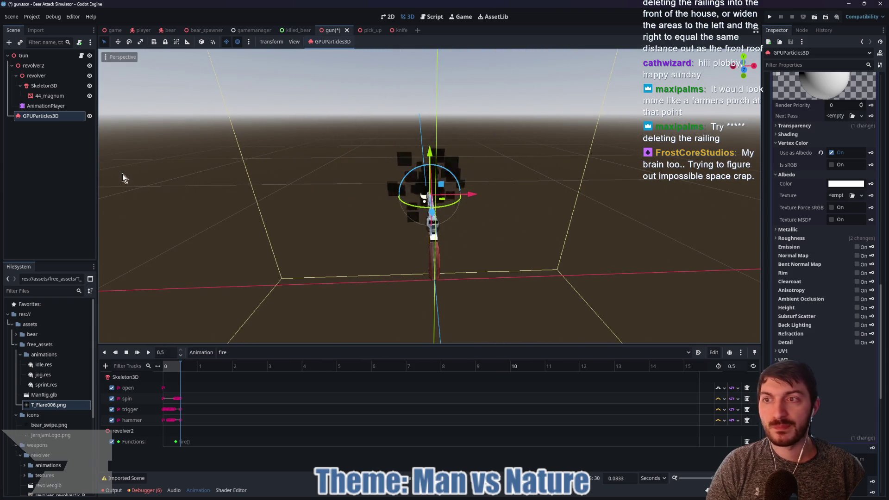
click(803, 126)
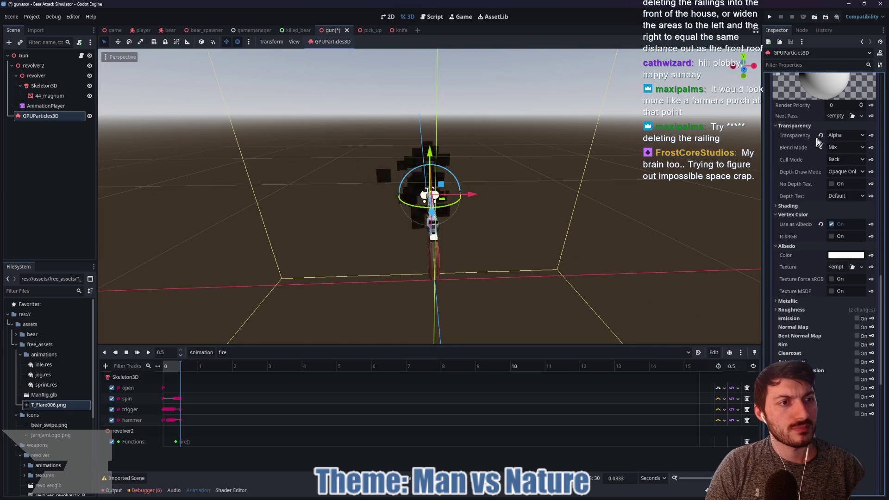
click(843, 147)
click(845, 165)
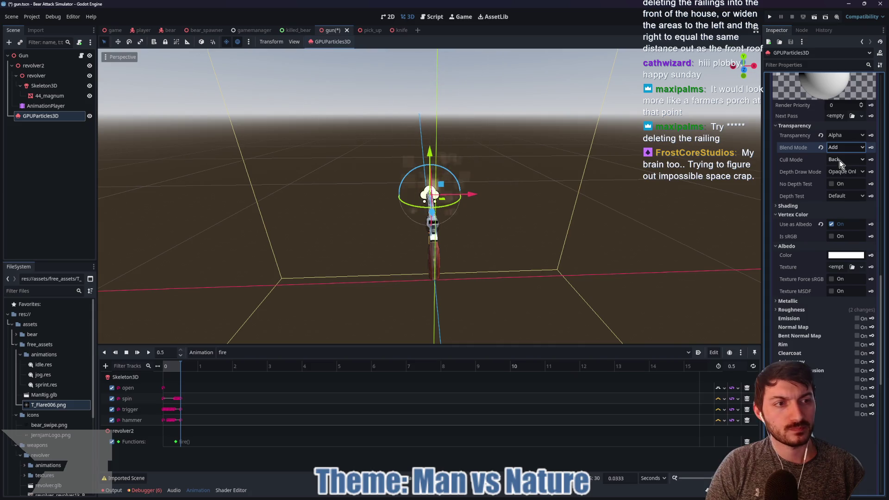
click(850, 172)
click(846, 193)
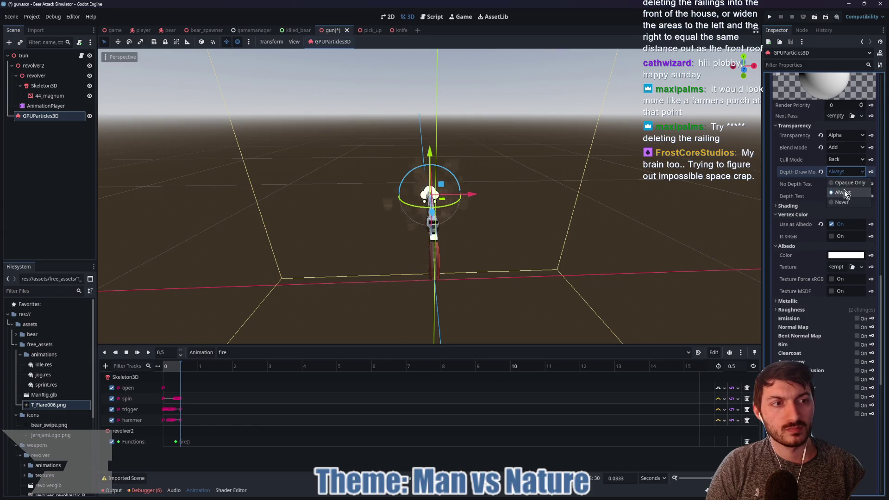
click(844, 203)
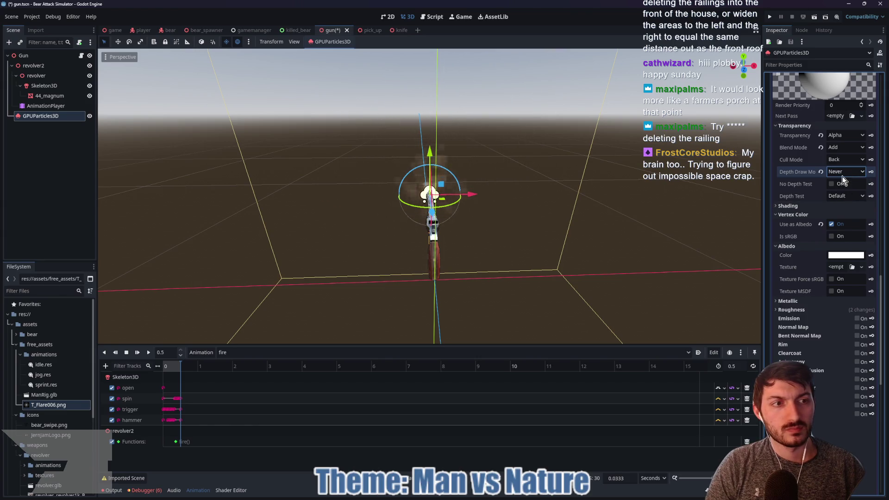
click(820, 171)
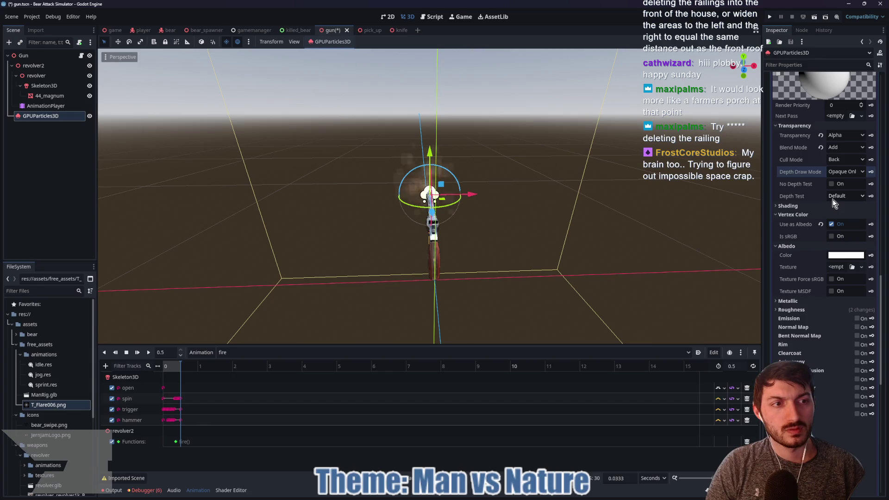
drag(431, 219, 430, 212)
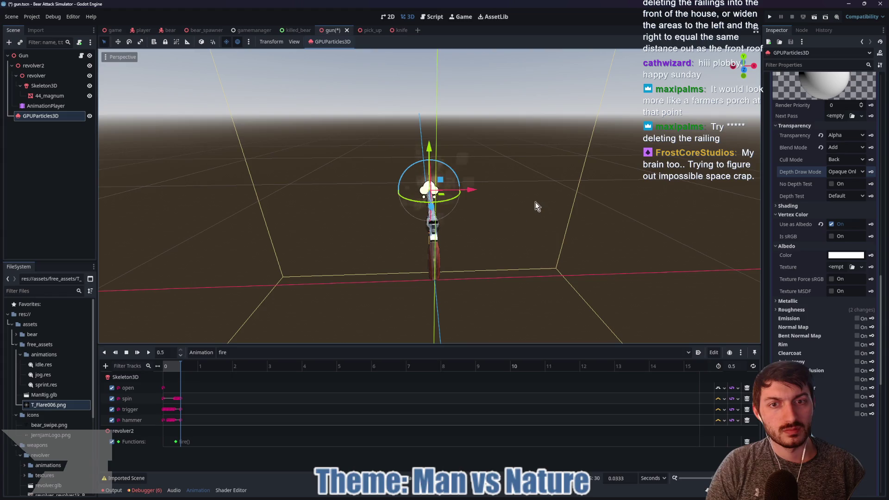
click(842, 160)
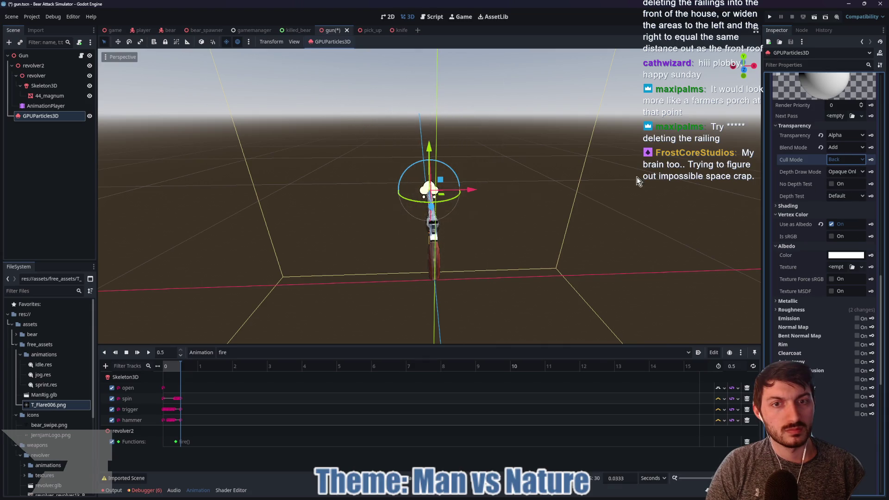
mouse_move(560, 179)
mouse_down()
mouse_move(570, 185)
mouse_move(506, 175)
mouse_move(507, 162)
mouse_up()
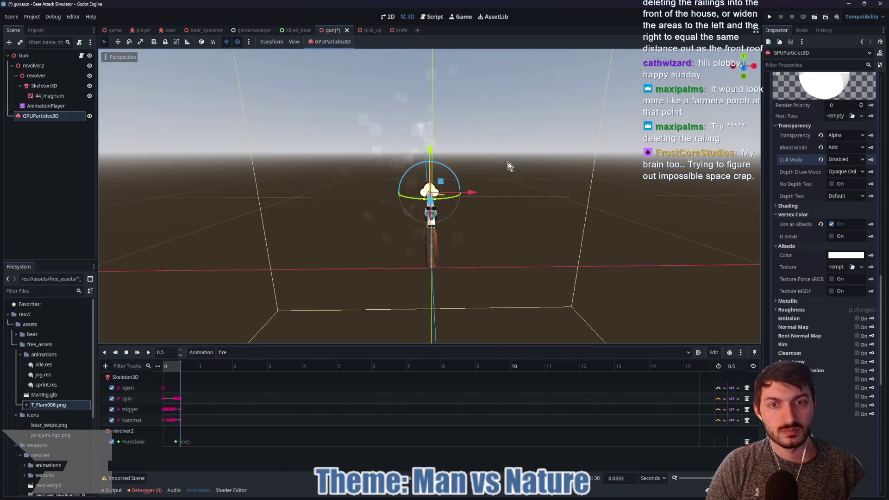
click(821, 160)
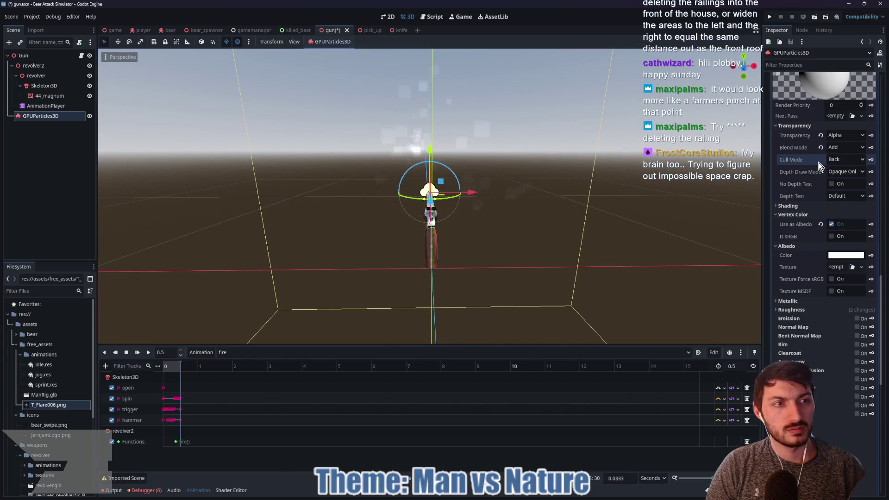
click(840, 149)
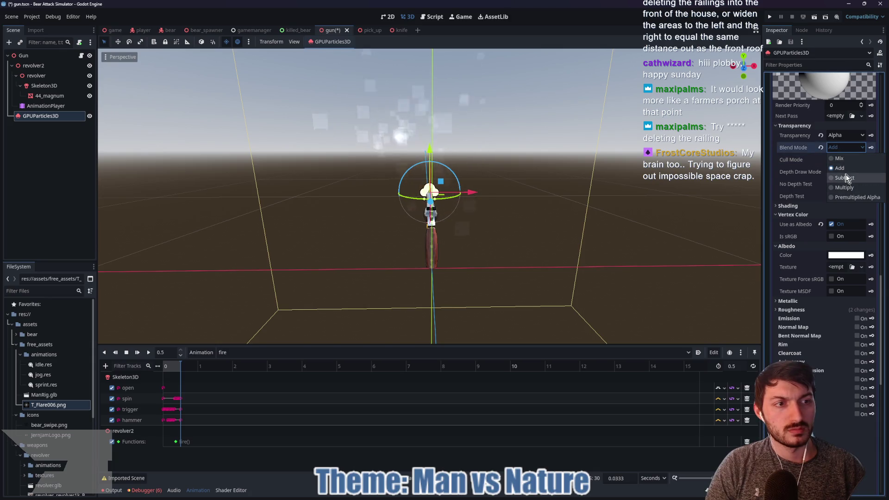
click(844, 160)
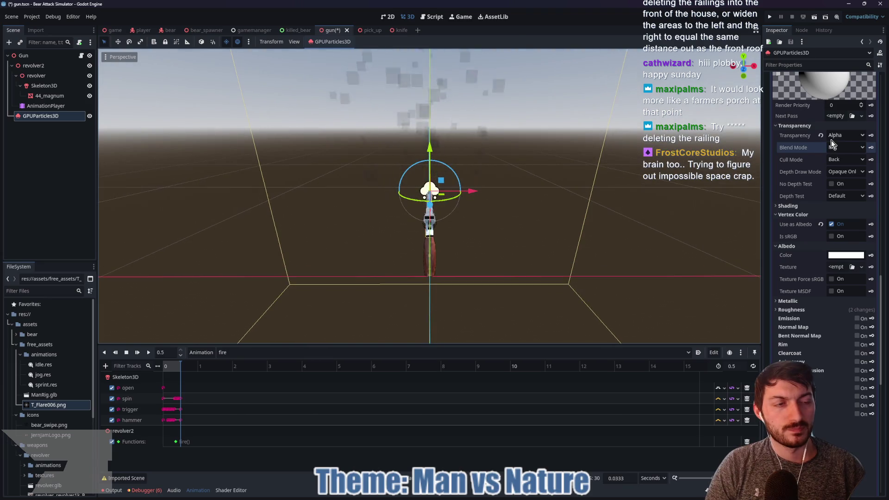
click(843, 135)
click(843, 135)
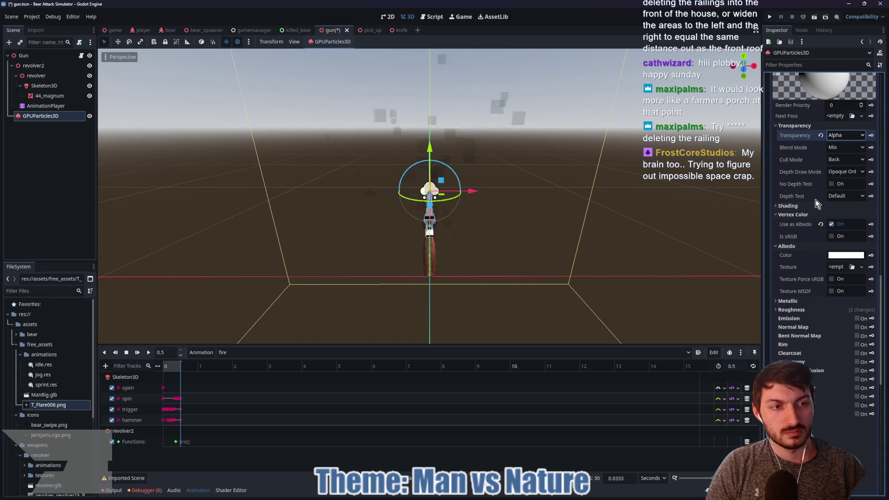
scroll(815, 204, down, 2)
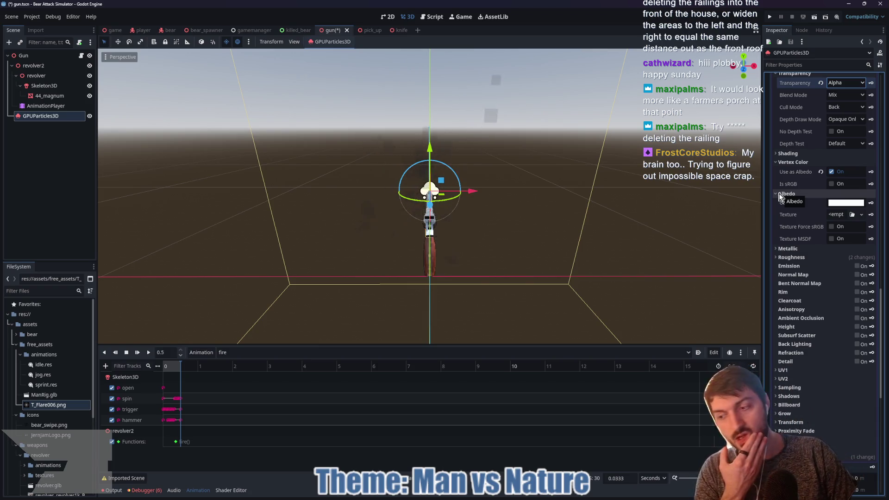
Enable Shadow to Opacity in the material's Shadows section.
click(792, 397)
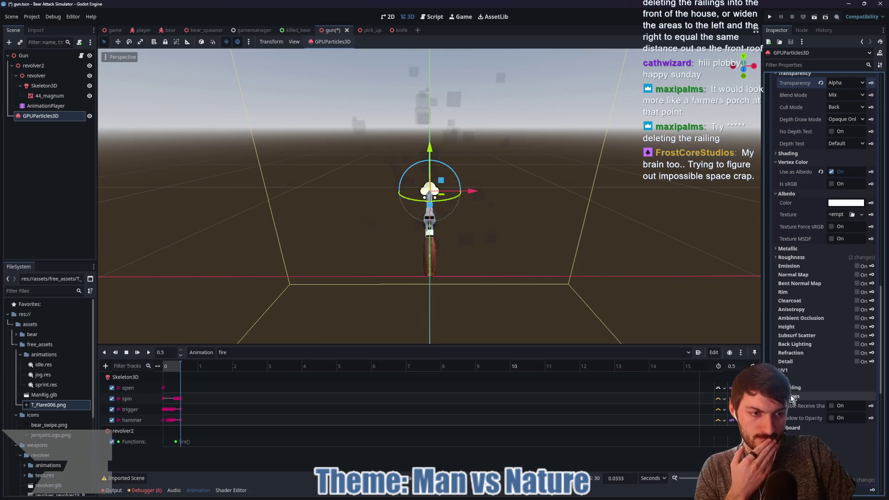
click(832, 419)
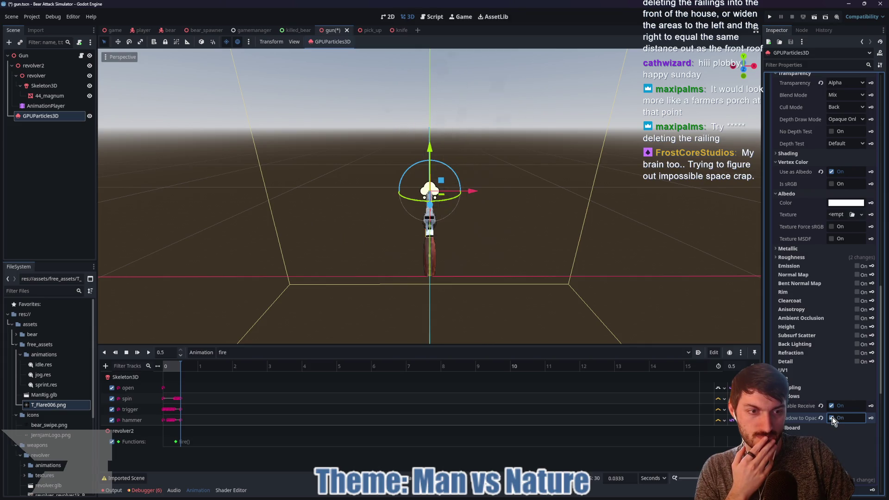
click(807, 396)
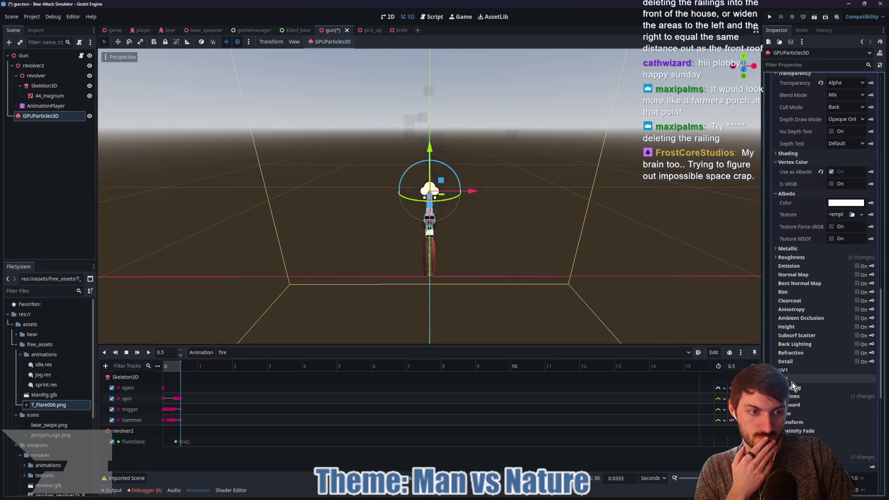
Glance at the Transform and Billboard sections, then expand Shading.
click(794, 422)
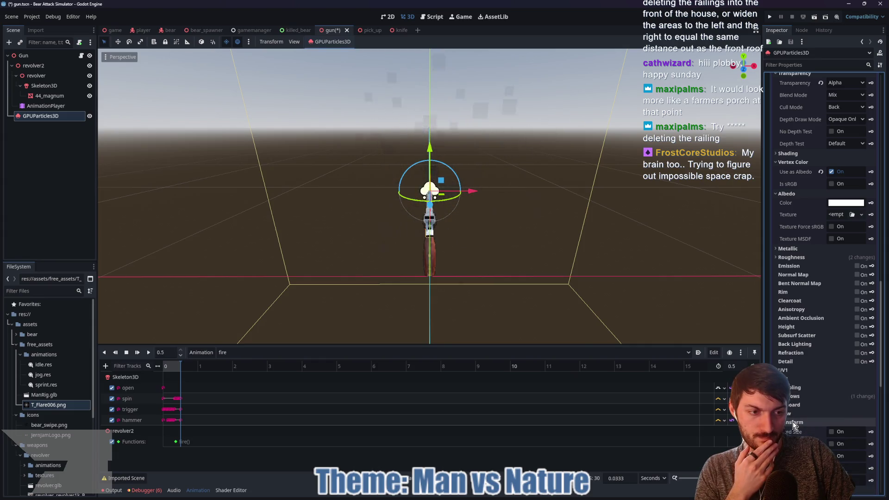
click(794, 423)
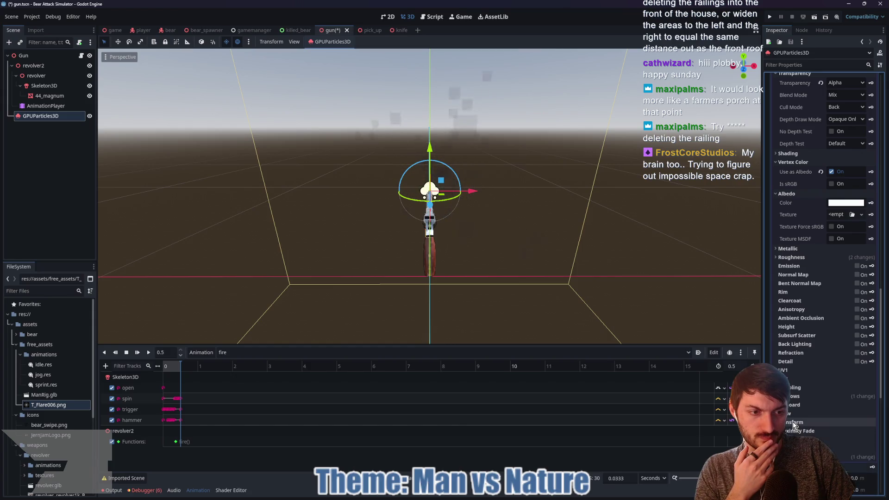
click(793, 405)
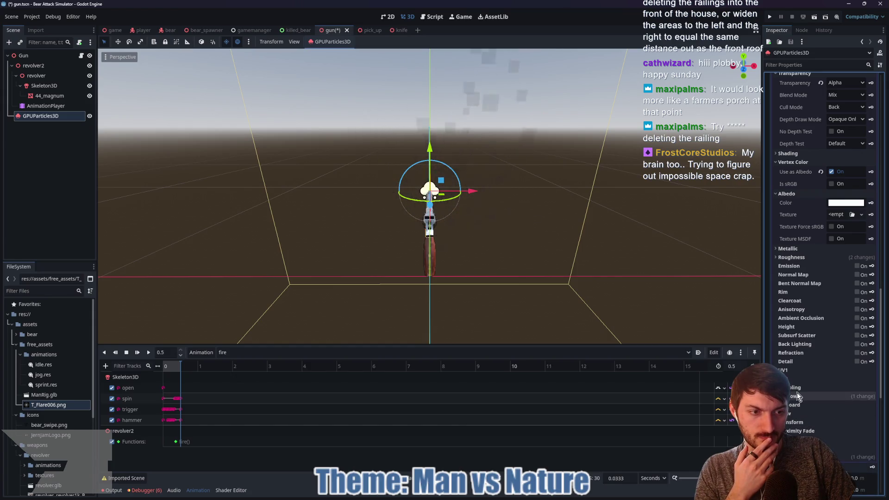
click(798, 406)
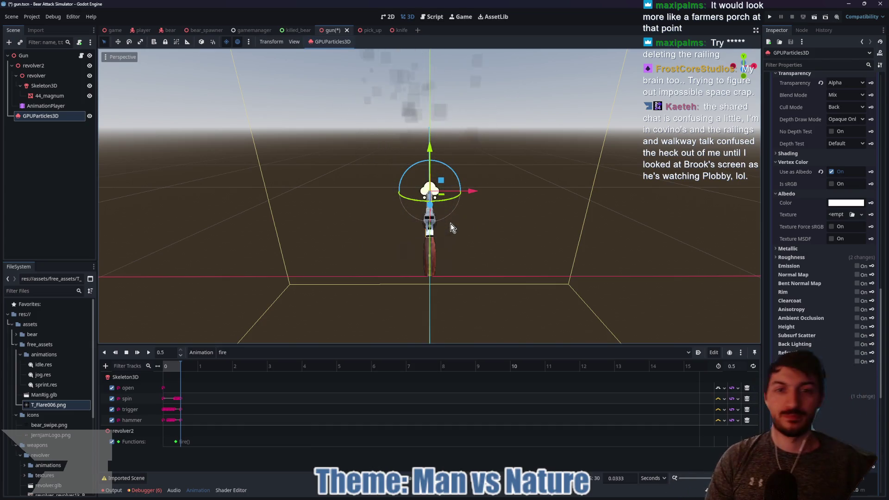
scroll(805, 190, up, 3)
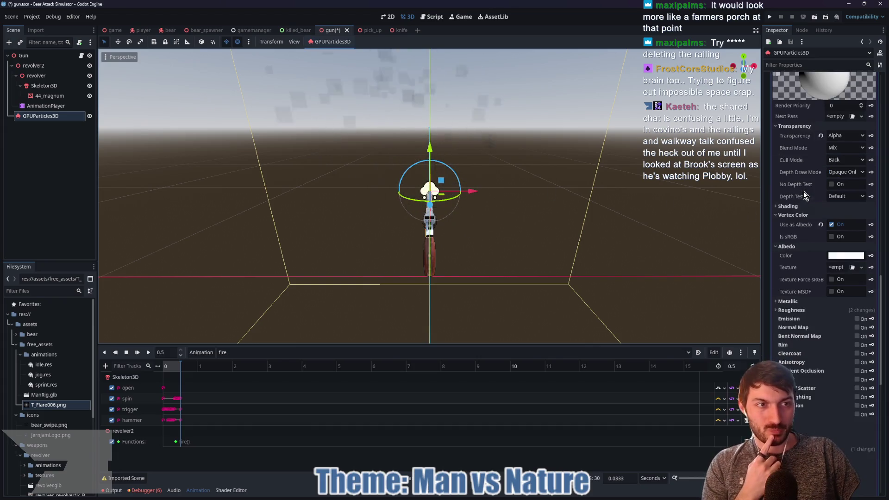
click(789, 207)
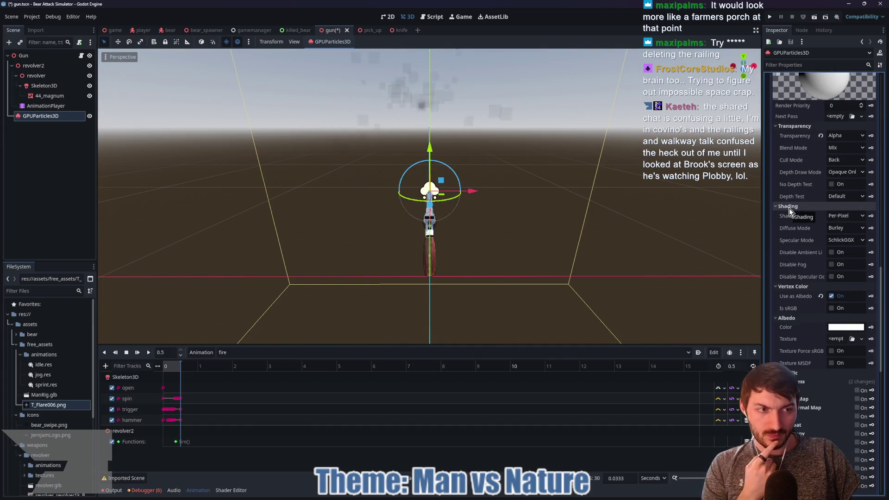
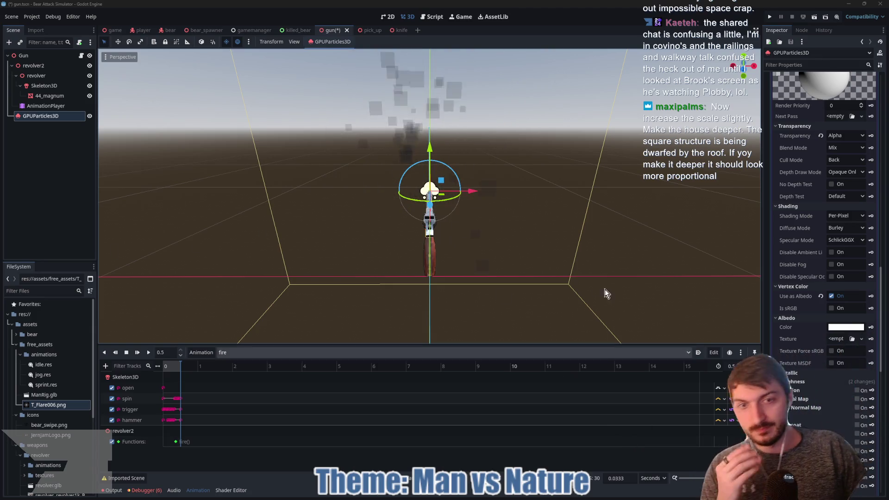
Copy the particle material, then clear the mesh from Draw Pass 1.
mouse_move(609, 236)
mouse_down()
mouse_move(598, 236)
mouse_move(632, 261)
mouse_up()
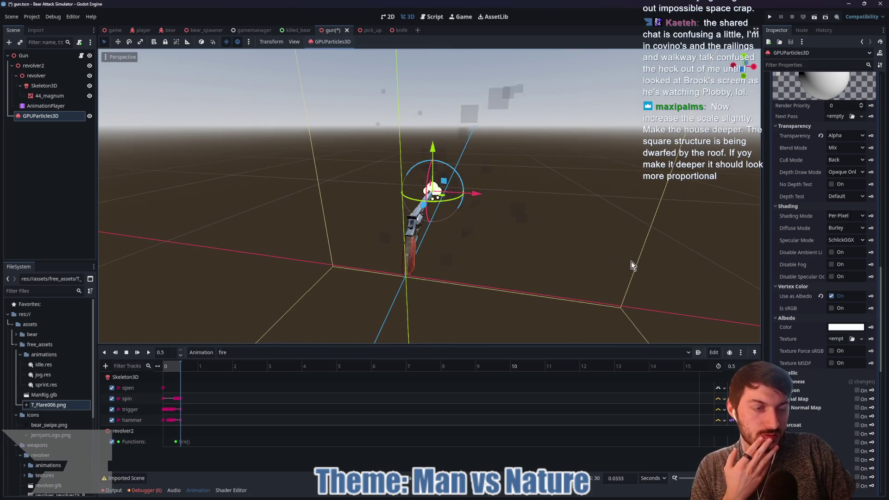
scroll(834, 199, up, 2)
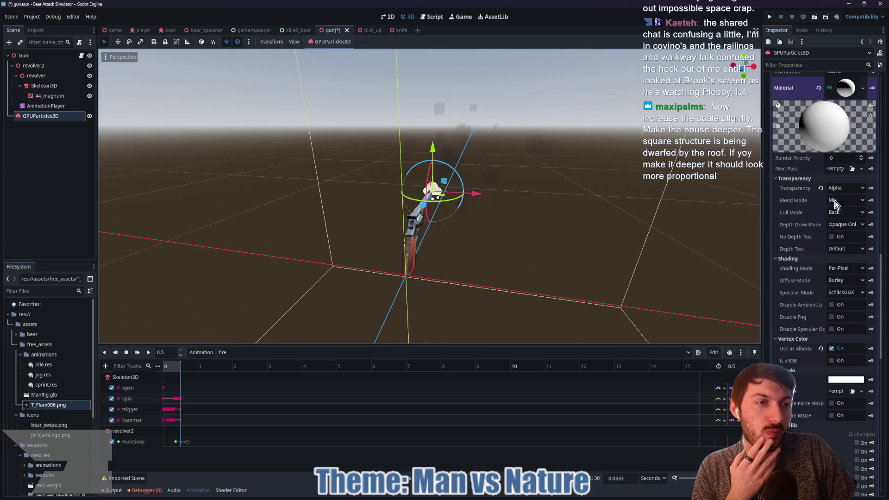
click(840, 95)
scroll(840, 198, up, 3)
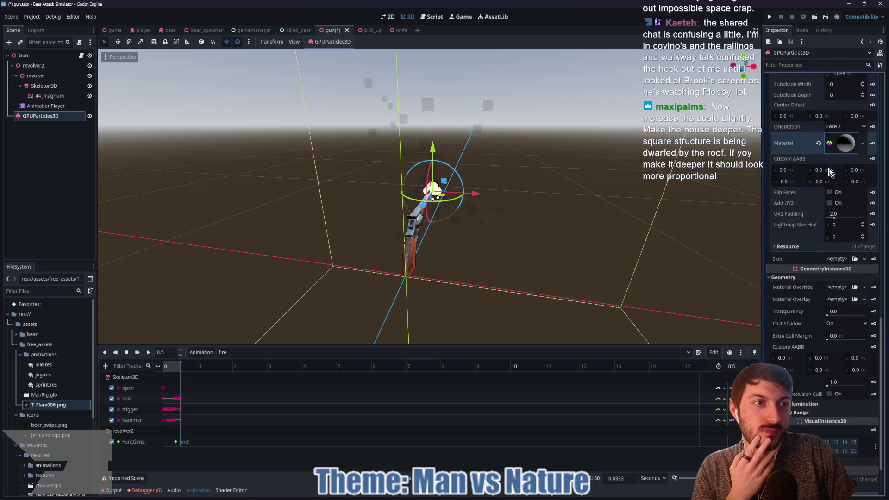
right_click(841, 198)
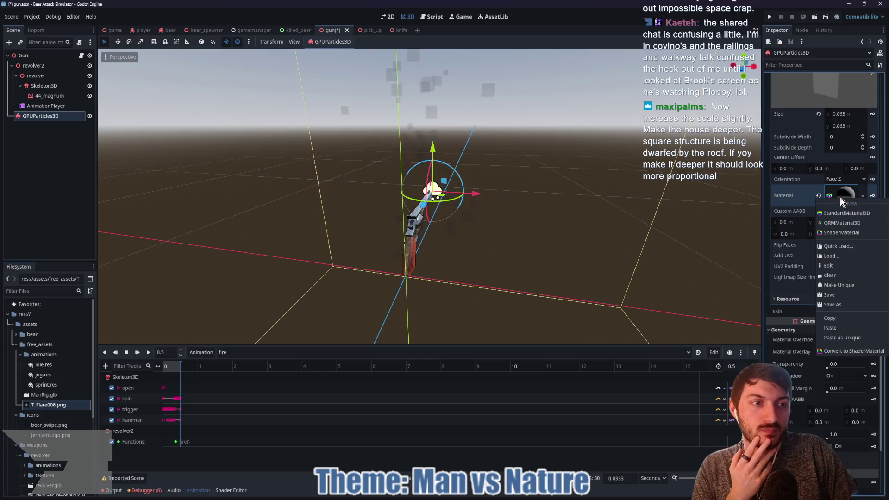
click(835, 269)
key(ctrl+z)
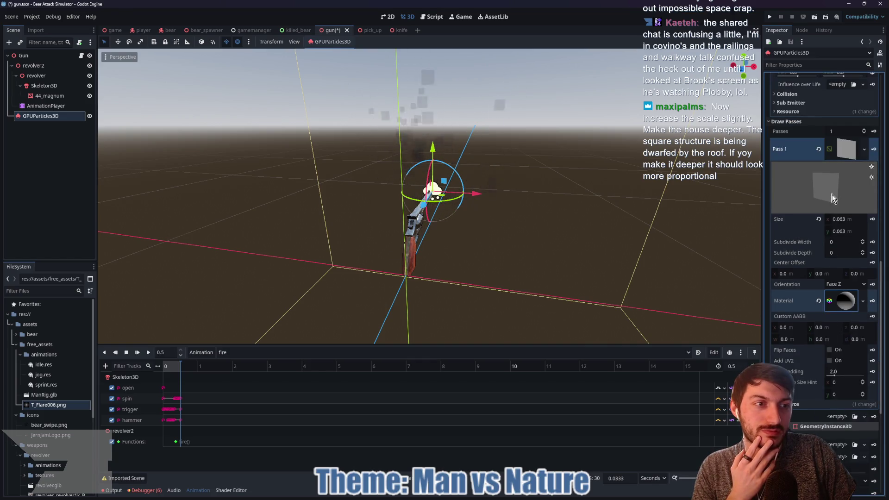
click(838, 184)
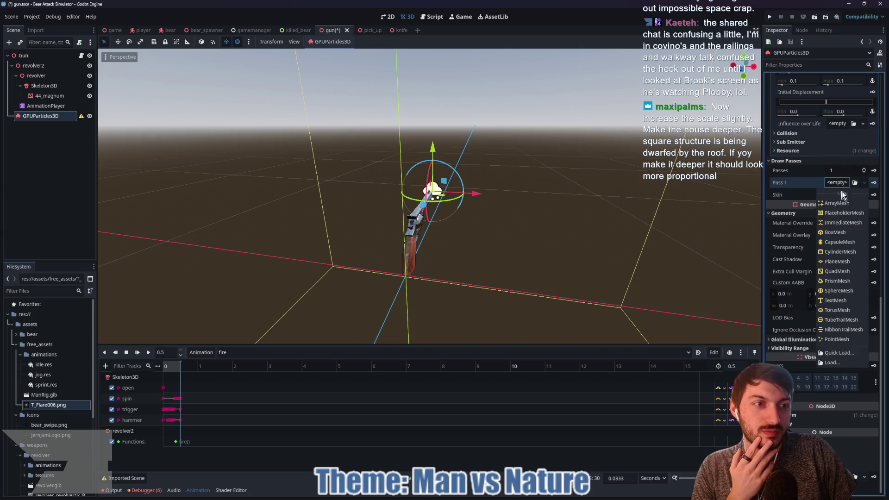
Give Draw Pass 1 a new PlaneMesh sized 0.125 × 0.125.
click(847, 265)
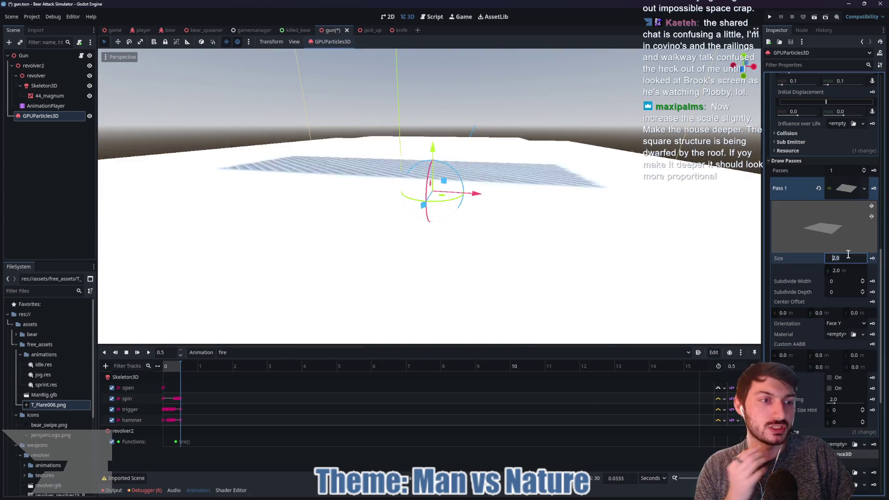
click(848, 256)
text(0.125)
key(Tab)
text(0.125)
key(Return)
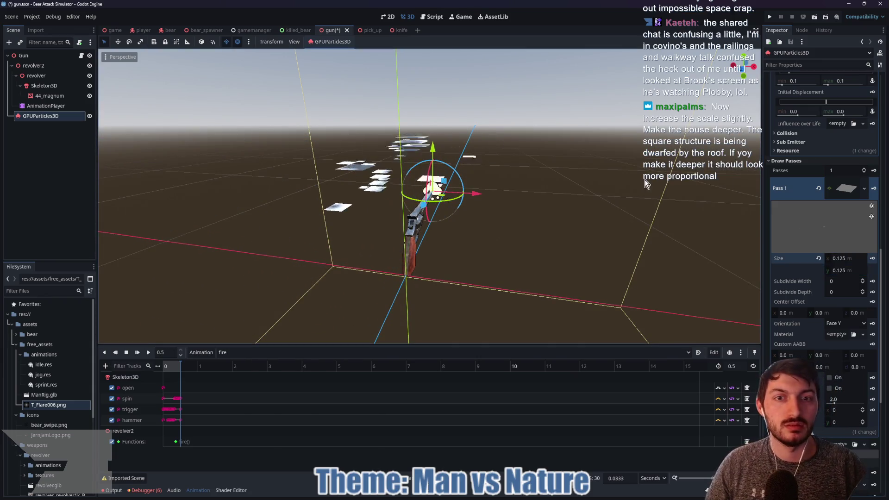
Paste the copied smoke material onto the plane and set its orientation to Face Z.
click(837, 334)
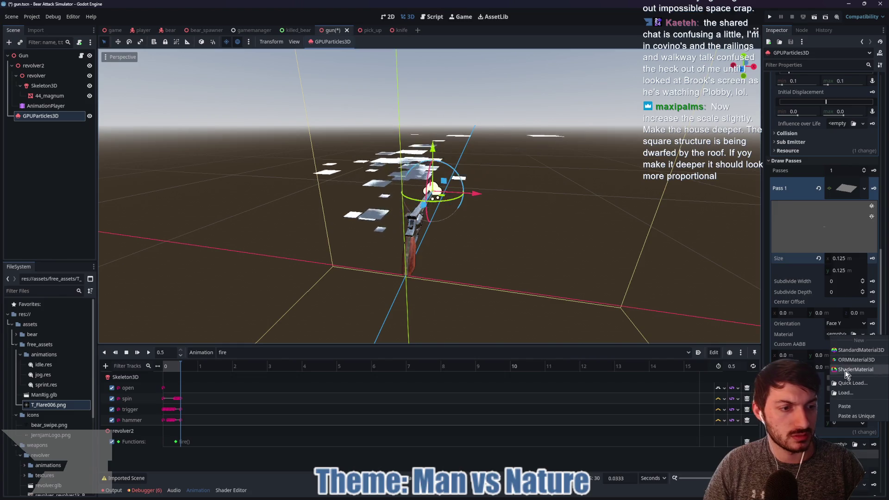
click(849, 405)
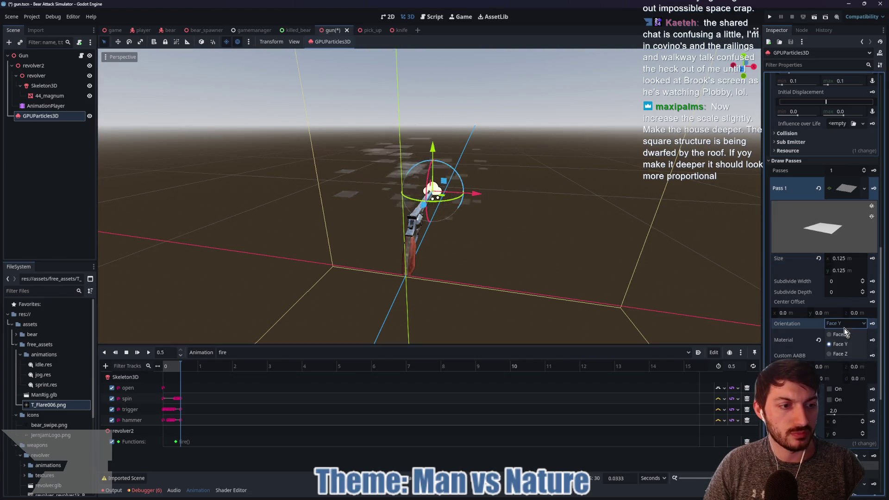
click(843, 327)
click(844, 356)
Halve the plane size to 0.063 × 0.063.
drag(629, 284, 587, 262)
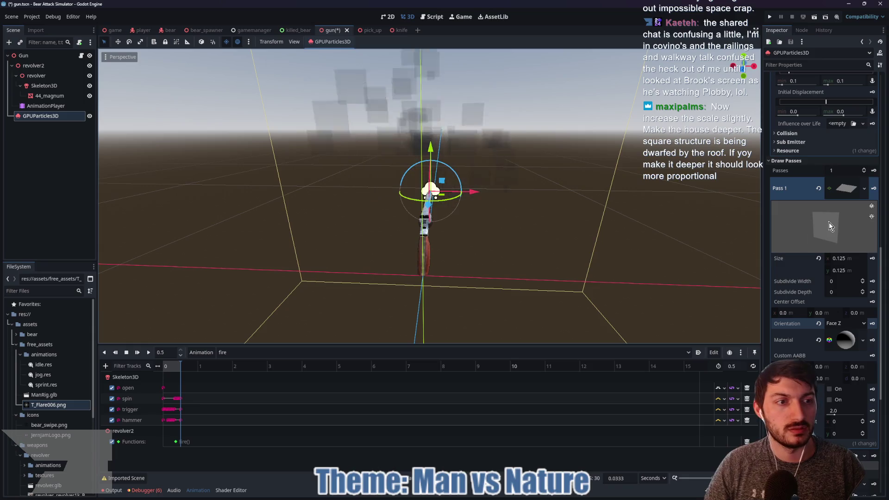
click(850, 257)
text(/2)
click(853, 269)
text(/2)
key(Return)
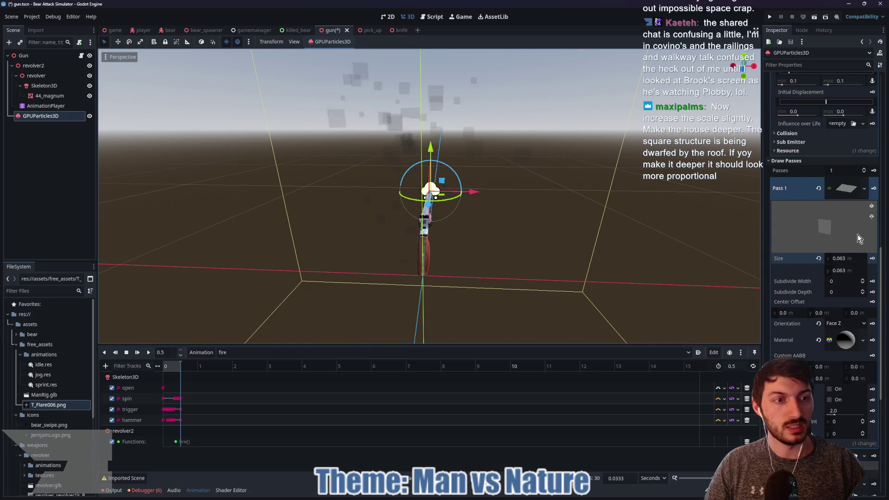
scroll(833, 291, down, 3)
Assign T_Flare006.png as the albedo texture and stop using vertex colour as albedo.
click(842, 287)
scroll(839, 278, down, 10)
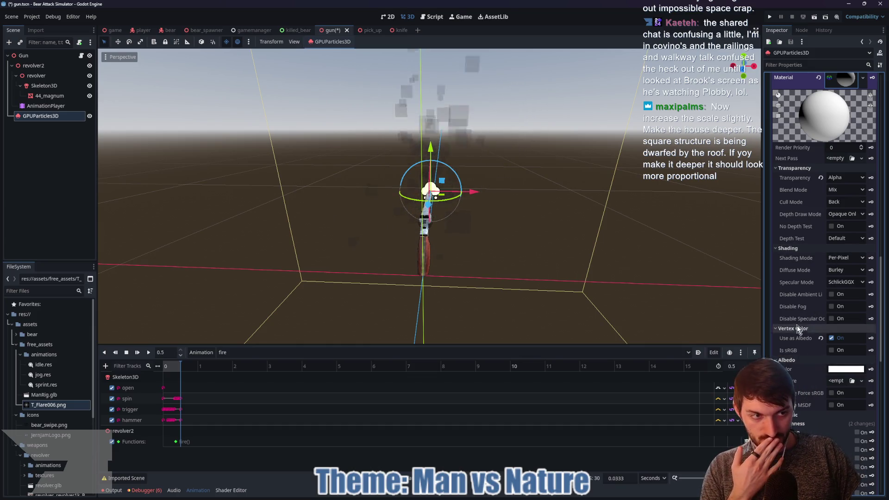
click(790, 248)
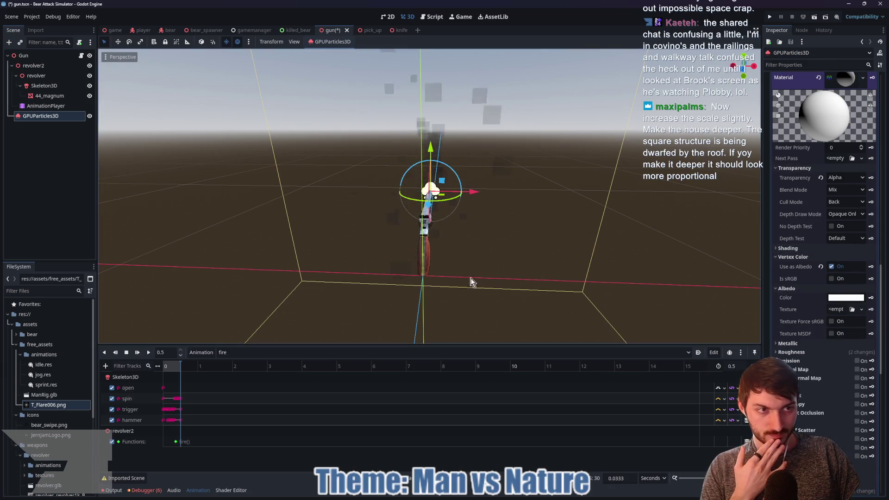
mouse_move(52, 407)
mouse_down()
mouse_move(345, 414)
mouse_move(782, 394)
mouse_move(838, 315)
mouse_up()
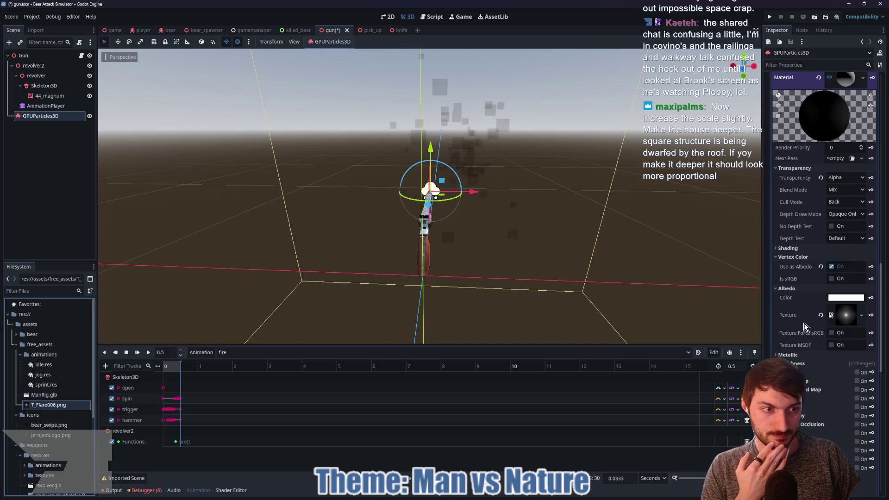
click(832, 267)
click(831, 267)
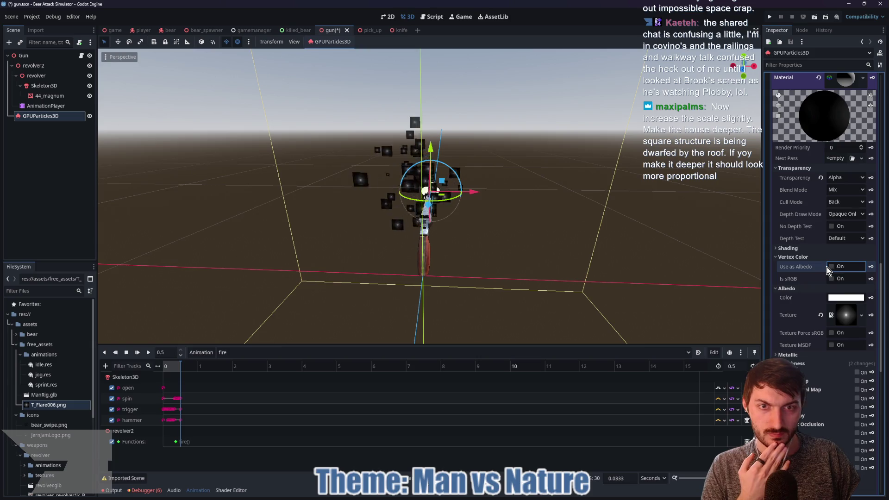
Set the material's Blend Mode to Add, leaving Force sRGB off.
click(832, 334)
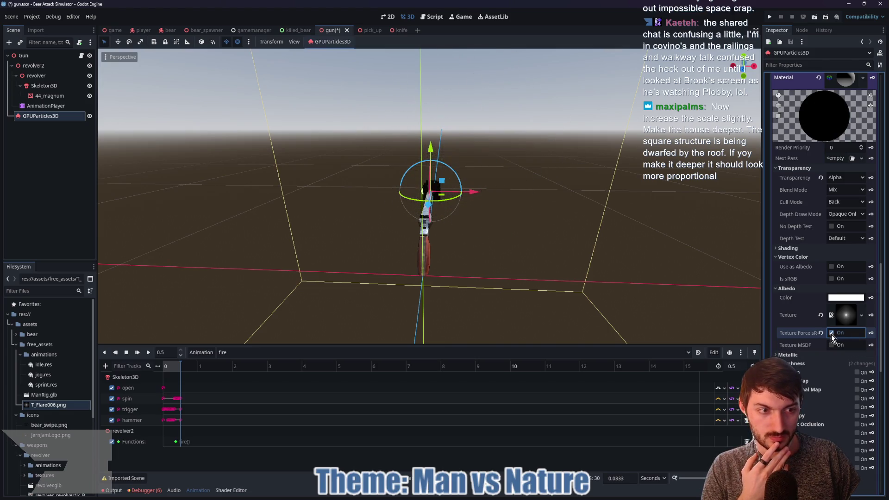
click(830, 333)
click(831, 333)
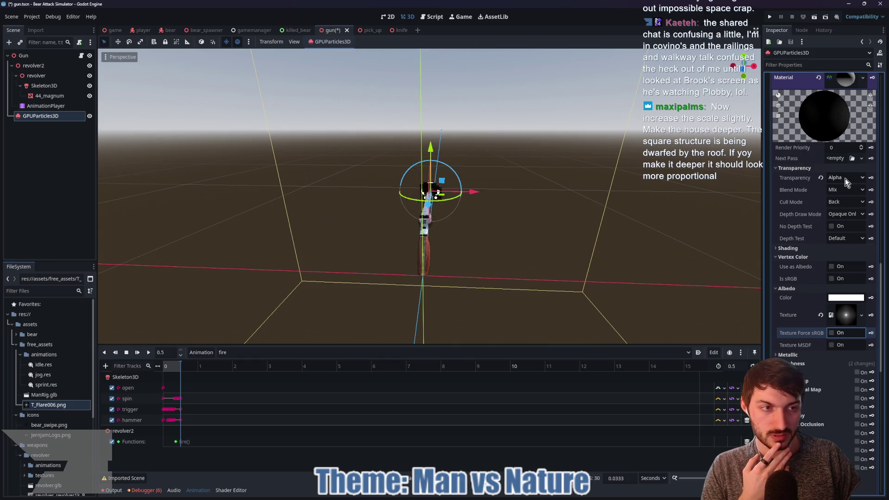
click(847, 190)
click(846, 212)
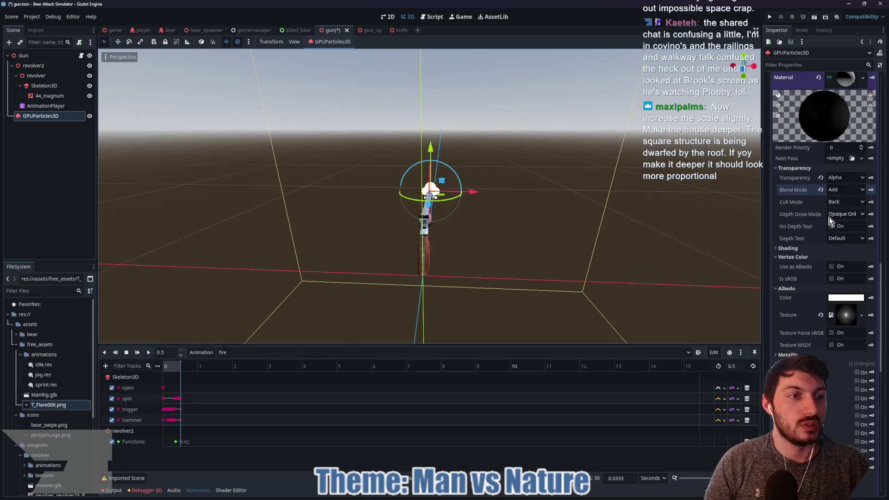
click(840, 178)
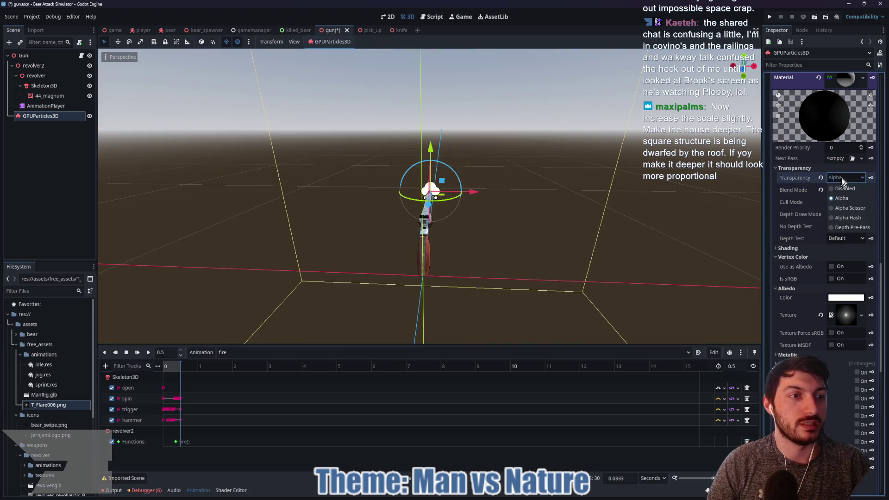
Try Alpha Scissor transparency, then set transparency back to Alpha.
click(847, 207)
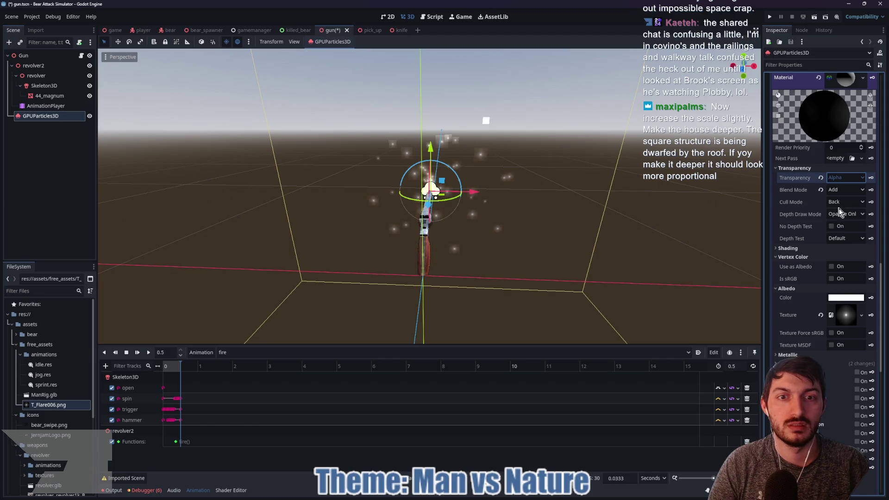
scroll(557, 229, up, 5)
mouse_move(555, 229)
mouse_down()
mouse_move(564, 229)
mouse_move(553, 223)
mouse_up()
scroll(554, 223, down, 1)
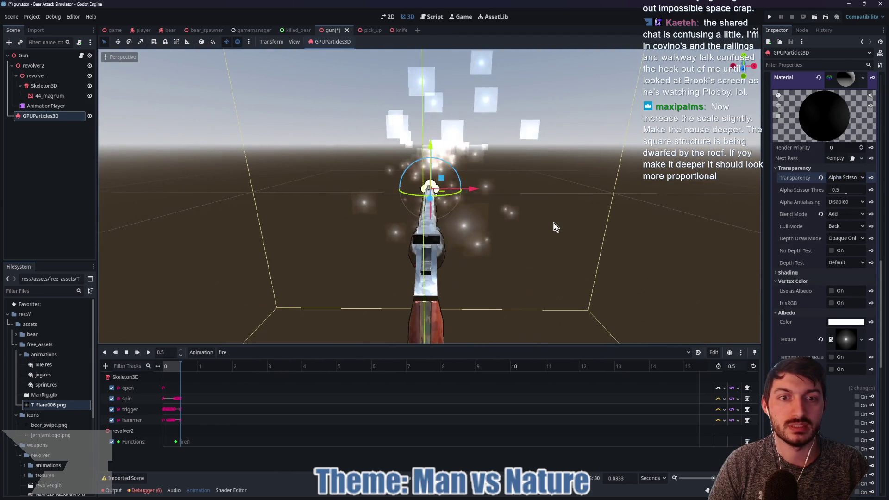
click(844, 177)
click(841, 198)
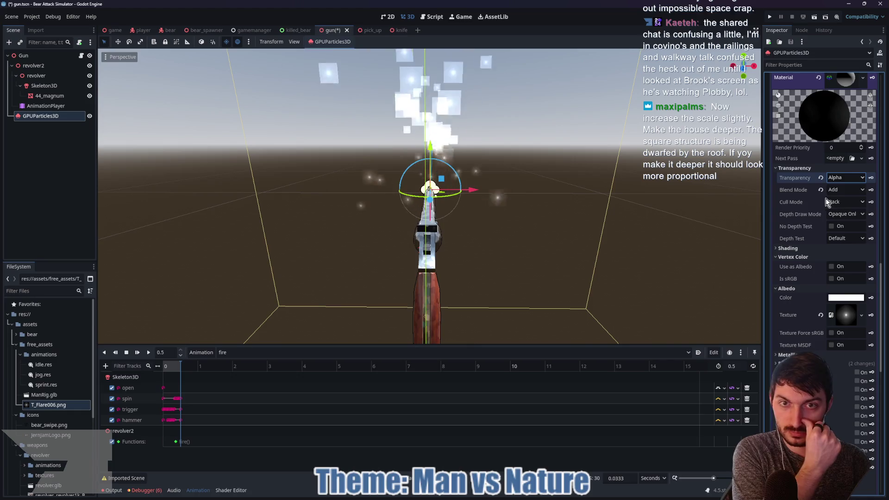
Enable MSDF on the albedo texture, keeping Force sRGB off.
click(832, 333)
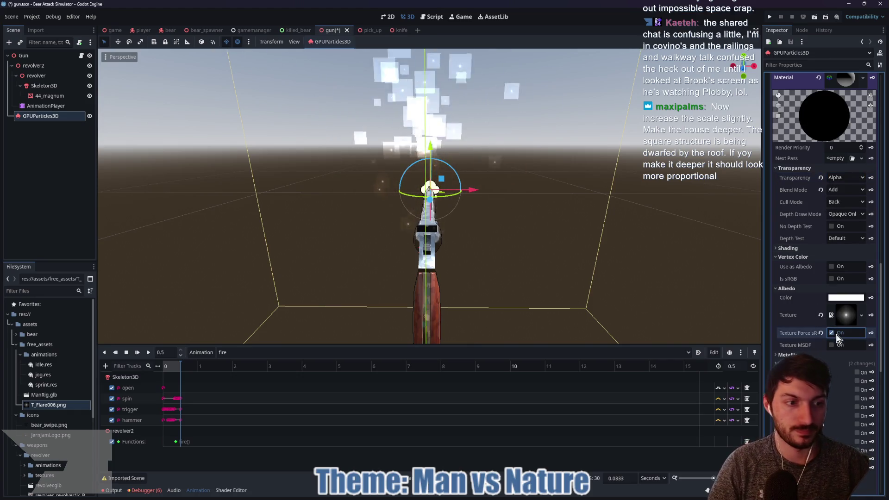
click(830, 333)
click(832, 344)
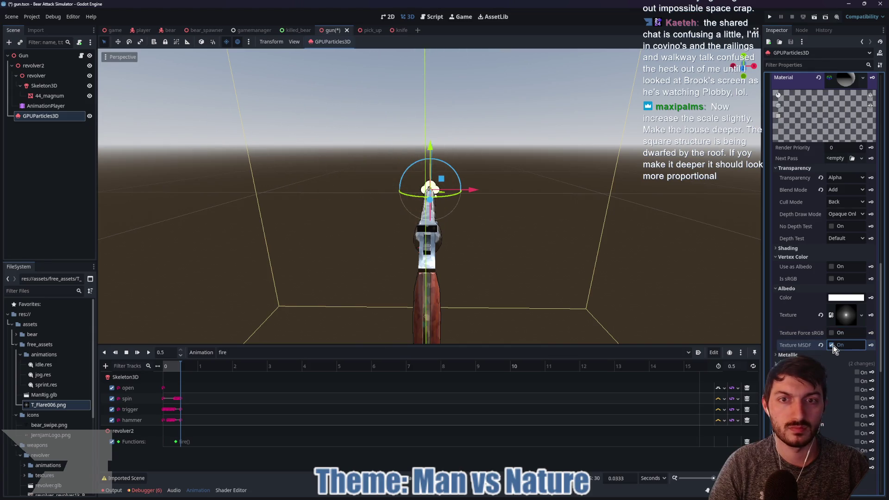
scroll(599, 228, down, 3)
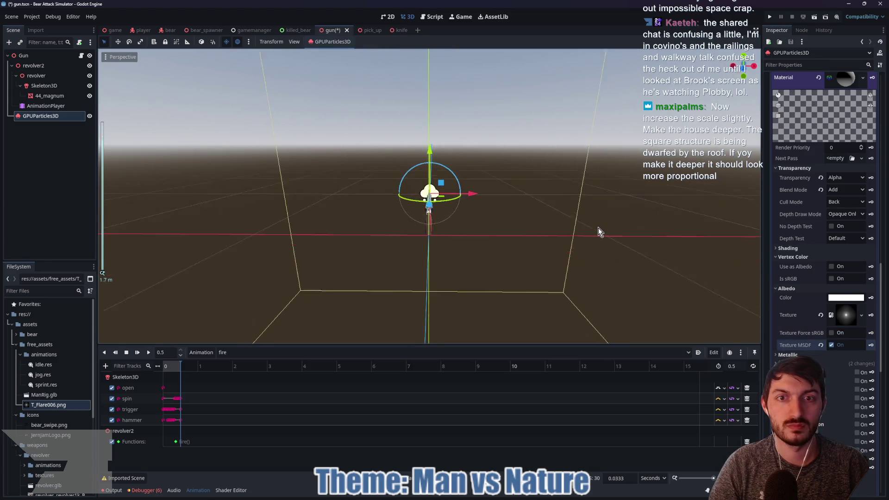
mouse_move(569, 233)
mouse_down()
mouse_move(535, 228)
mouse_move(639, 229)
mouse_move(540, 233)
mouse_up()
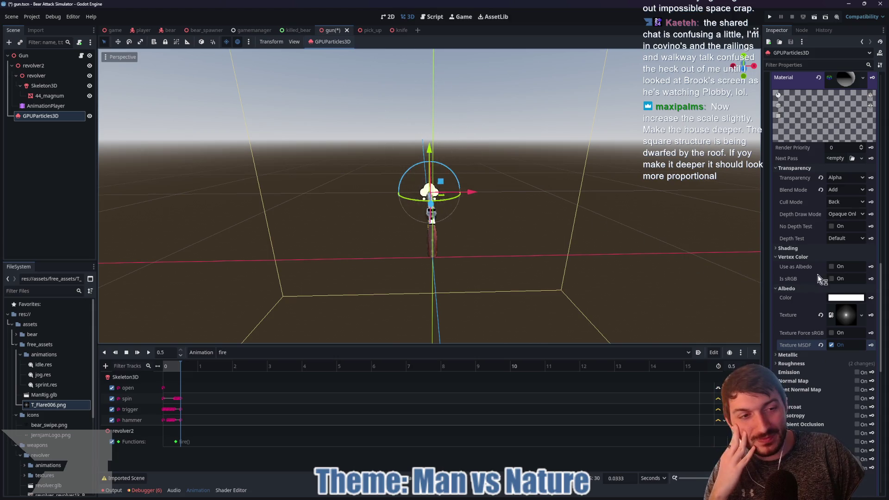
click(842, 298)
Clear the albedo texture, turn MSDF off, and revert the albedo colour to white.
click(799, 223)
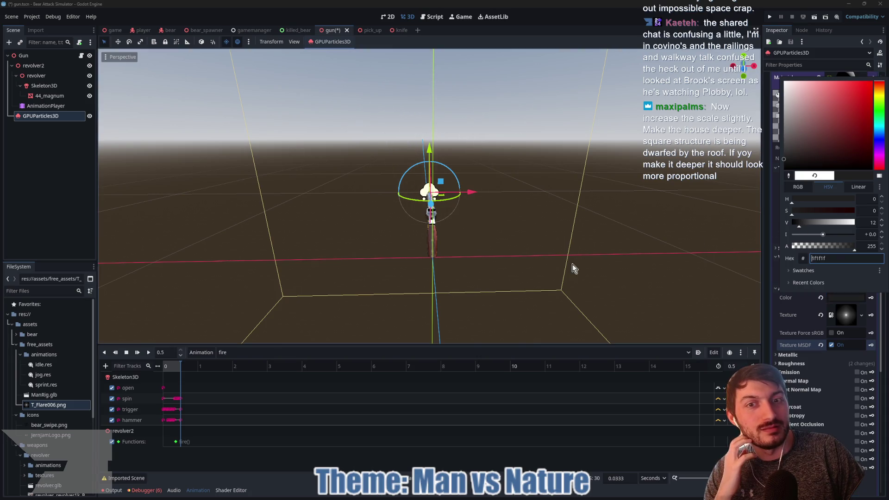
drag(572, 264, 627, 274)
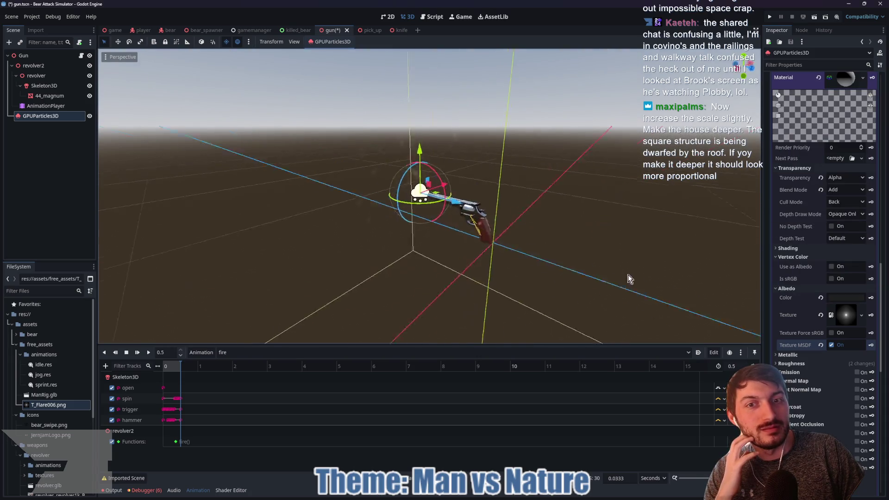
click(820, 315)
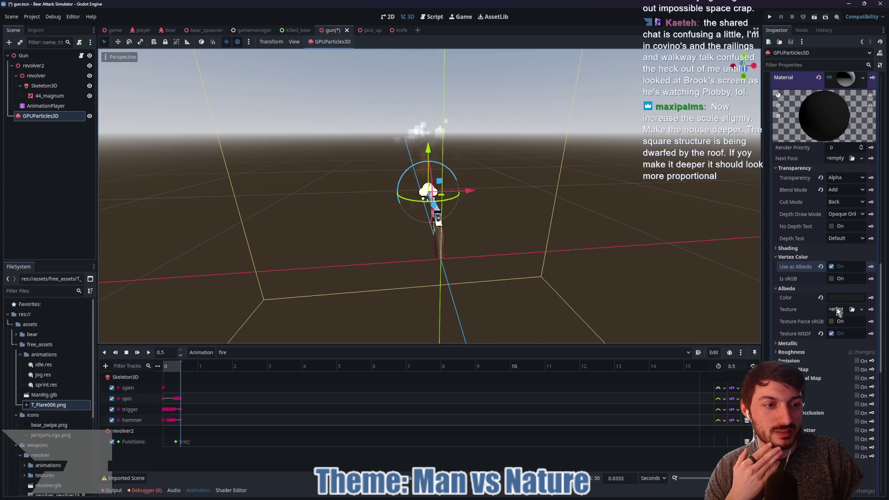
click(831, 334)
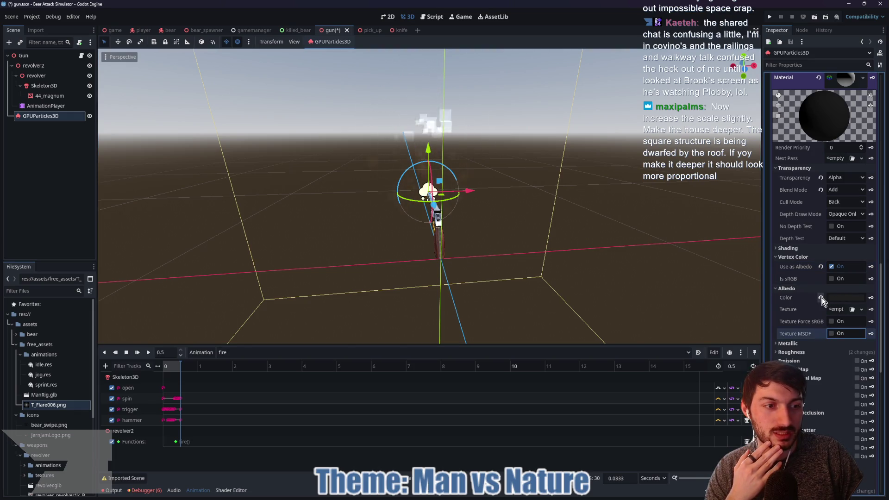
click(820, 298)
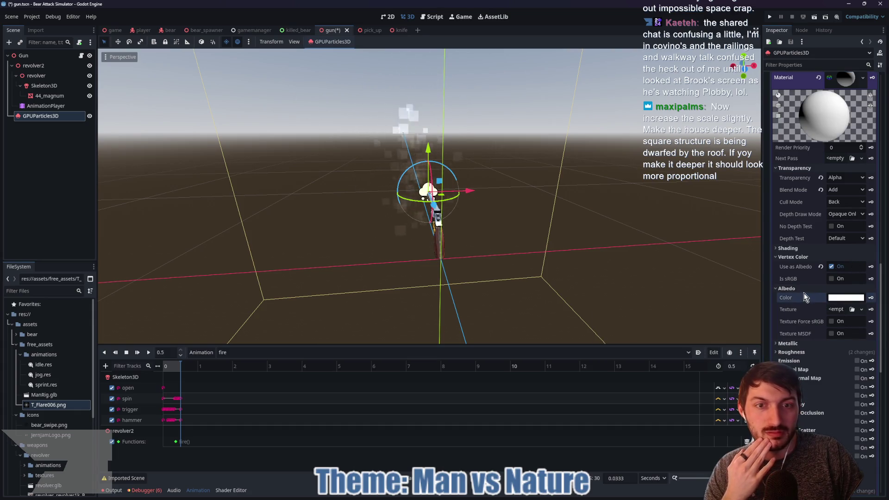
scroll(836, 253, up, 3)
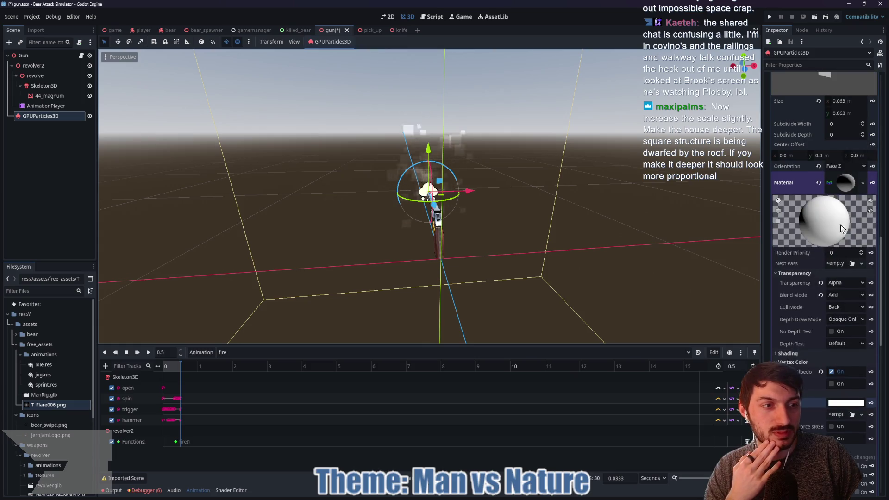
click(846, 186)
scroll(840, 203, up, 4)
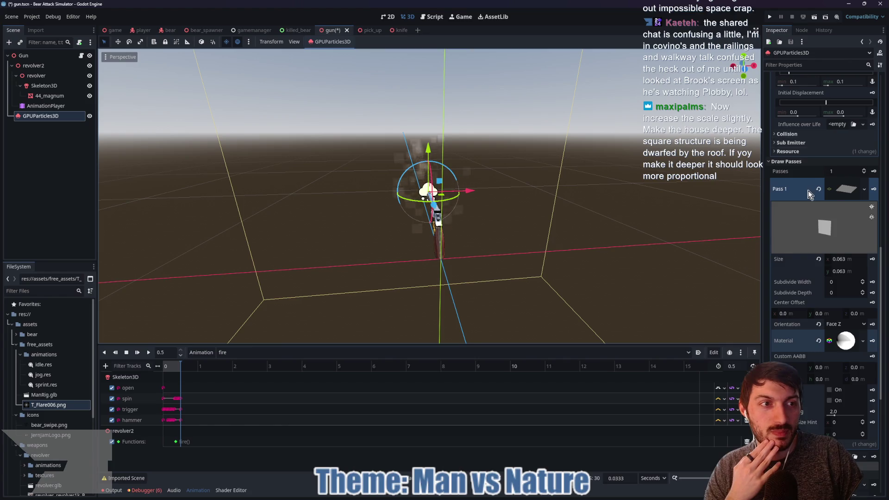
Drag the Color Ramp gradient's end stop left so the particles fade to grey.
scroll(846, 227, up, 4)
scroll(832, 180, up, 4)
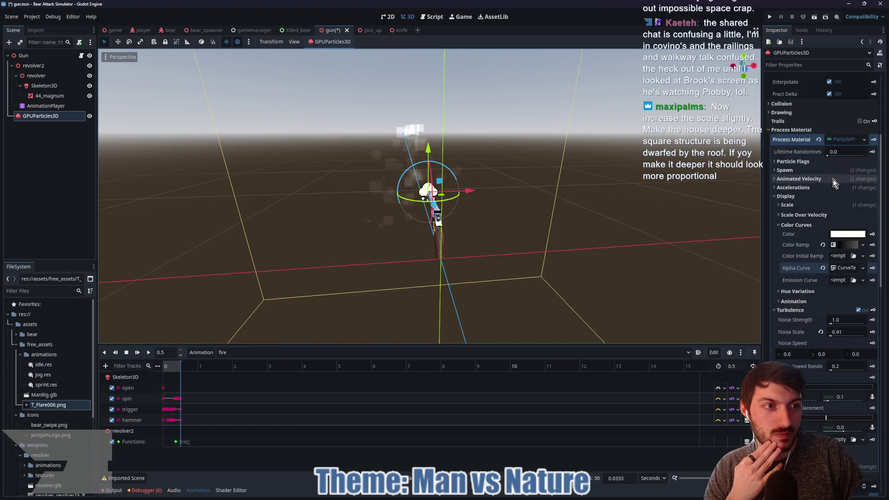
click(843, 245)
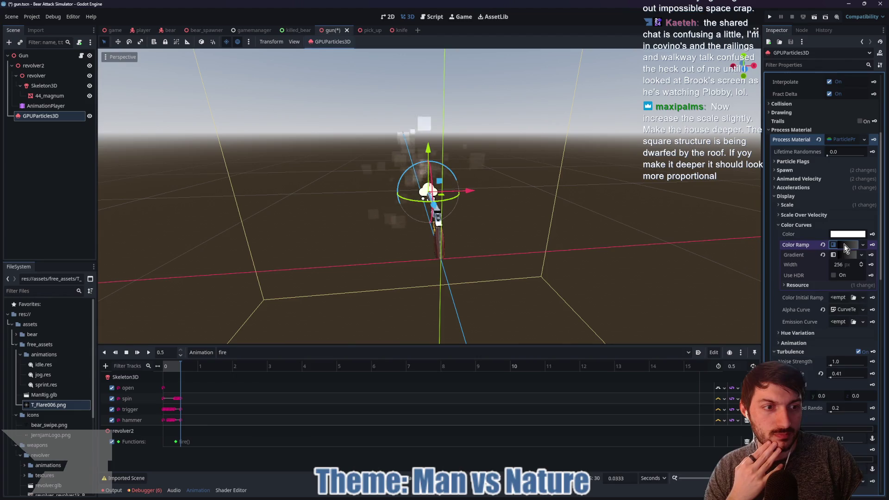
click(843, 254)
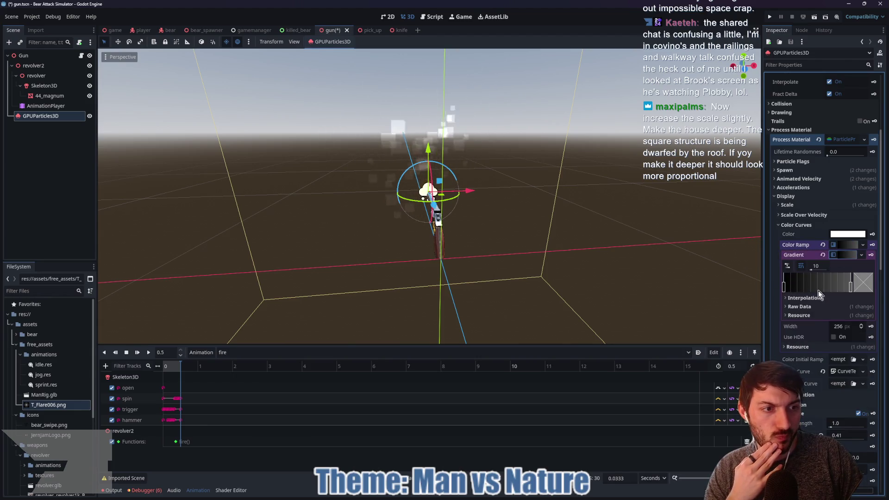
drag(850, 290, 844, 290)
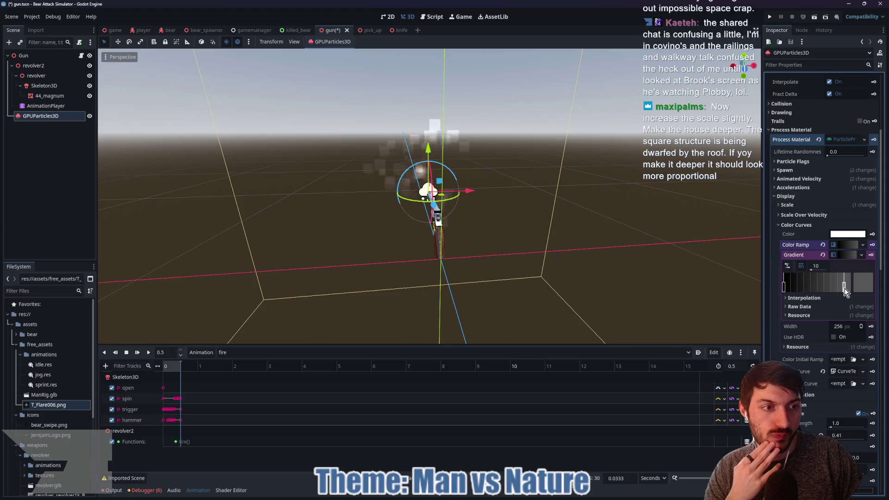
click(842, 234)
click(843, 234)
scroll(841, 280, down, 15)
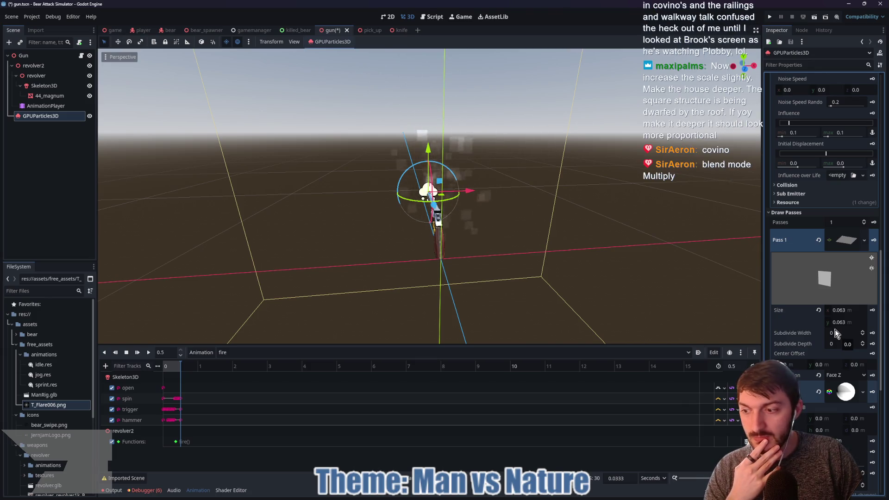
scroll(843, 251, down, 3)
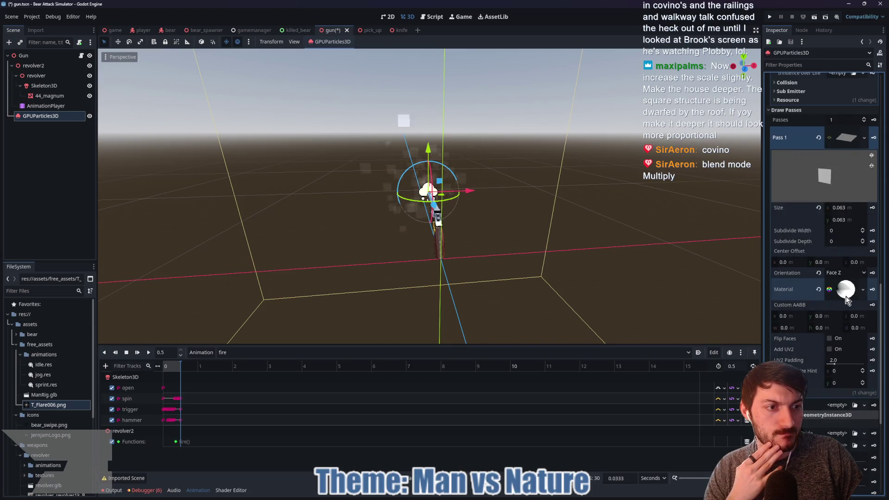
Set the Pass 1 material's Blend Mode to Multiply.
click(846, 300)
scroll(840, 296, down, 3)
click(845, 244)
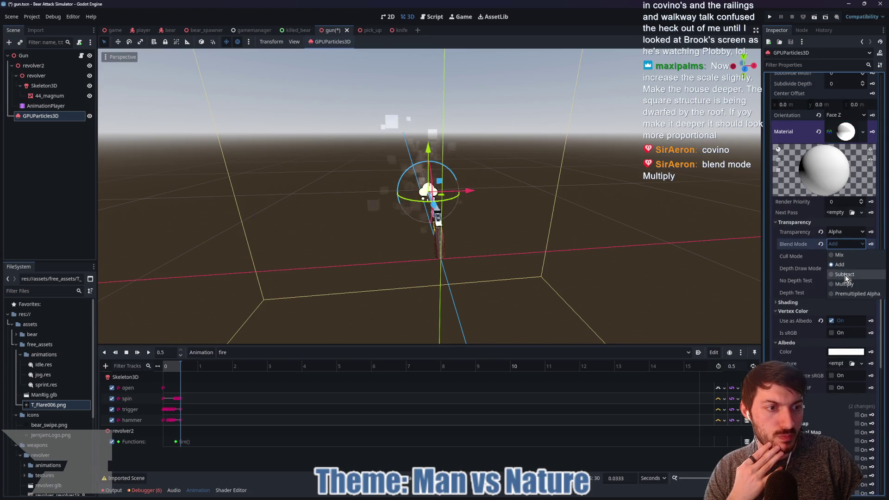
click(844, 283)
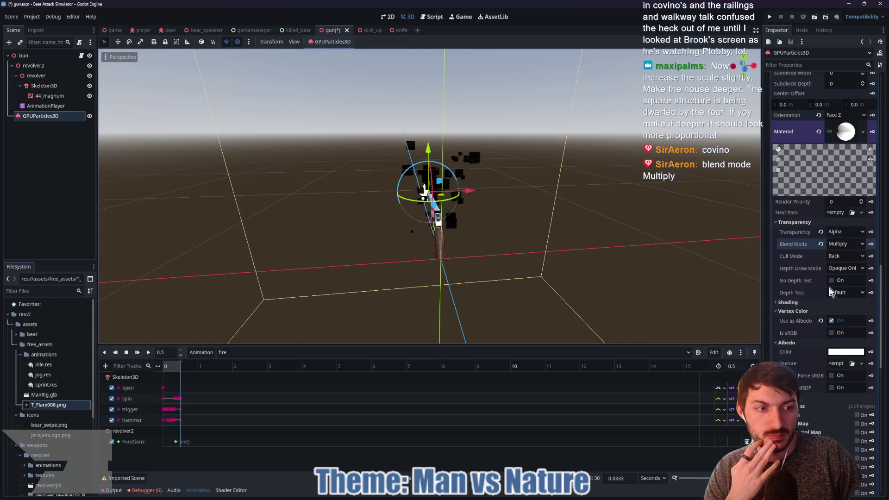
Assign T_Flare006.png as the albedo texture and turn off vertex colour as albedo.
scroll(824, 292, down, 3)
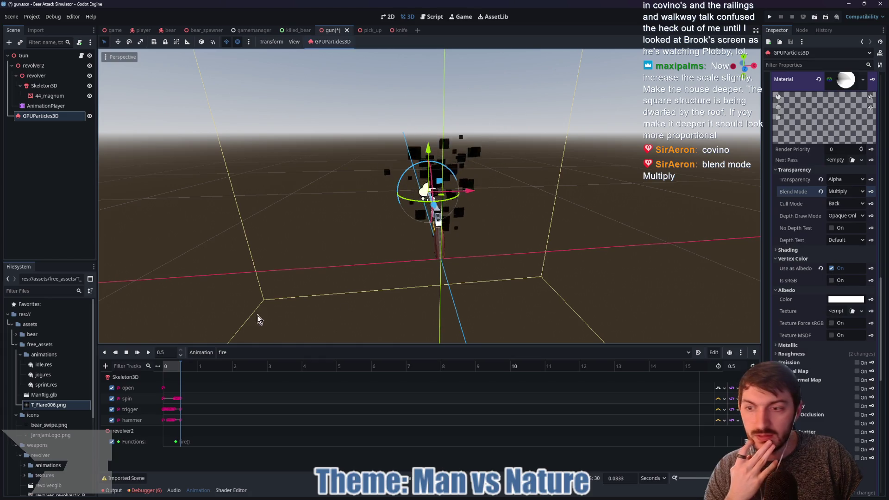
mouse_move(59, 406)
mouse_down()
mouse_move(560, 383)
mouse_move(846, 317)
mouse_up()
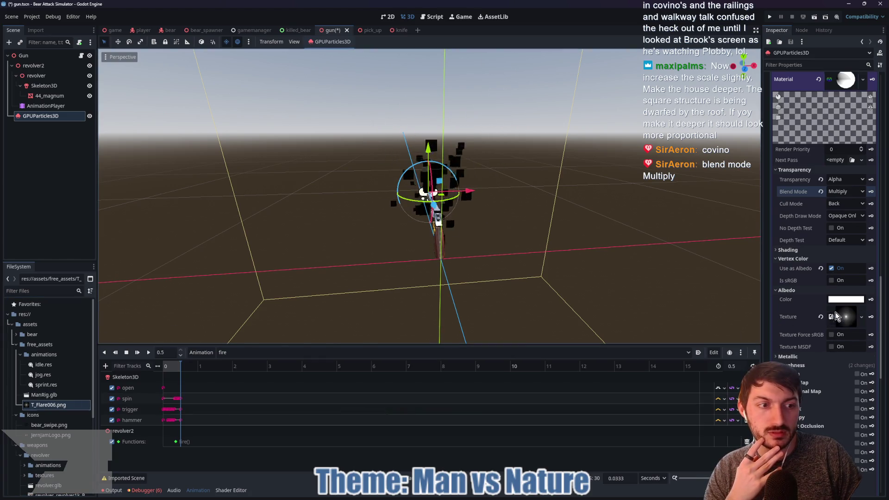
click(832, 335)
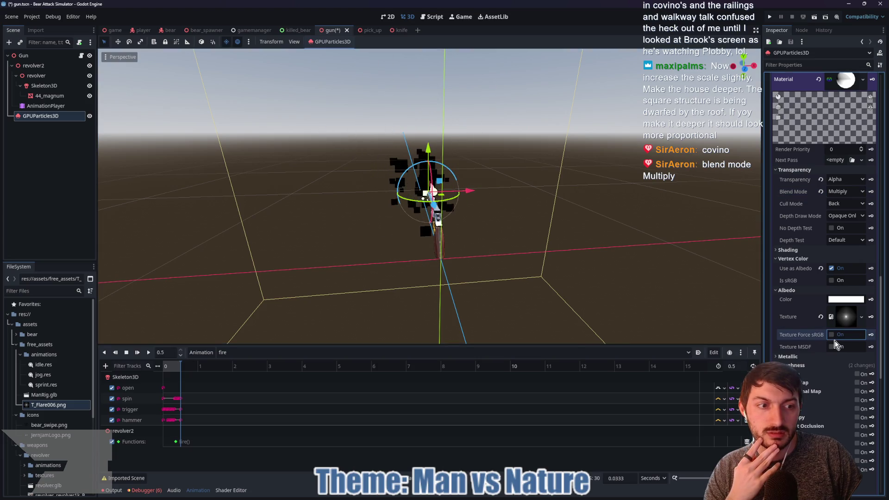
click(833, 270)
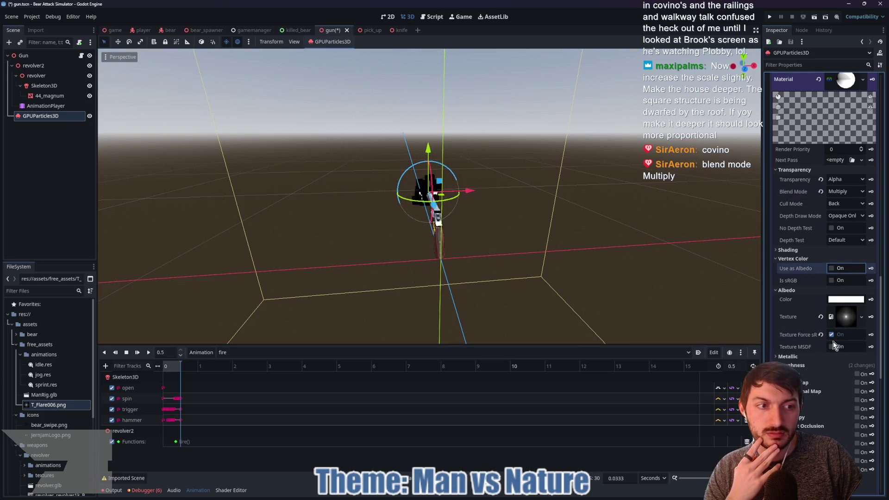
click(832, 335)
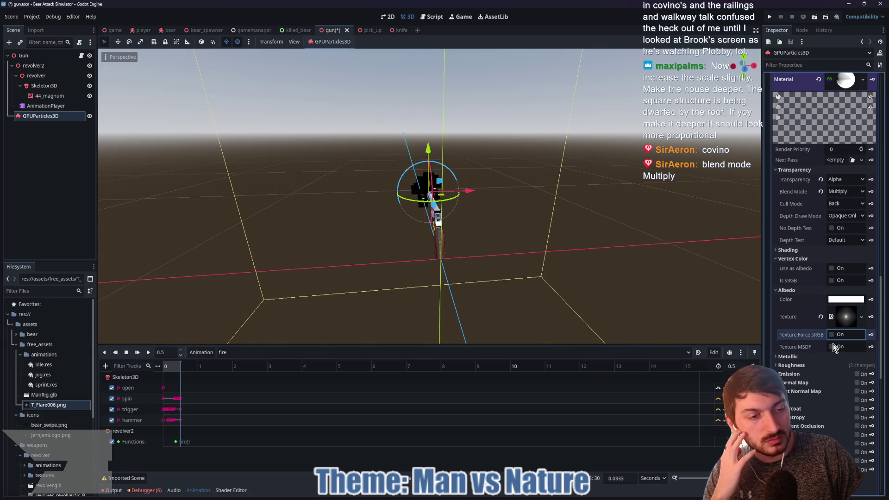
click(831, 347)
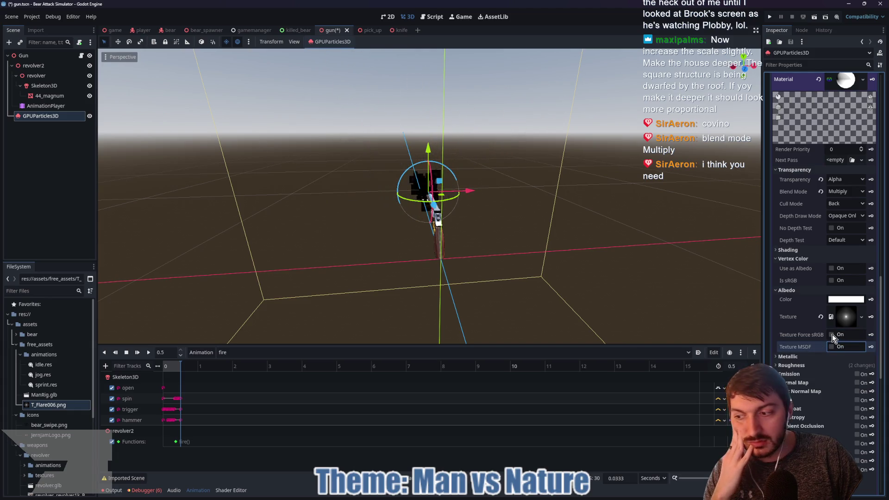
click(831, 334)
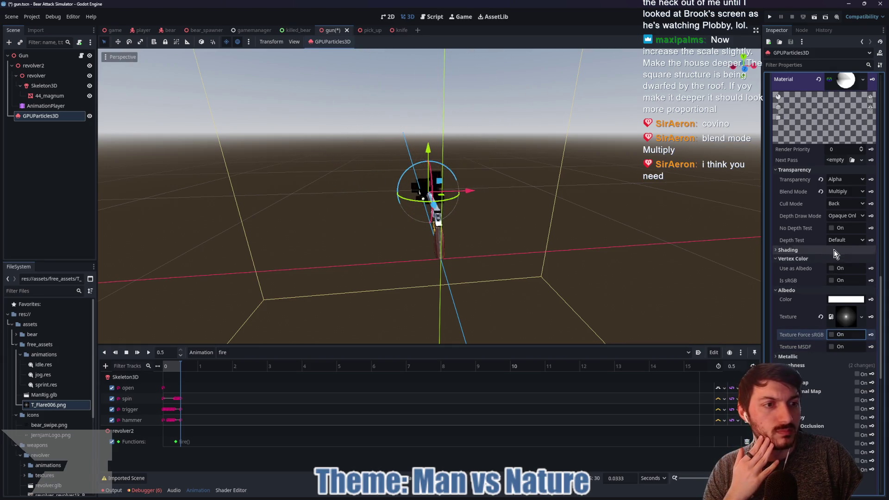
Keep transparency at Alpha and force sRGB on the albedo texture.
click(845, 180)
click(847, 194)
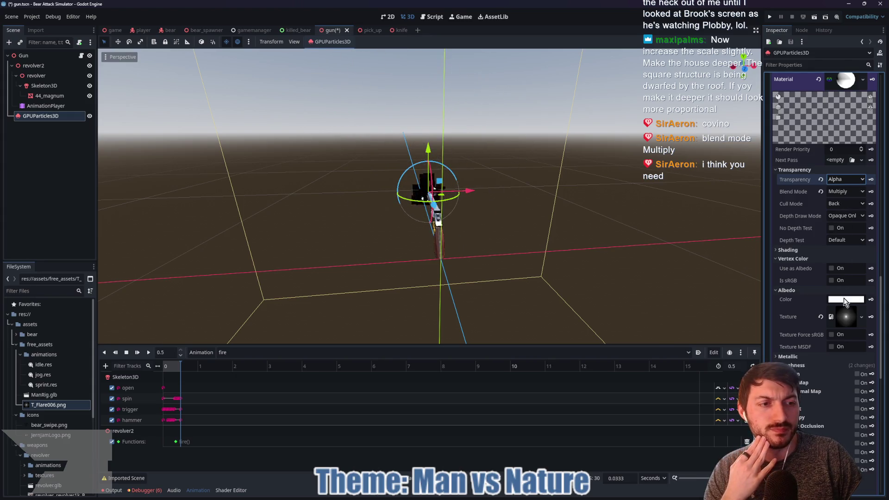
click(844, 318)
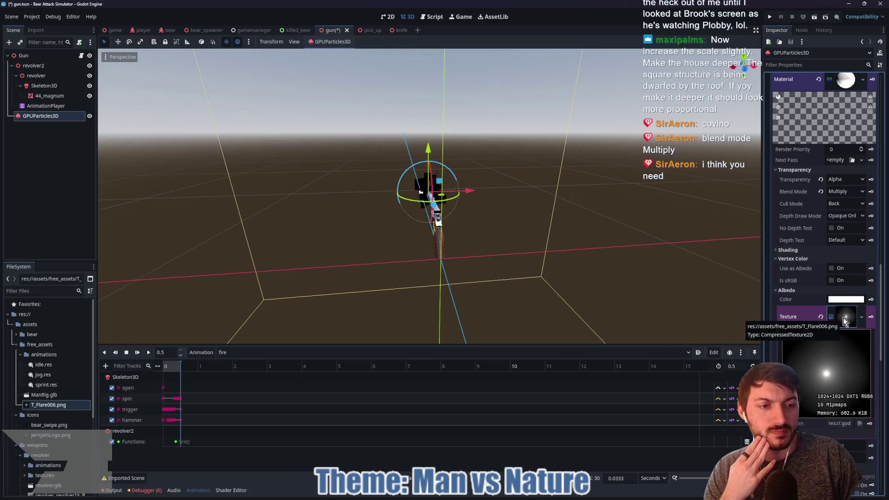
click(844, 321)
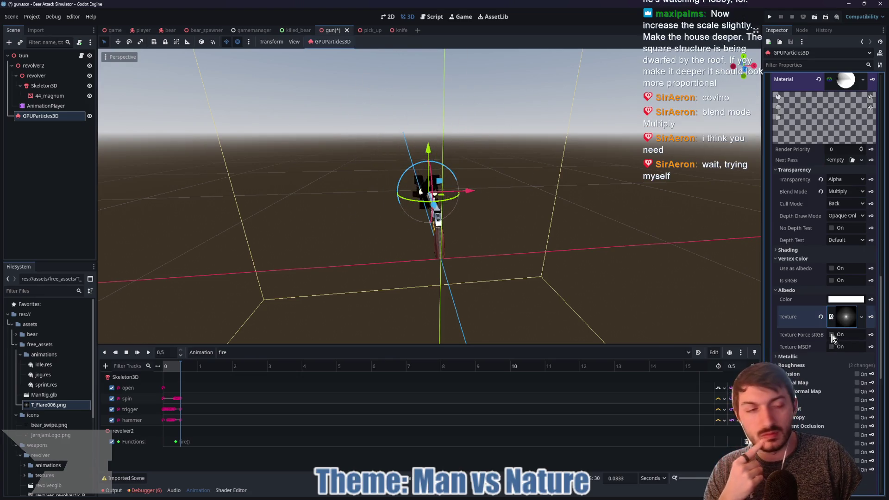
click(832, 334)
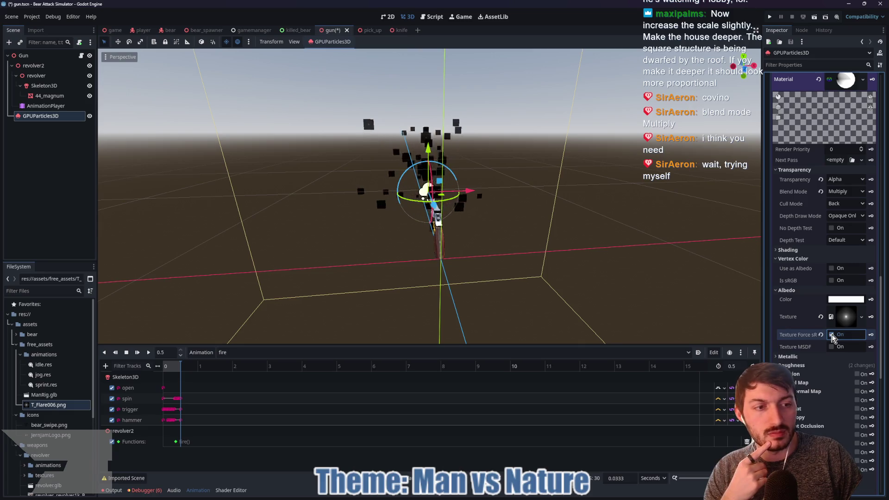
click(840, 179)
click(841, 178)
Switch blending back to Add, re-enable vertex colour as albedo, and clear the albedo texture.
click(845, 192)
click(847, 212)
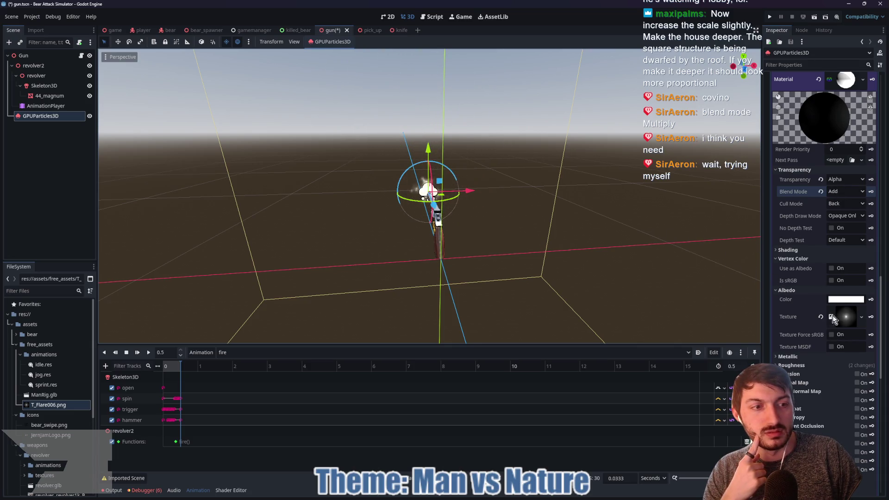
click(832, 269)
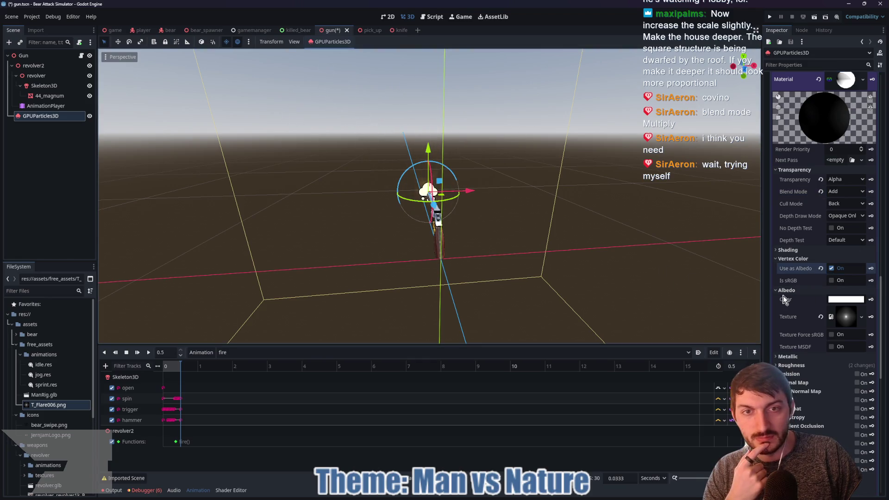
click(821, 317)
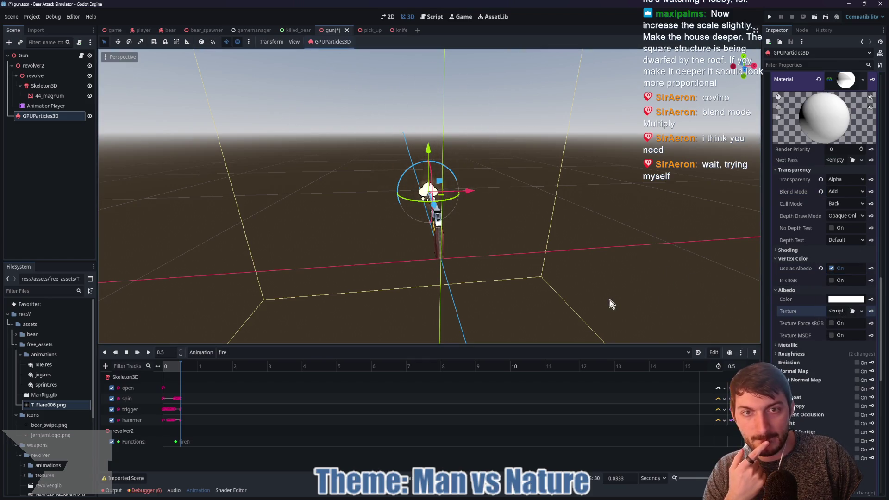
mouse_move(625, 267)
mouse_down()
mouse_move(607, 238)
mouse_move(583, 234)
mouse_move(730, 243)
mouse_up()
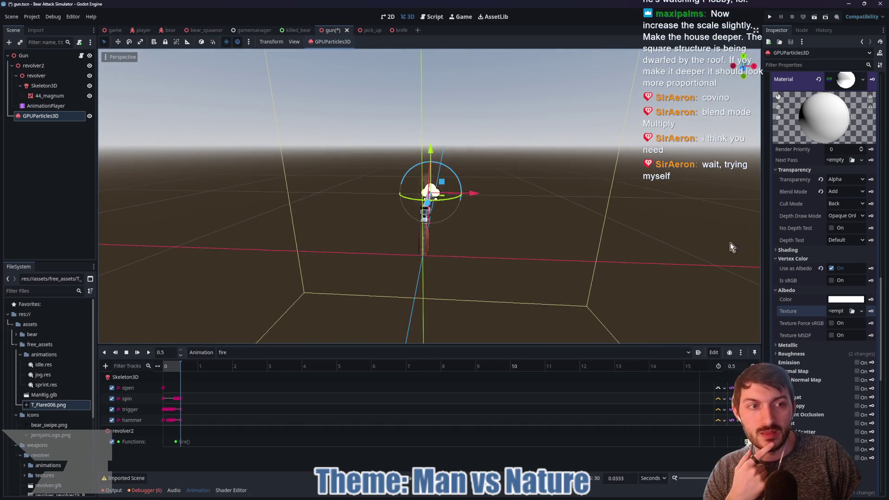
click(834, 300)
Set the particle Color under Color Curves to dark grey #292929.
key(Escape)
scroll(815, 266, up, 6)
scroll(839, 245, up, 5)
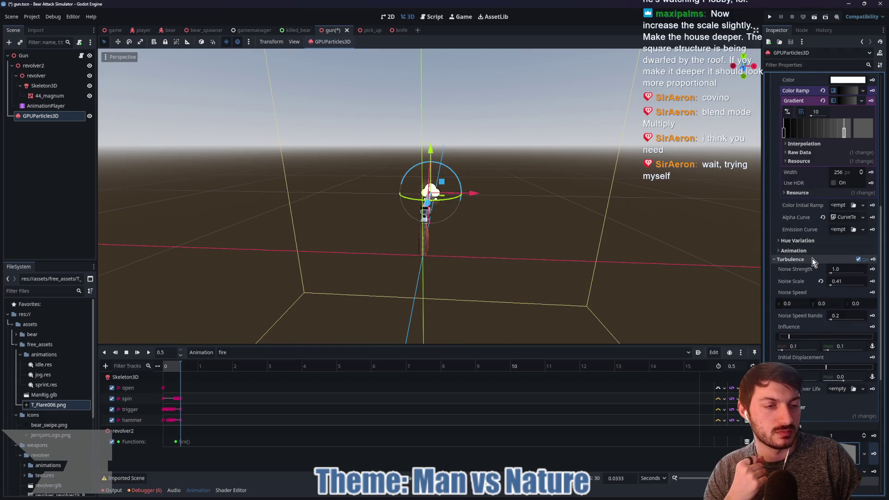
click(811, 259)
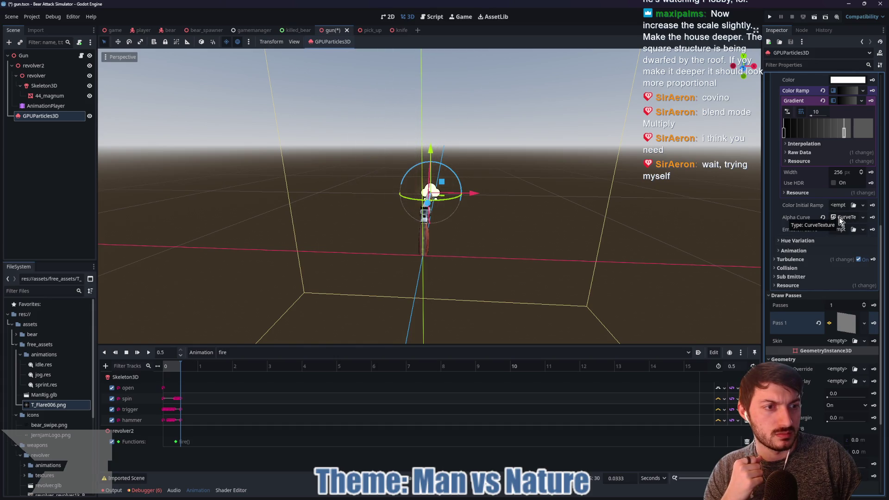
scroll(812, 208, up, 2)
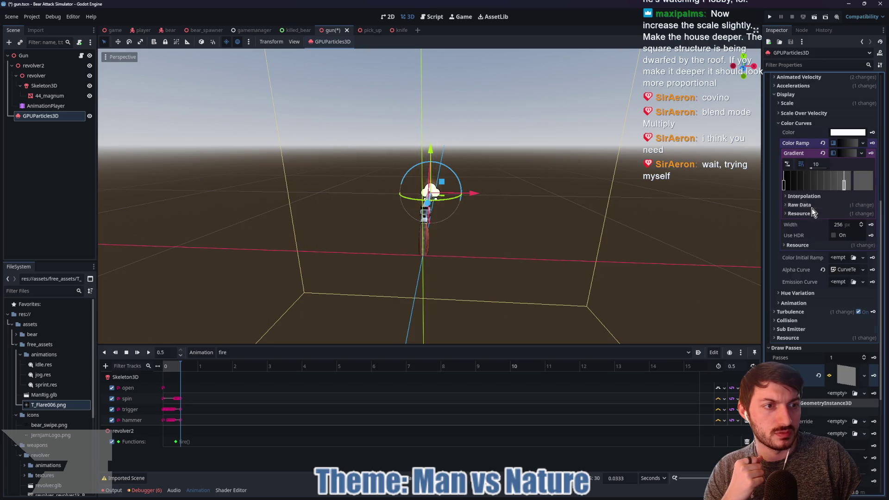
click(847, 143)
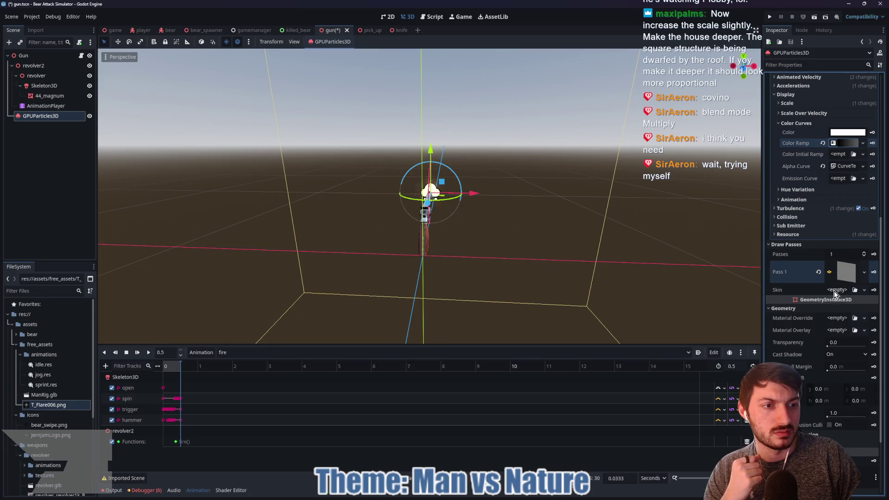
click(844, 135)
drag(832, 153, 784, 217)
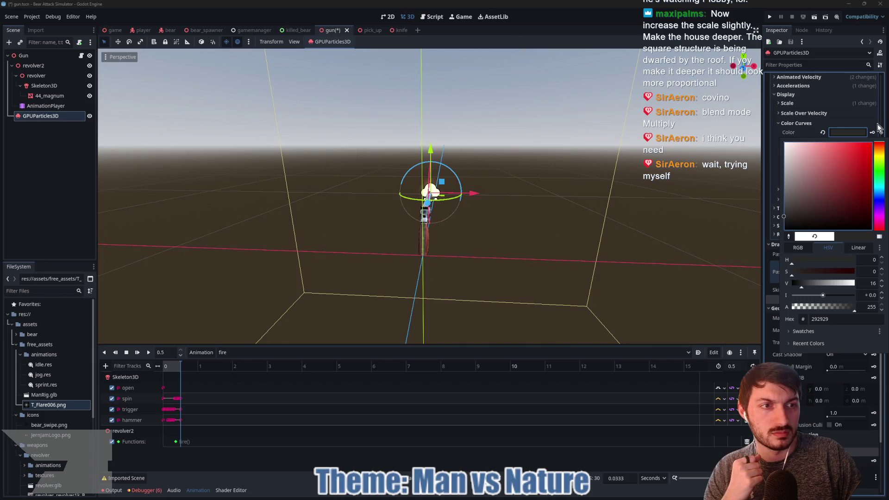
Darken the Pass 1 material's albedo colour to #262626 (V 15).
click(845, 132)
scroll(832, 326, down, 5)
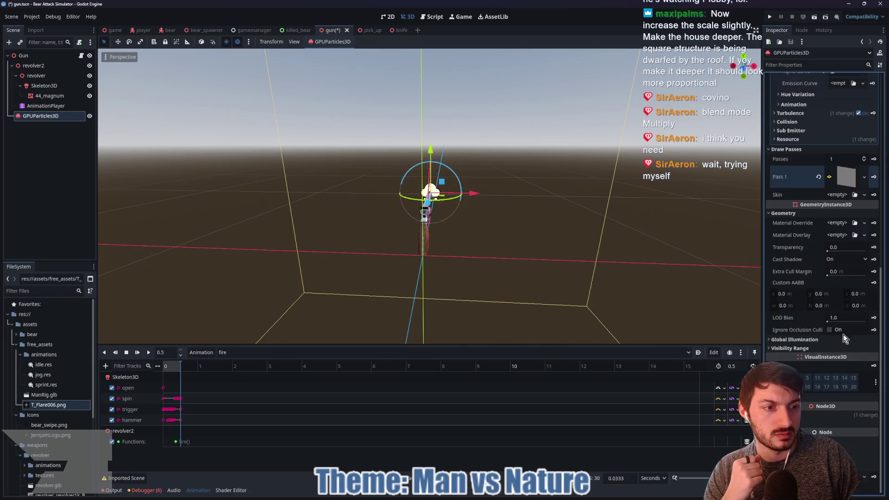
click(843, 179)
scroll(835, 329, down, 5)
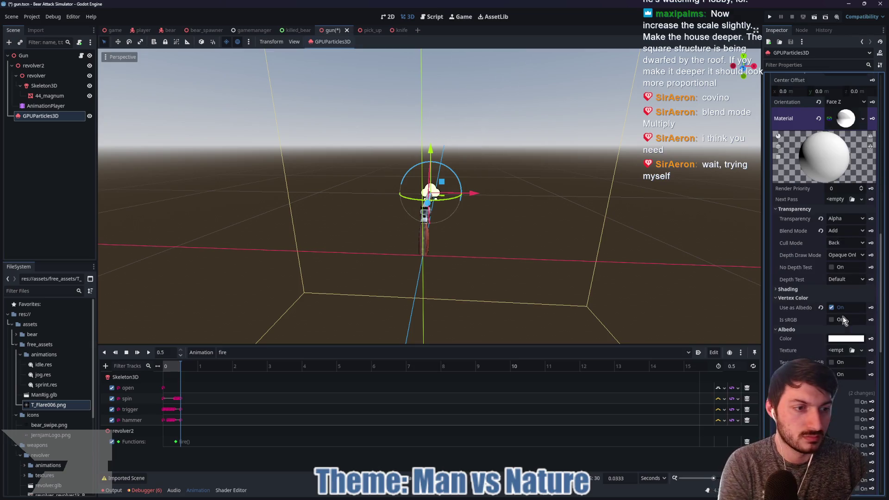
click(838, 338)
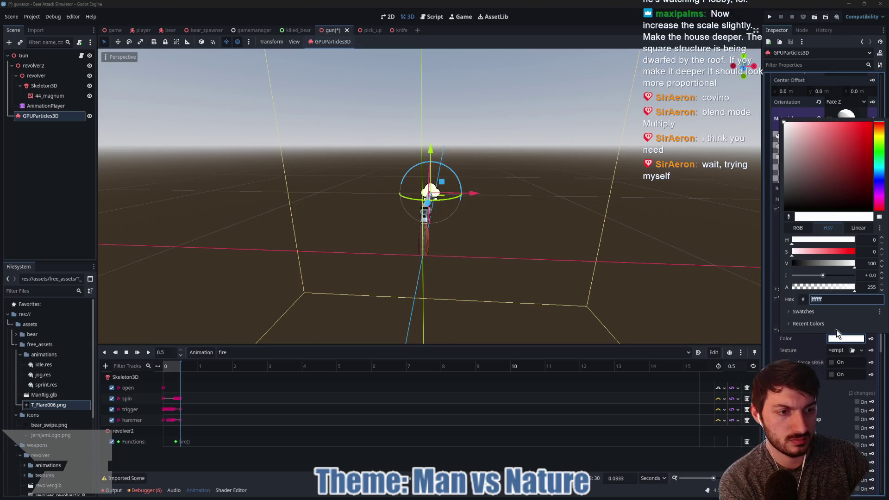
drag(806, 264, 801, 264)
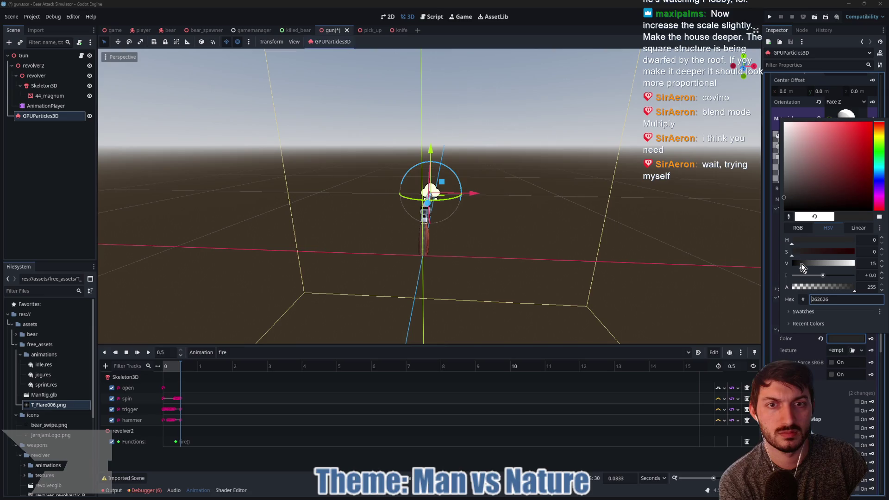
click(621, 276)
mouse_move(622, 276)
mouse_down()
mouse_move(686, 305)
mouse_move(640, 278)
mouse_up()
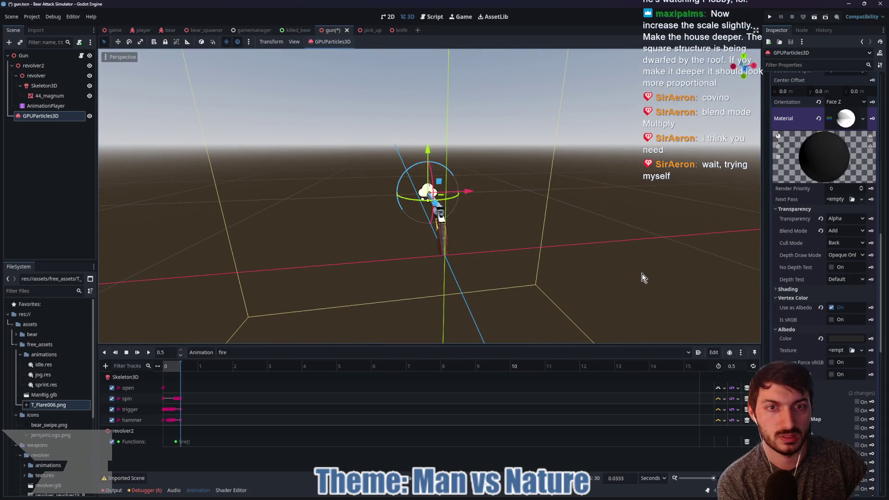
click(847, 340)
click(840, 342)
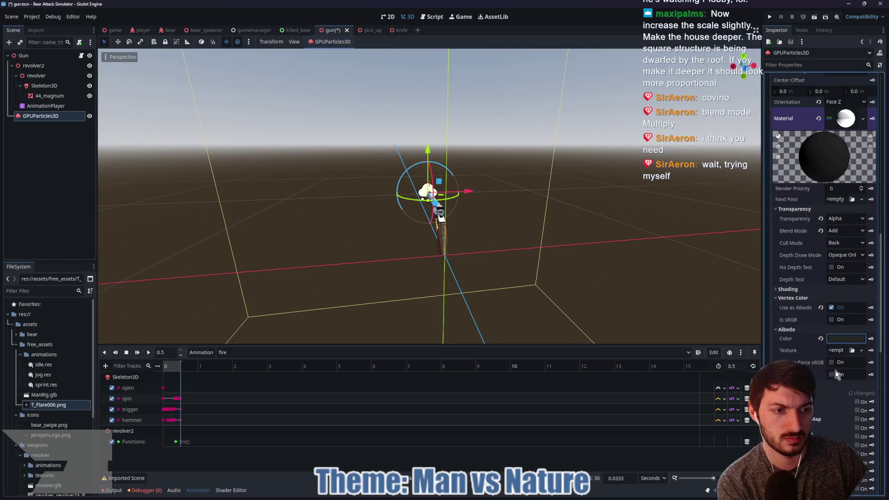
click(831, 320)
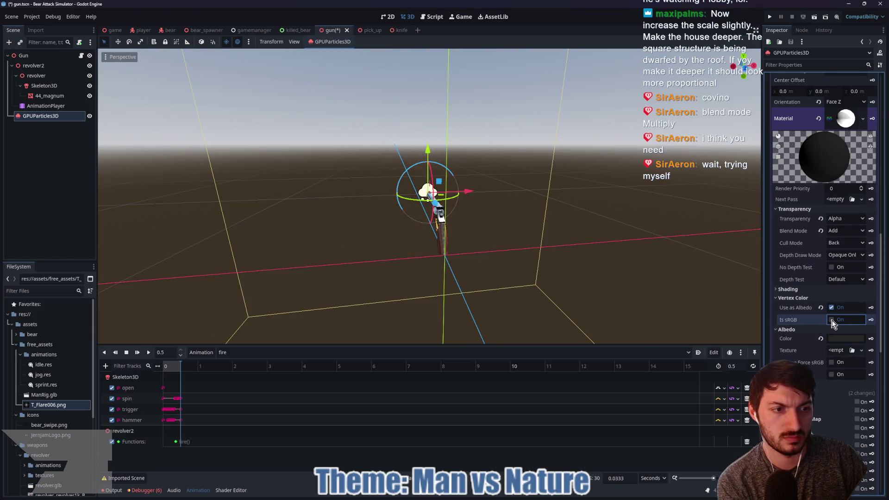
click(832, 320)
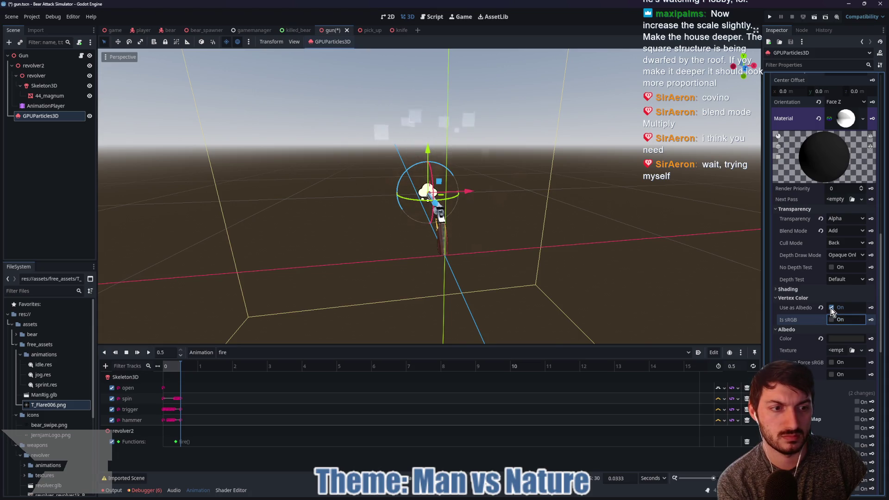
click(832, 308)
click(832, 307)
click(845, 231)
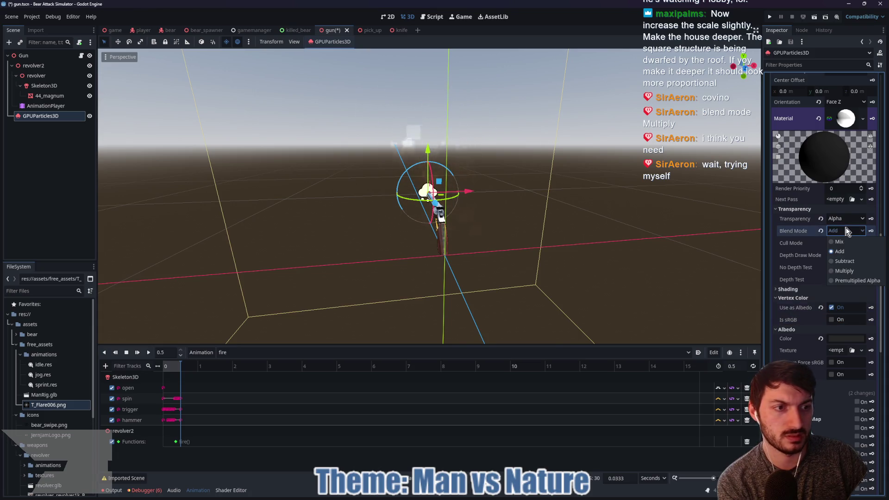
click(846, 230)
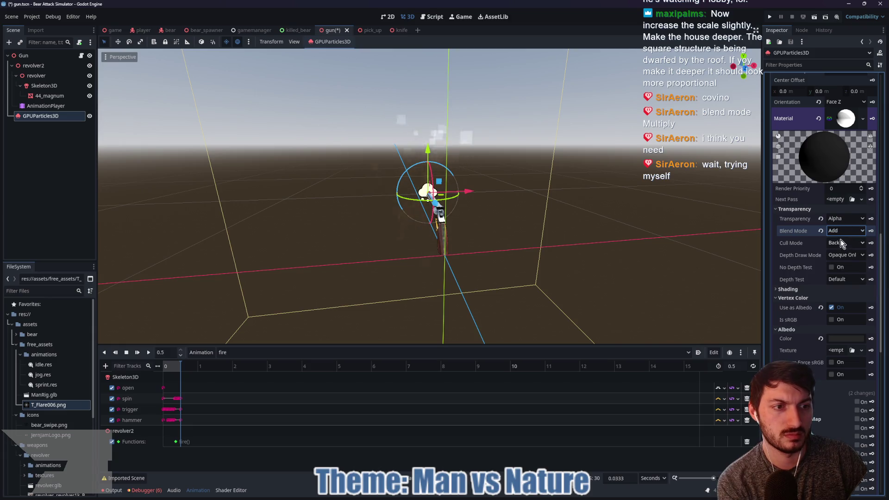
scroll(607, 232, up, 2)
scroll(604, 235, down, 2)
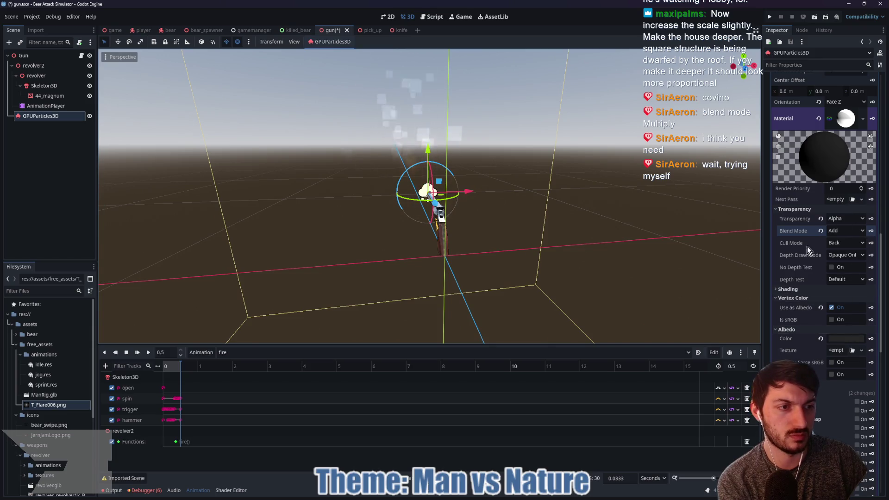
scroll(807, 246, up, 5)
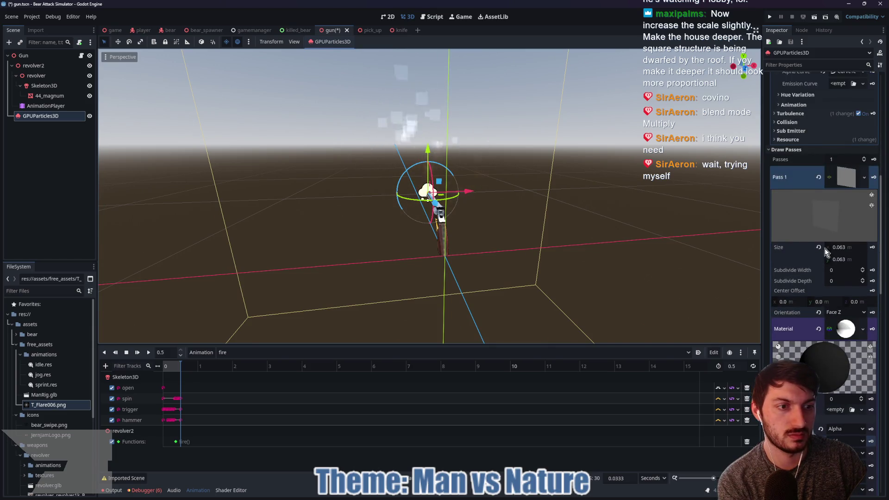
click(839, 247)
text(2)
key(Return)
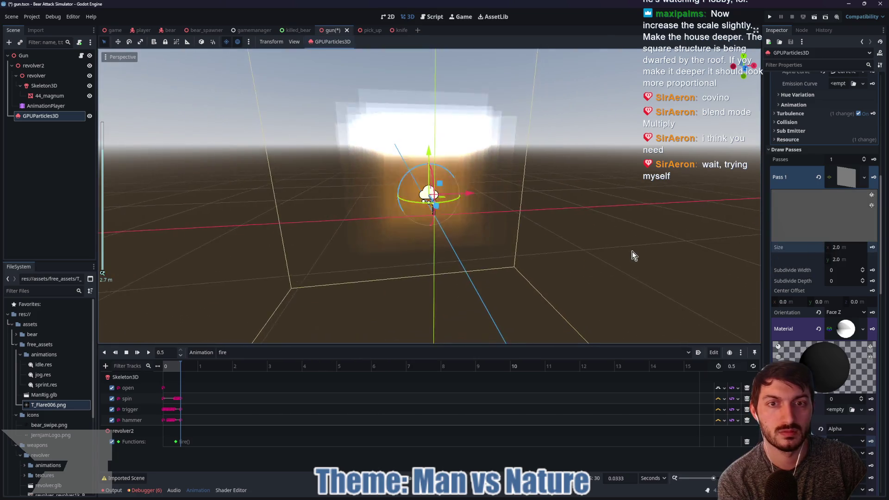
Orbit to view the enlarged 2 m smoke quads and inspect the Alpha Curve texture.
drag(638, 254, 622, 254)
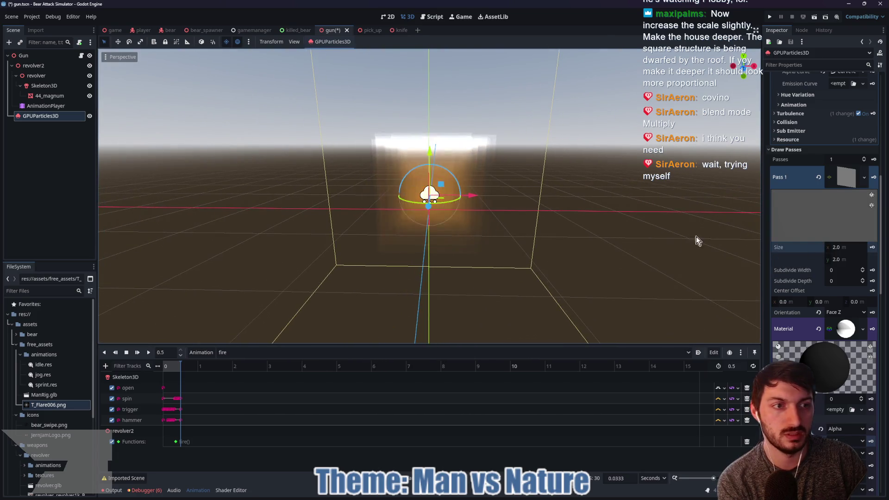
scroll(819, 198, up, 5)
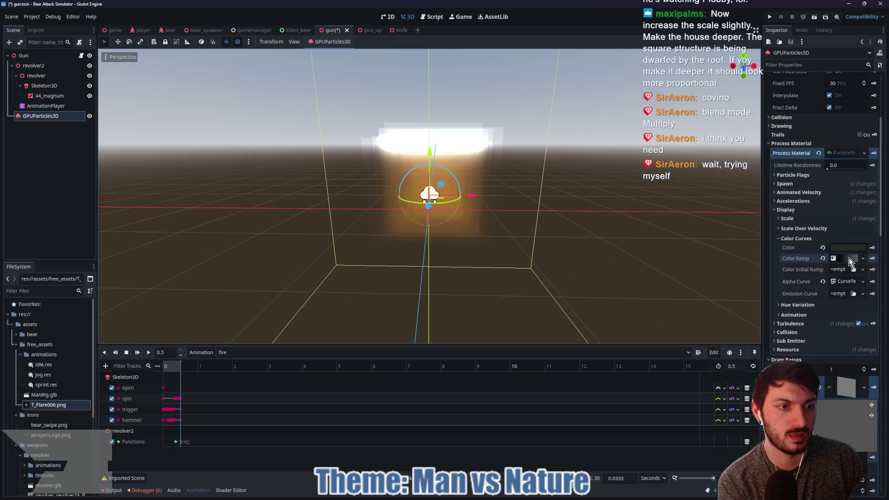
click(840, 281)
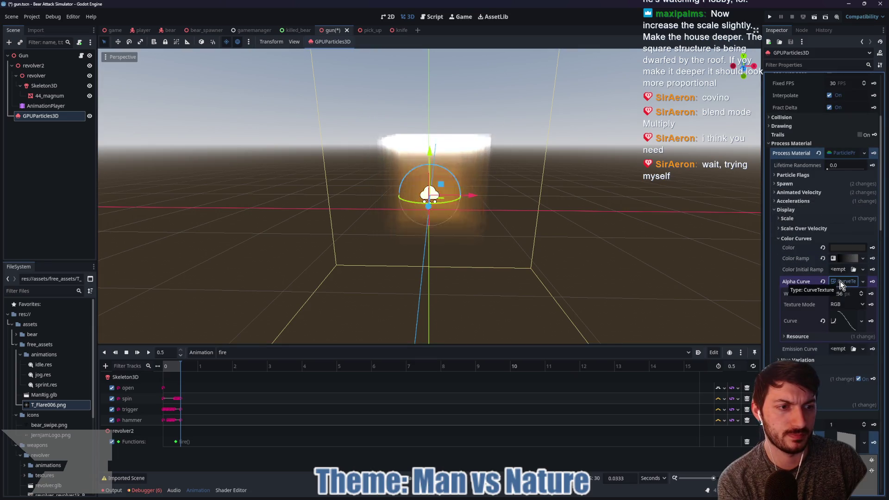
click(841, 283)
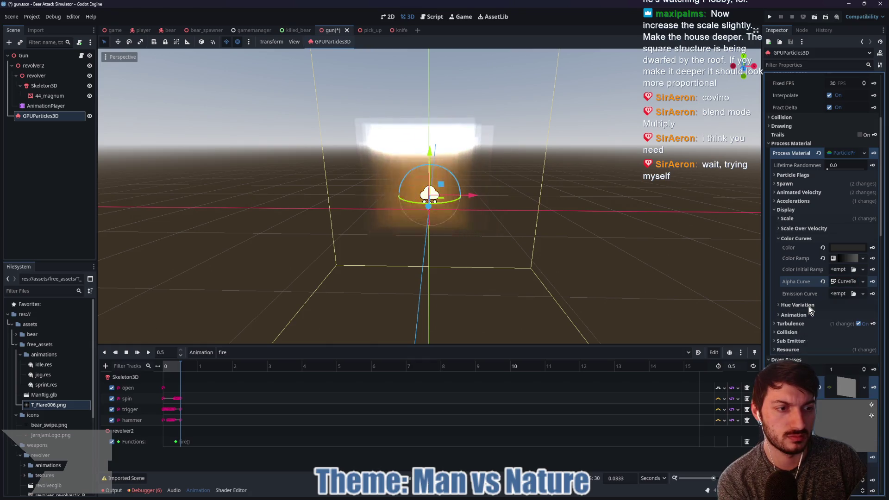
click(838, 248)
Close the colour picker and expand the Color Ramp gradient.
click(835, 247)
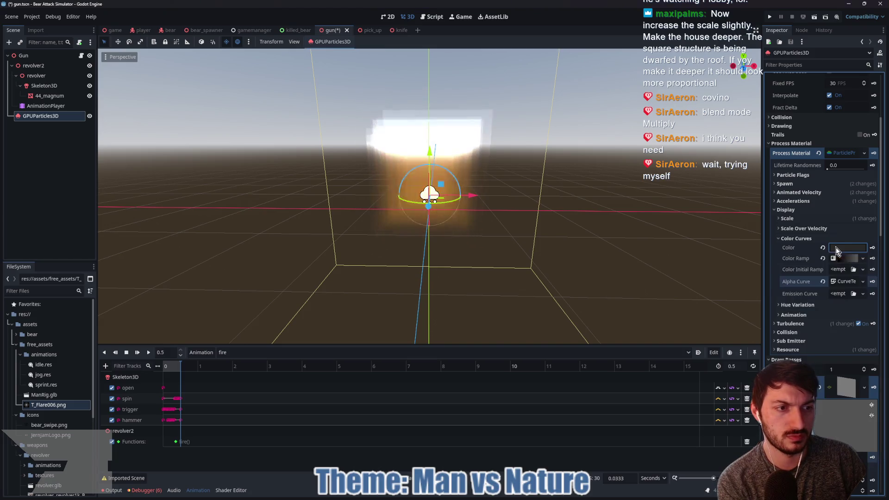
click(845, 258)
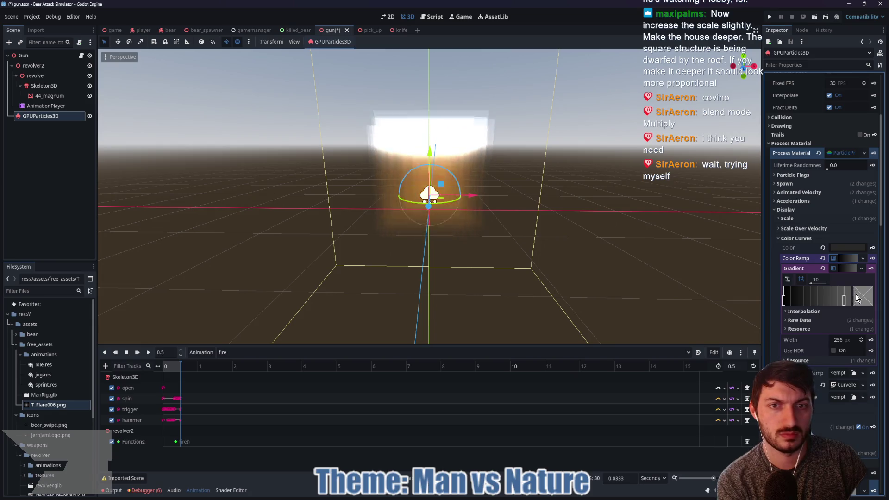
scroll(843, 266, down, 5)
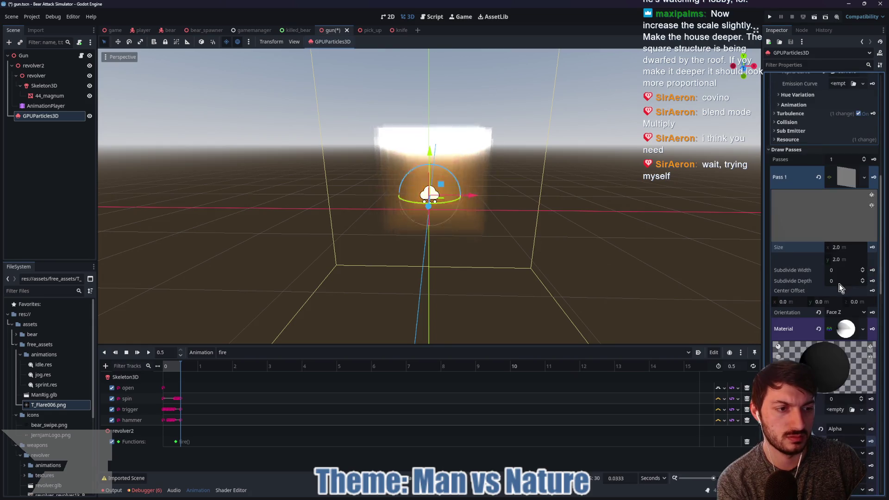
scroll(839, 287, down, 5)
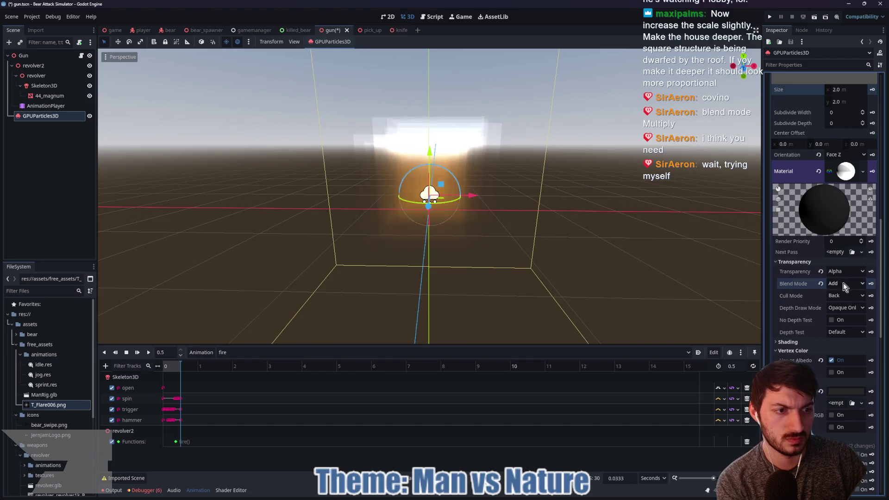
Switch the smoke material's blend mode to Multiply, then back to Mix.
click(843, 283)
click(845, 324)
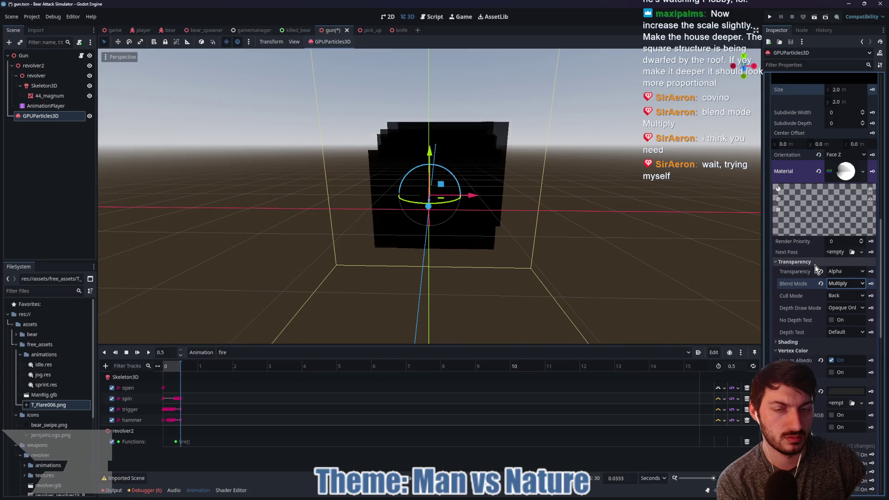
click(841, 287)
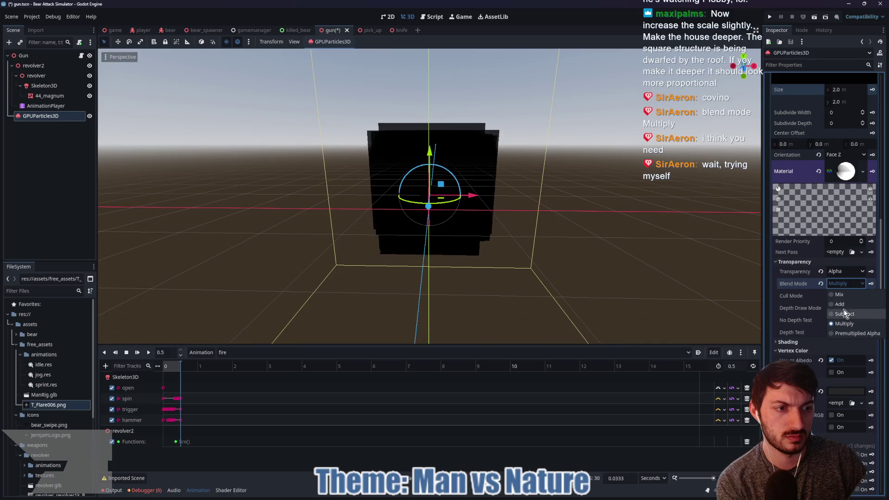
click(843, 298)
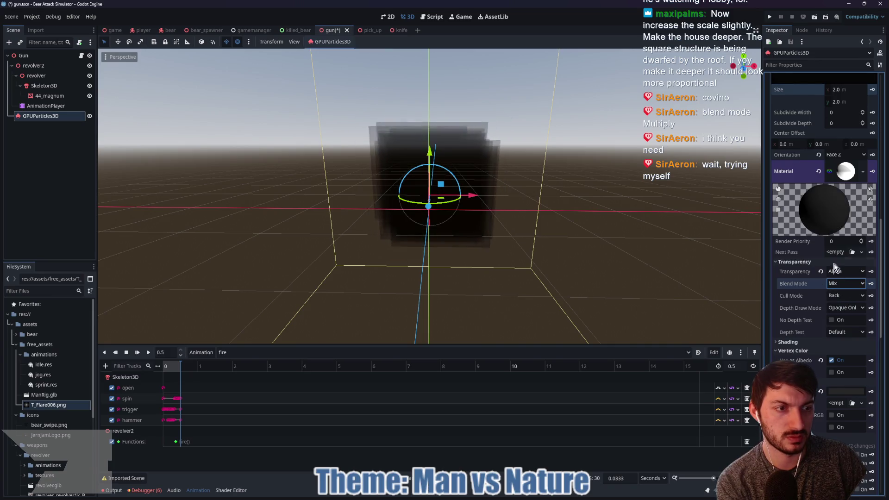
Reset the smoke material's albedo colour to default white.
scroll(830, 252, down, 3)
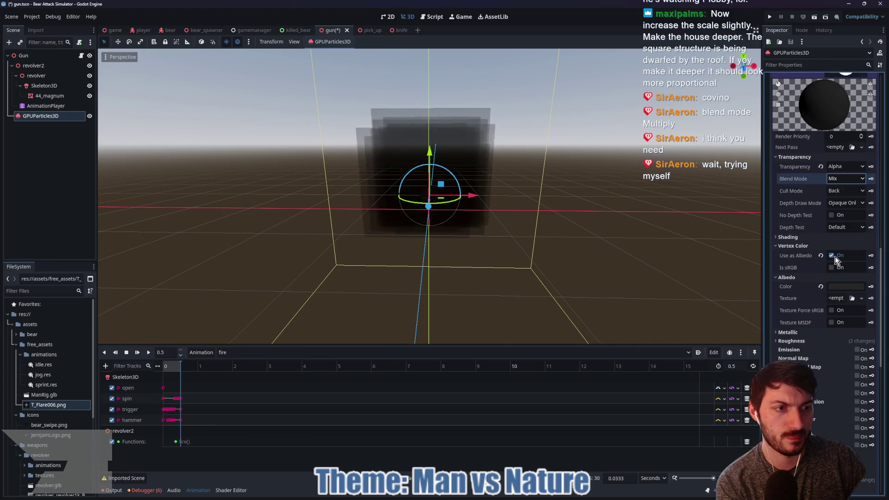
click(821, 286)
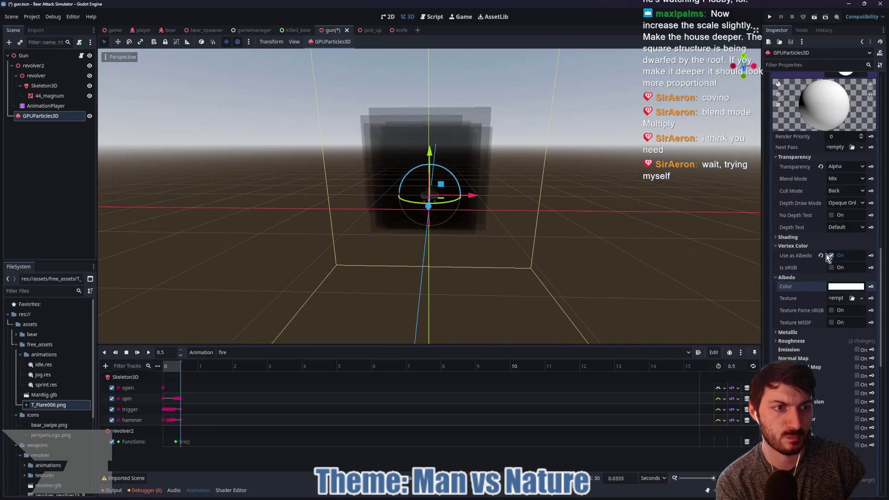
scroll(826, 254, up, 6)
scroll(827, 252, up, 2)
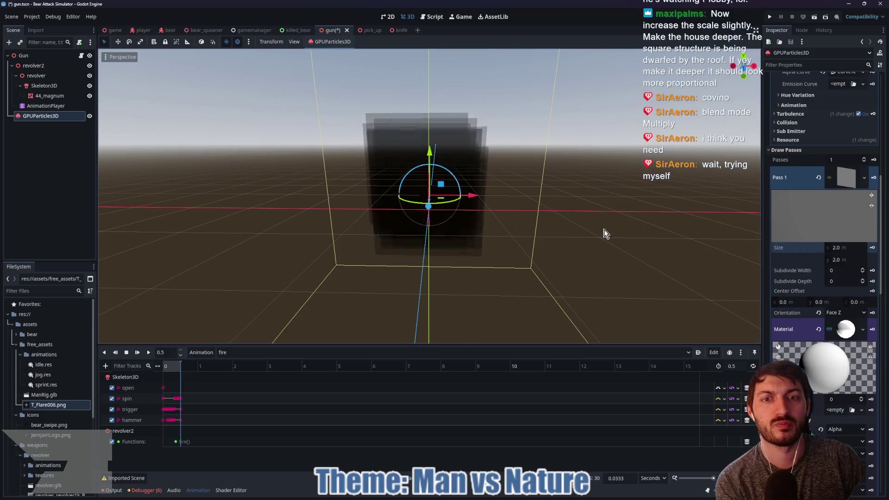
Set the quad mesh Size x and y to 0.063.
click(851, 248)
text(0.063)
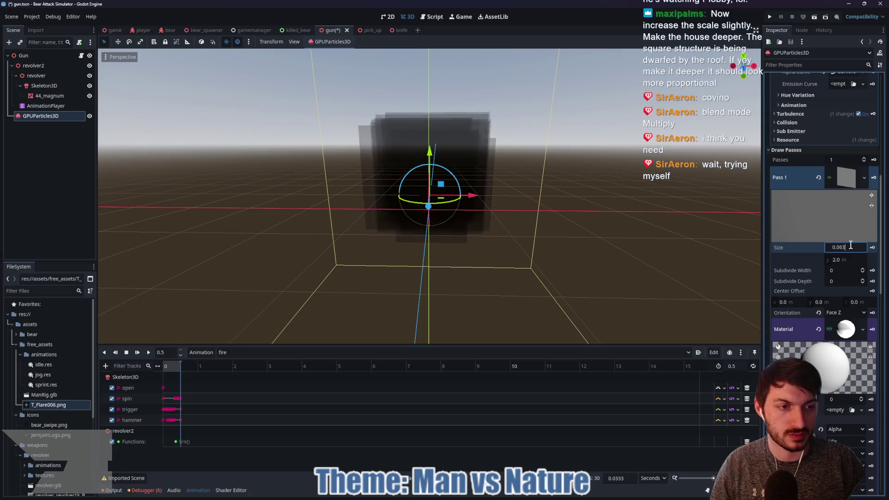
key(Tab)
text(0.063)
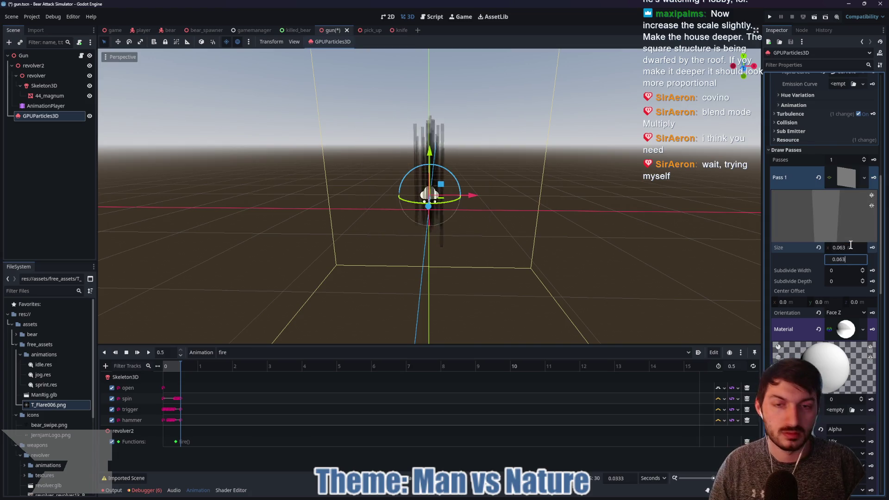
key(Return)
scroll(560, 218, up, 3)
scroll(557, 230, up, 5)
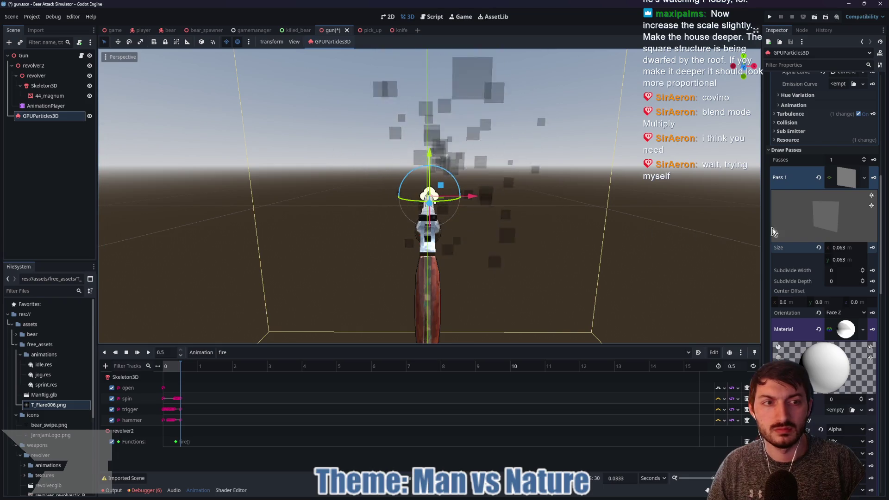
scroll(840, 246, down, 5)
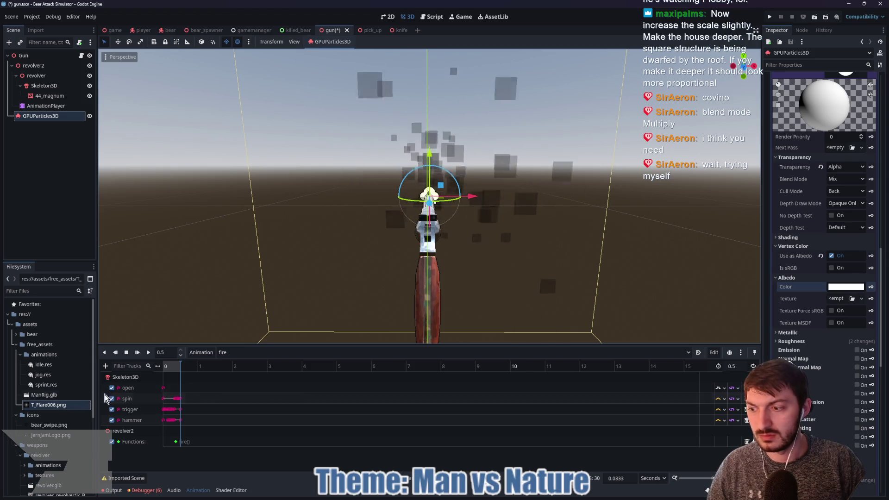
Delete T_Flare006 and its .import file from the free_assets folder.
mouse_move(480, 496)
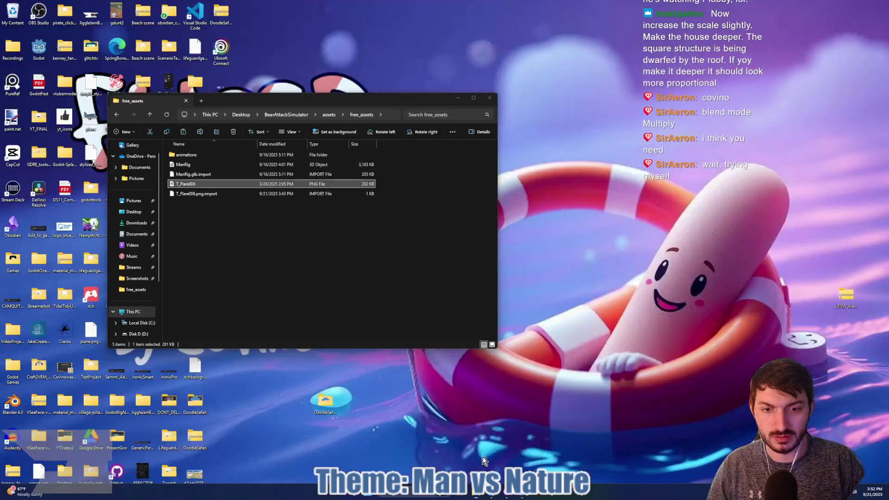
click(483, 457)
click(444, 456)
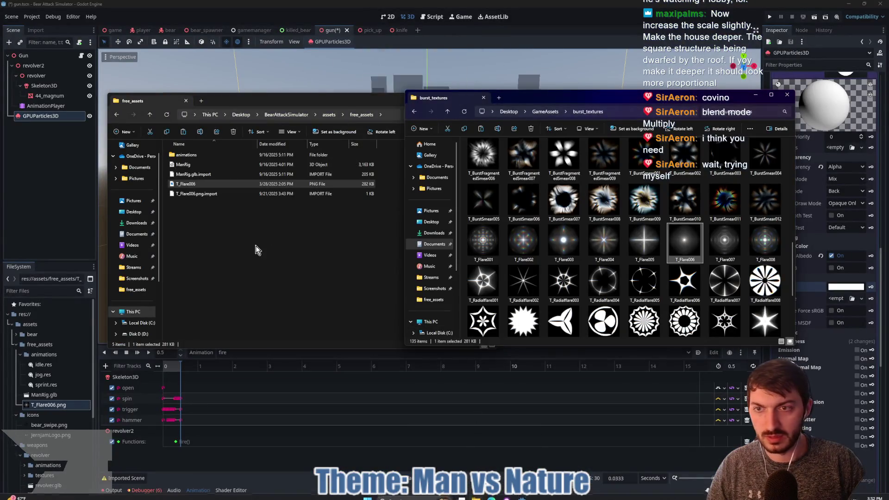
click(206, 194)
shift+click(199, 183)
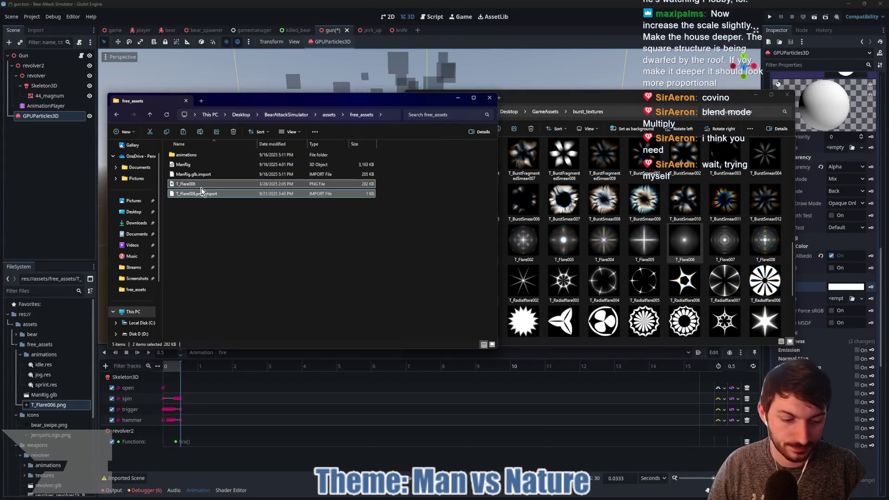
key(Delete)
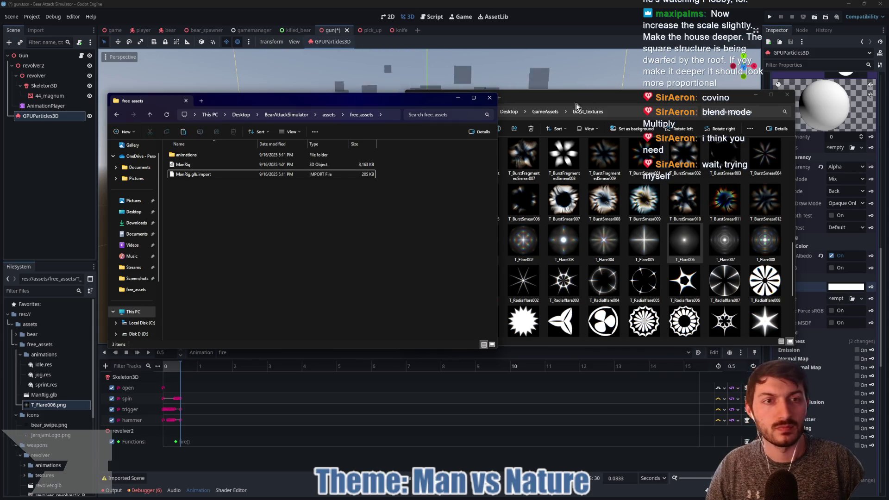
Copy T_BurstFragmentedSmear006 from burst_textures into free_assets and return to Godot.
click(592, 97)
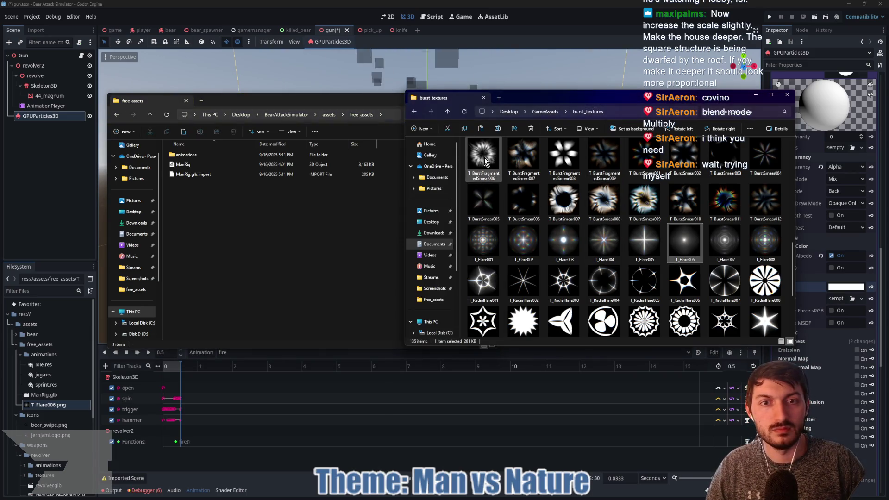
mouse_move(490, 162)
mouse_down()
mouse_move(282, 227)
mouse_move(491, 153)
mouse_move(486, 175)
mouse_up()
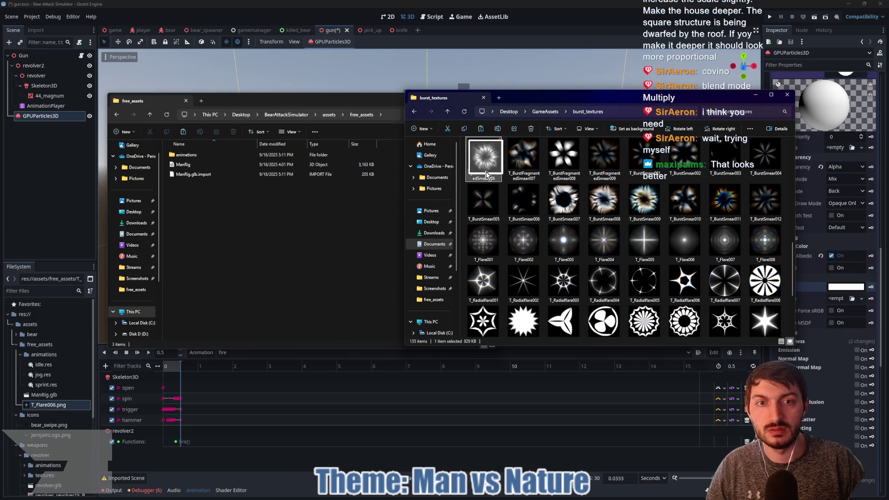
click(350, 219)
key(ctrl+v)
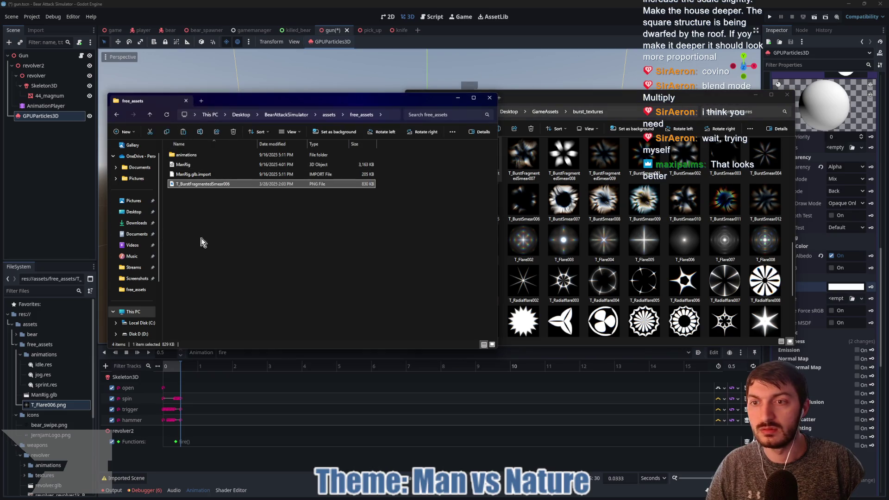
click(48, 210)
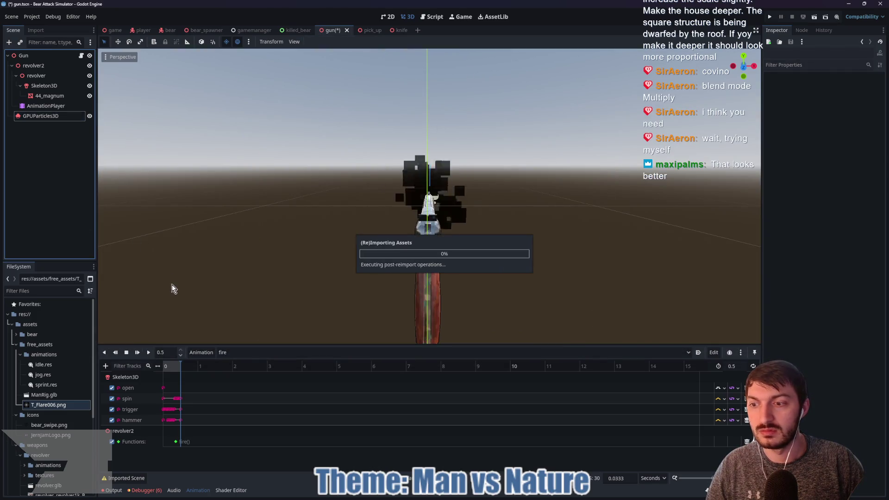
Assign the burst texture as the smoke material's albedo and disable vertex-colour albedo.
click(47, 116)
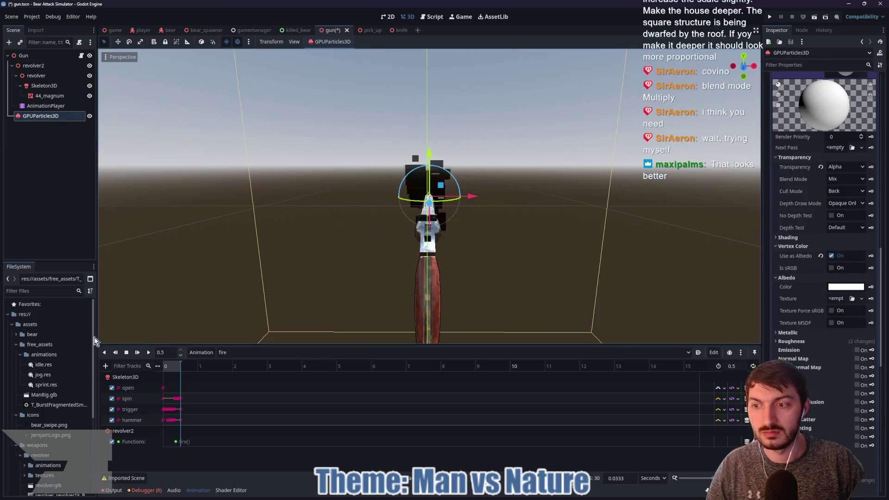
mouse_move(55, 405)
mouse_down()
mouse_move(417, 421)
mouse_move(833, 299)
mouse_up()
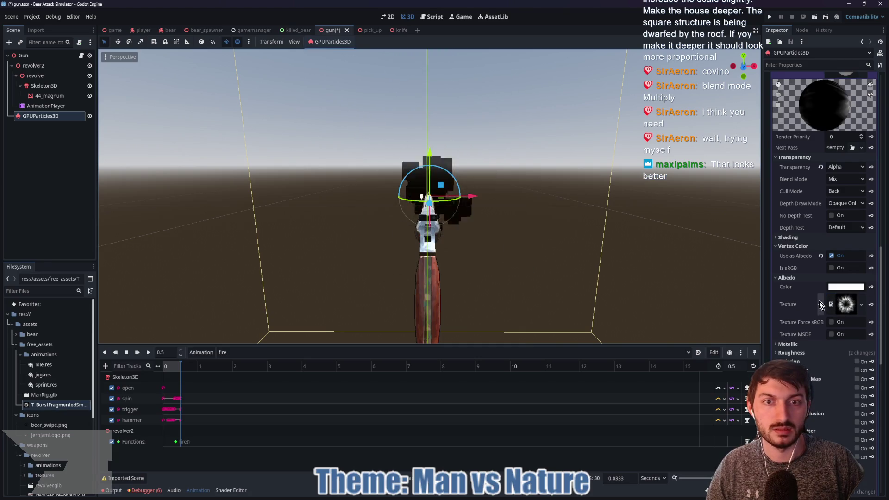
click(832, 256)
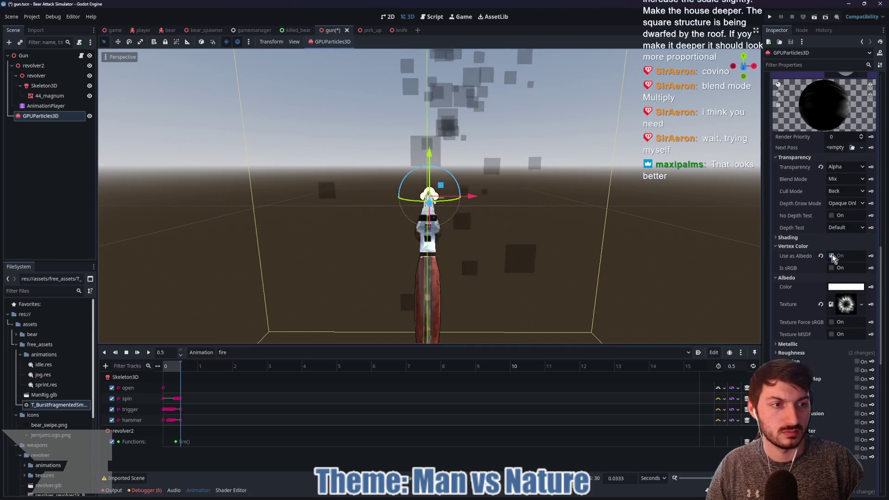
Try Multiply and Add blending, settle on Multiply, and re-enable vertex colour as albedo.
click(846, 179)
click(844, 219)
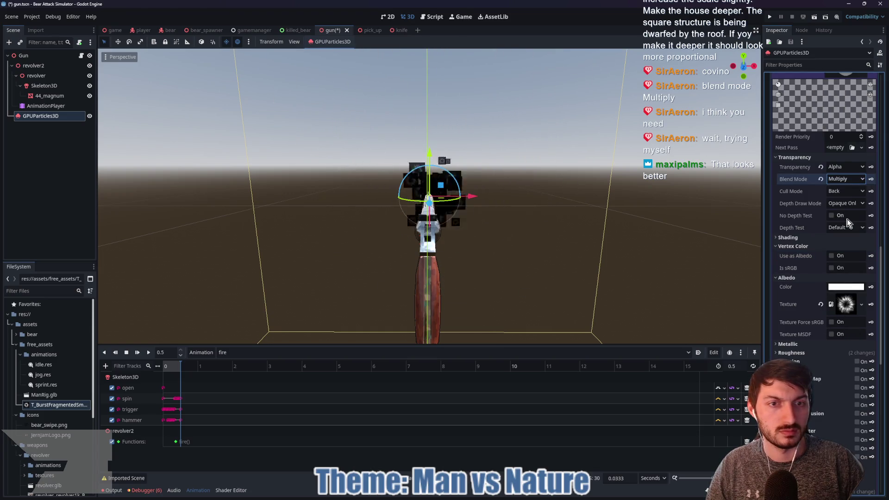
click(841, 178)
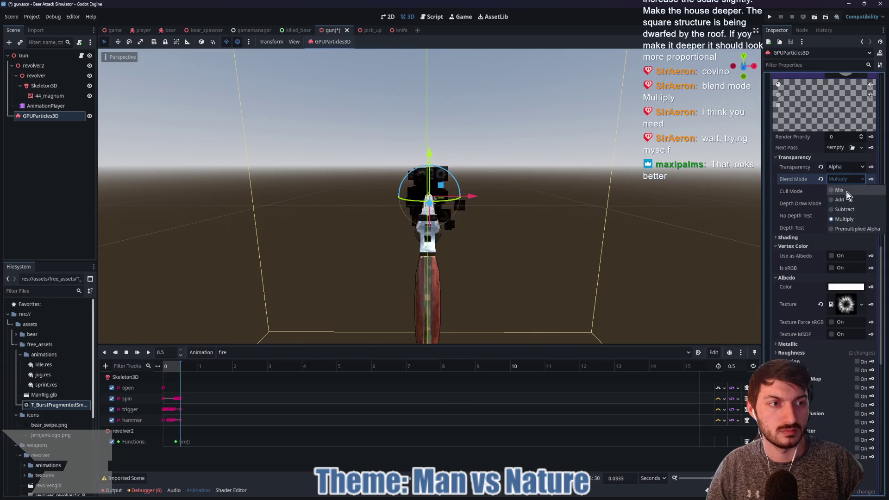
click(847, 199)
click(844, 179)
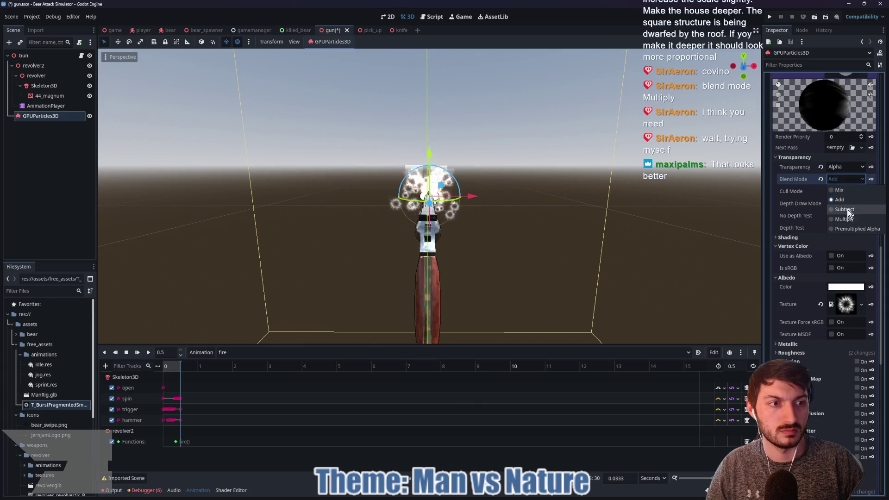
click(843, 218)
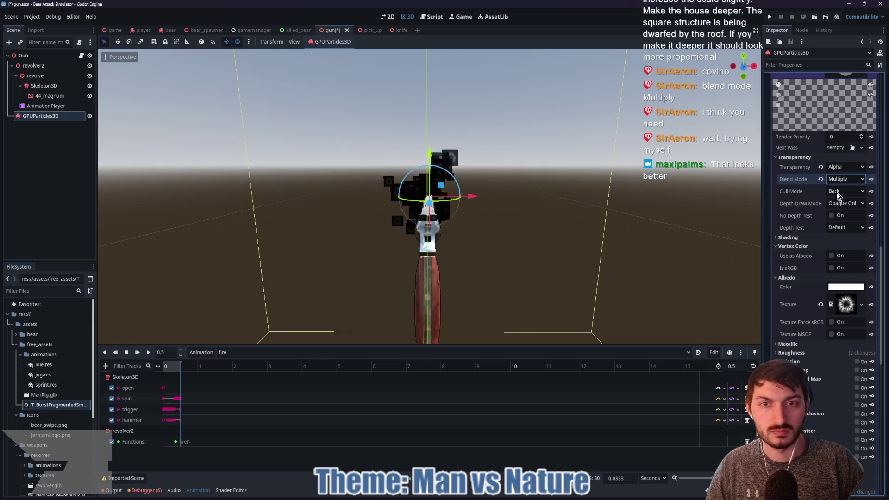
click(833, 324)
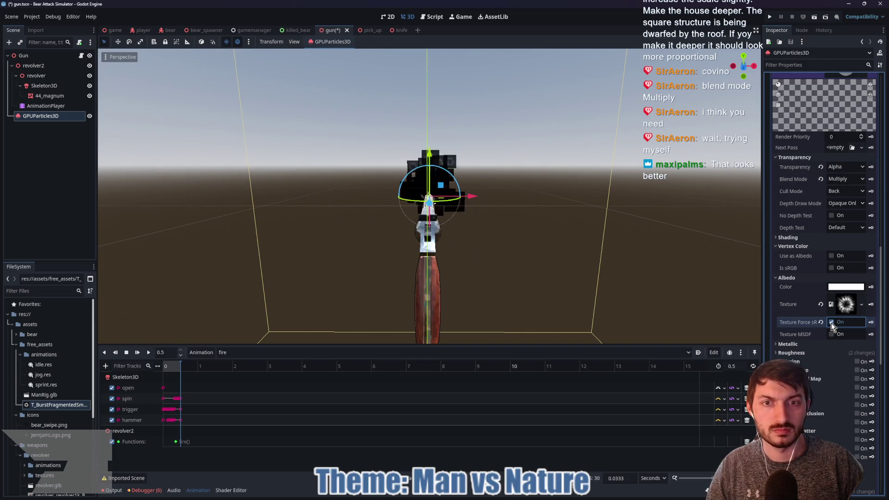
click(831, 256)
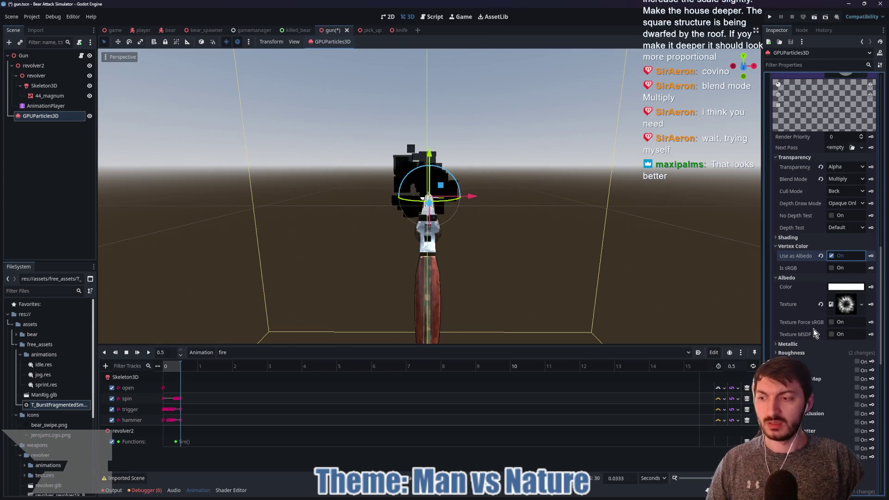
Cycle the blend mode through Mix and Add, ending on Subtract.
click(845, 179)
click(846, 177)
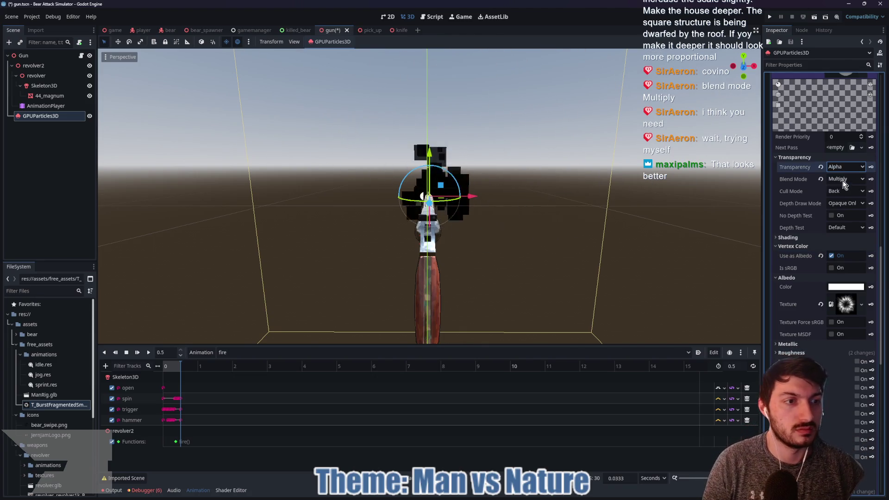
click(845, 178)
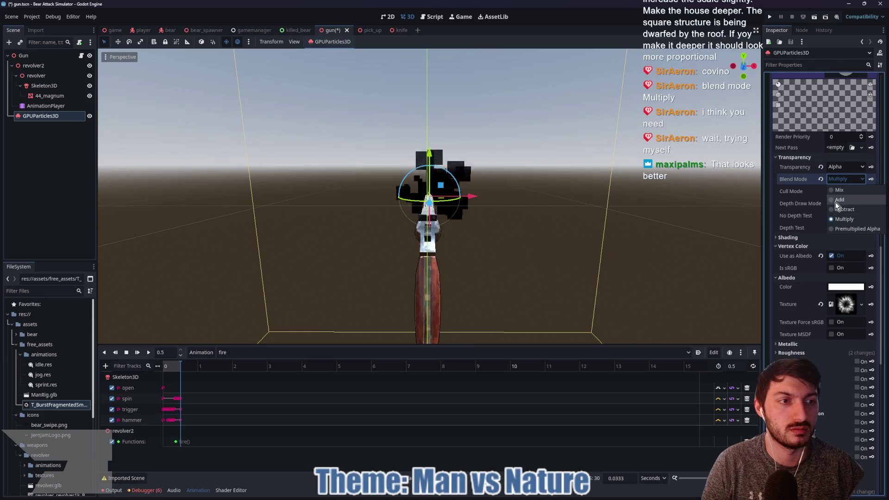
click(835, 191)
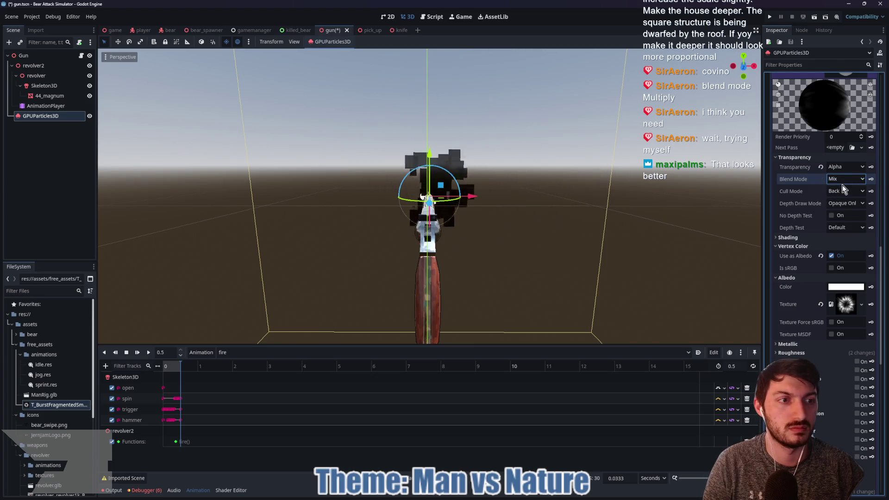
click(843, 180)
click(839, 200)
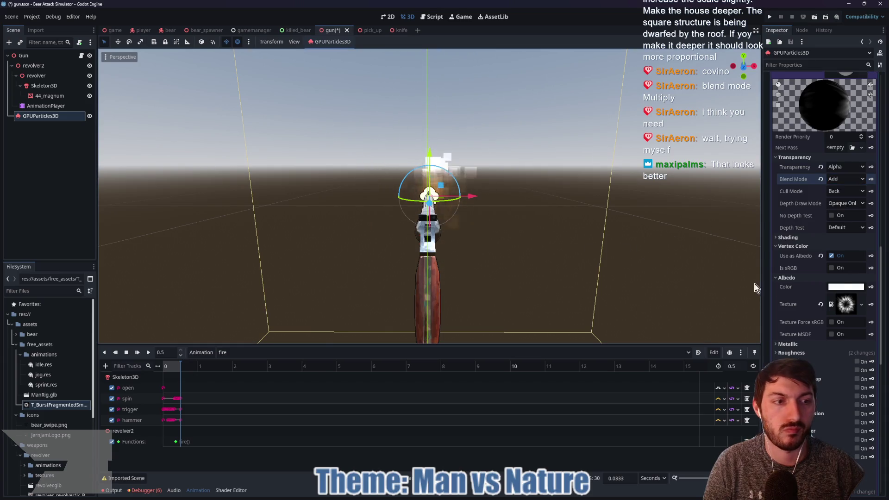
click(838, 179)
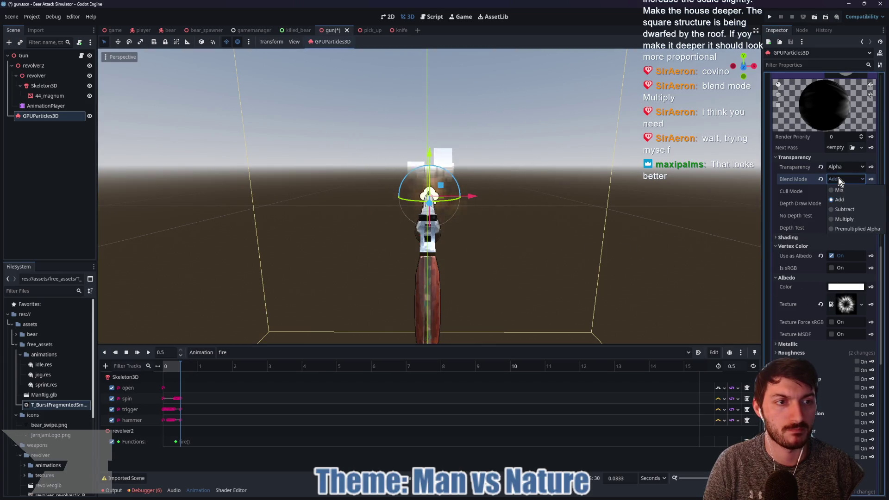
click(838, 209)
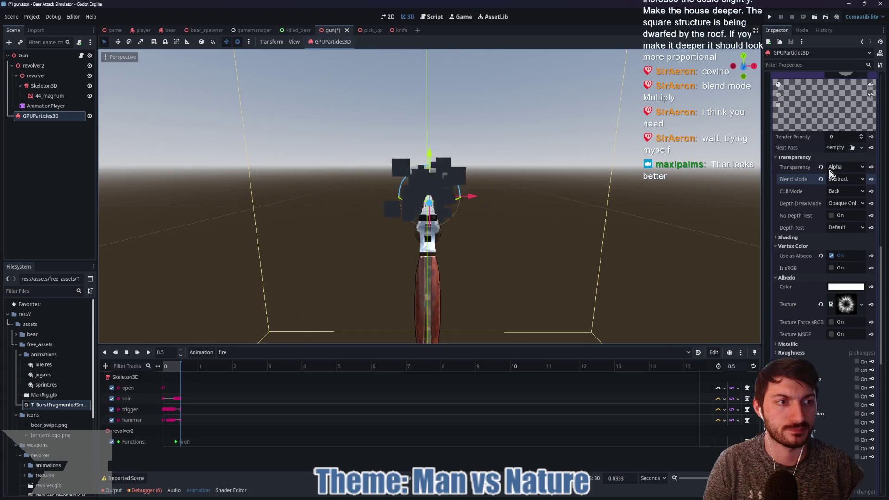
Turn off vertex-colour albedo, enable texture MSDF and toggle Force sRGB.
click(831, 256)
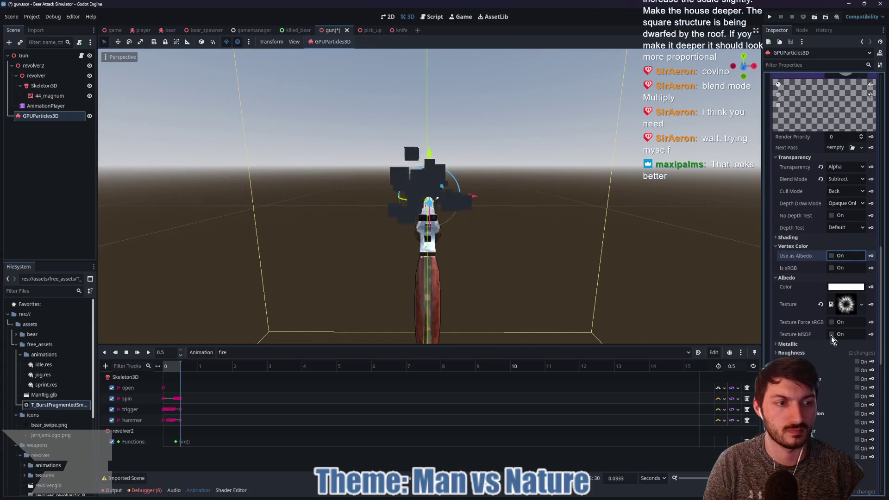
click(831, 334)
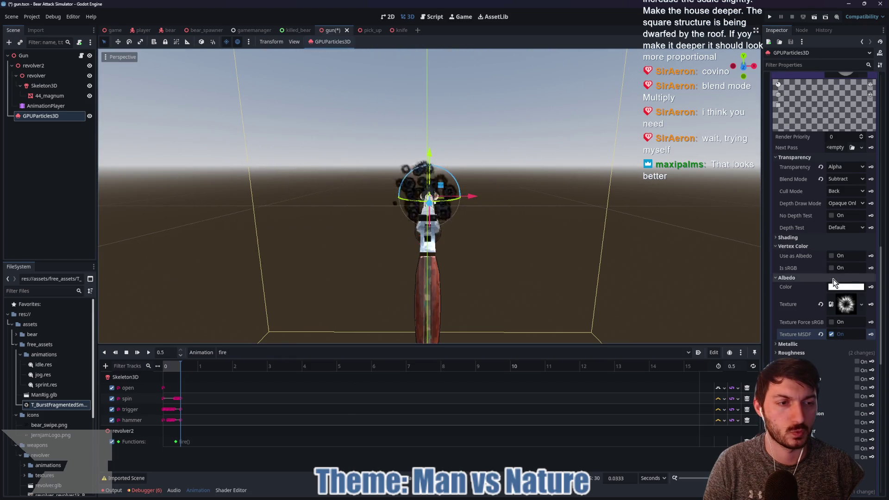
click(832, 323)
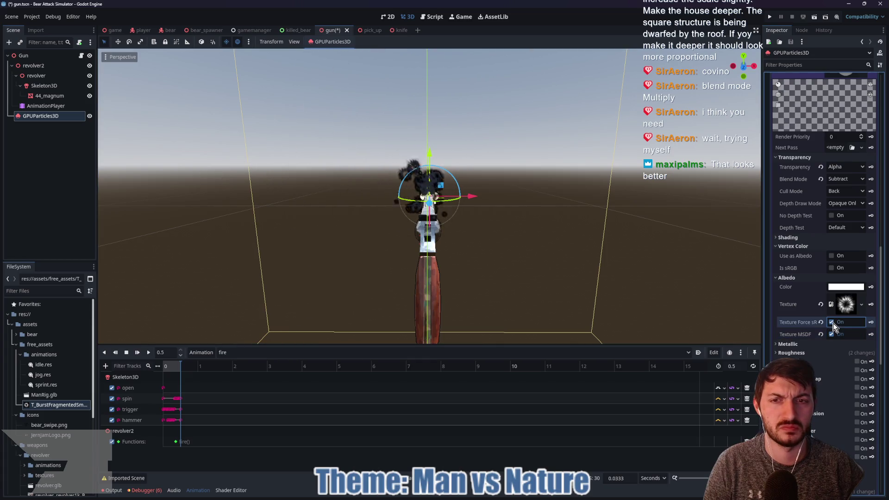
click(832, 322)
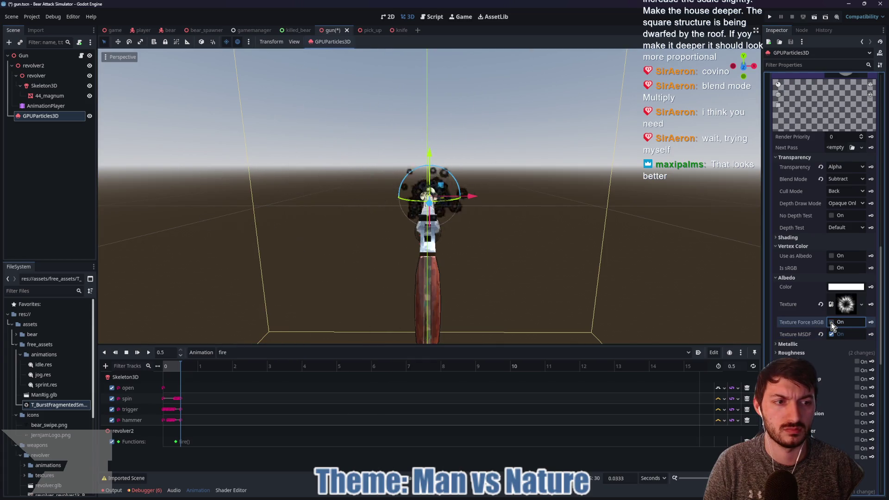
Set the smoke material's albedo colour to black (000000).
click(841, 288)
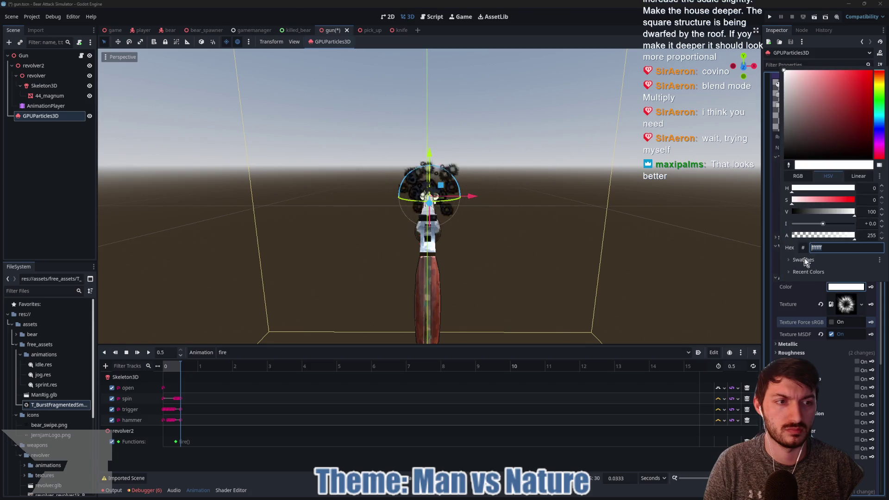
drag(794, 213, 768, 213)
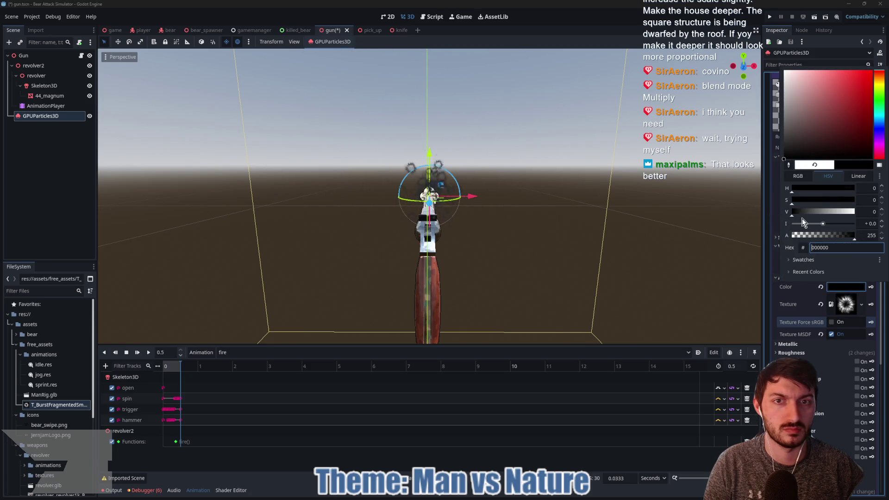
click(842, 308)
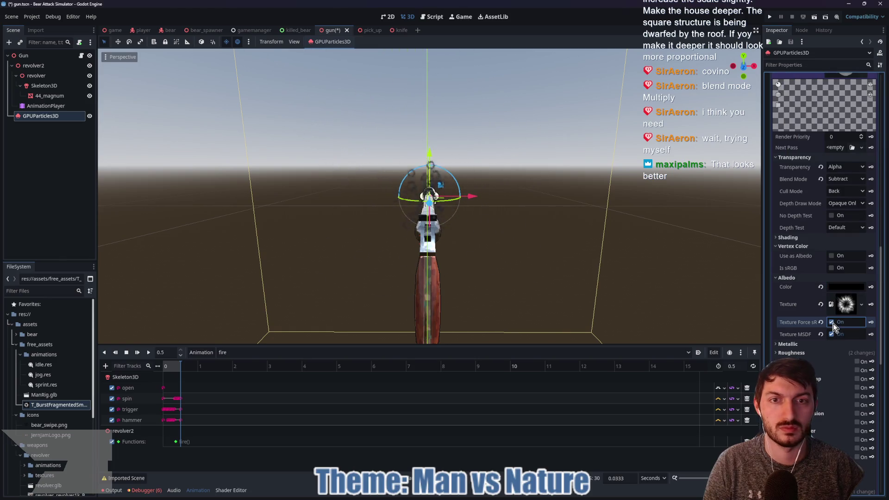
scroll(569, 247, down, 3)
mouse_move(570, 247)
mouse_down()
mouse_move(618, 268)
mouse_move(536, 266)
mouse_up()
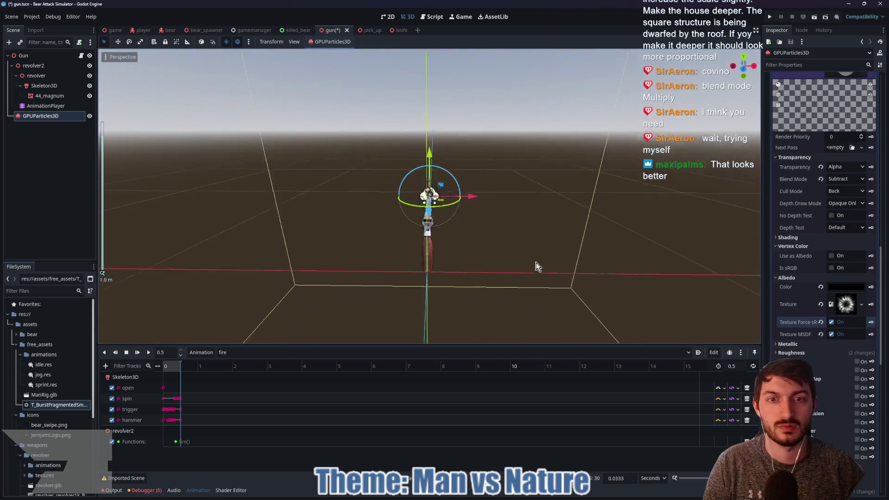
scroll(535, 260, up, 5)
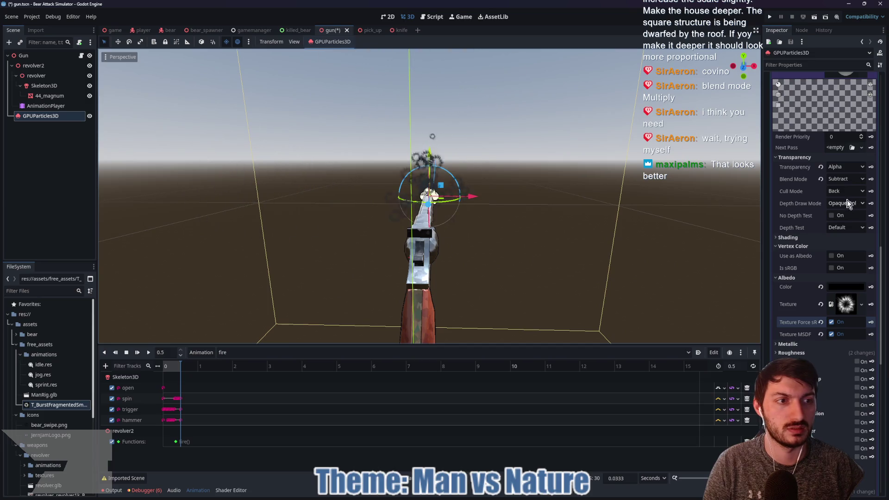
Try Add blending, disabled transparency, Alpha Scissor and Multiply blending on the particles.
click(846, 179)
click(845, 199)
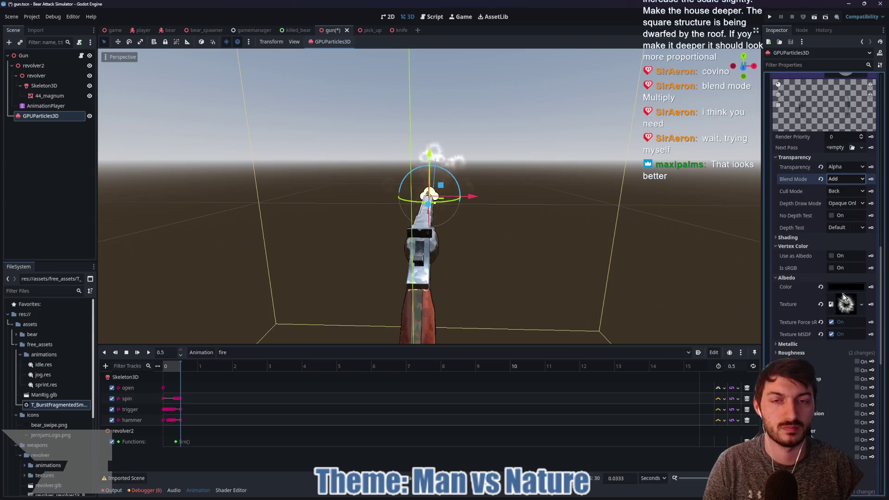
scroll(741, 206, down, 3)
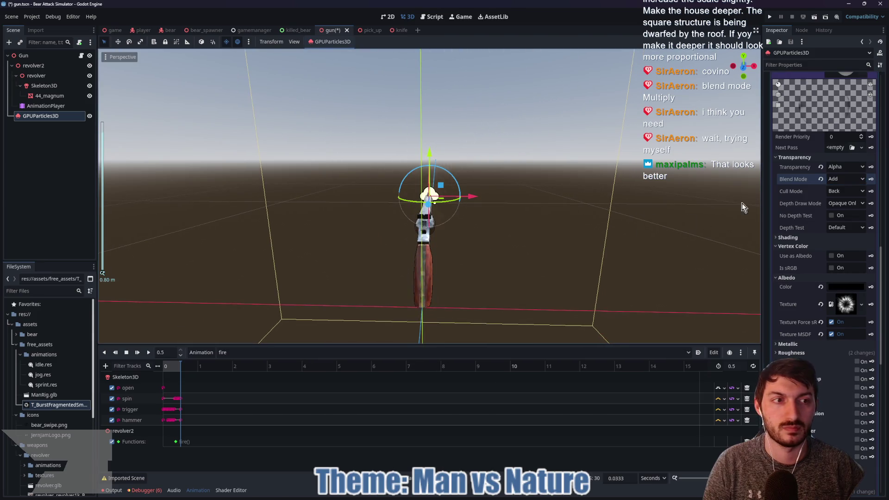
click(842, 169)
click(843, 179)
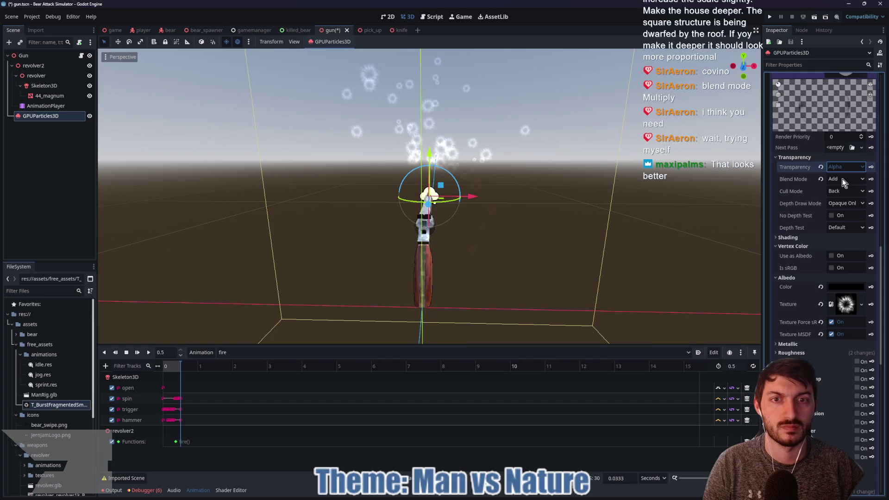
mouse_move(596, 222)
mouse_down()
mouse_move(600, 235)
mouse_move(593, 229)
mouse_up()
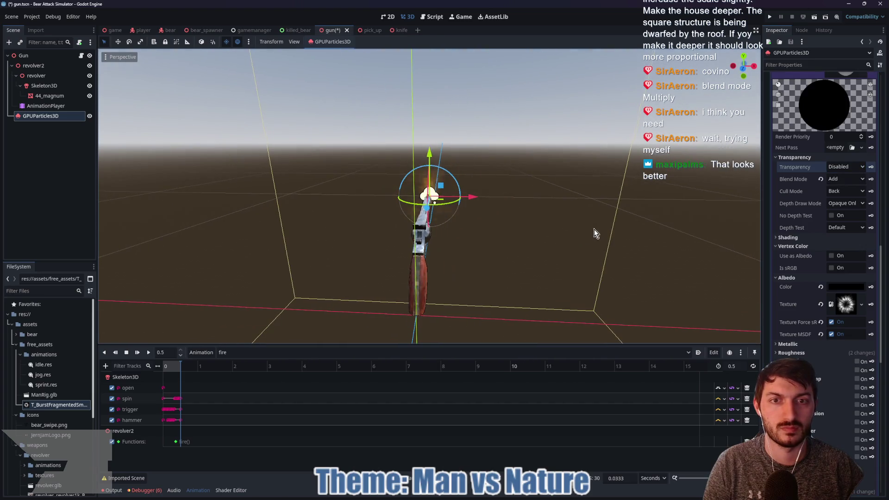
click(842, 169)
click(847, 194)
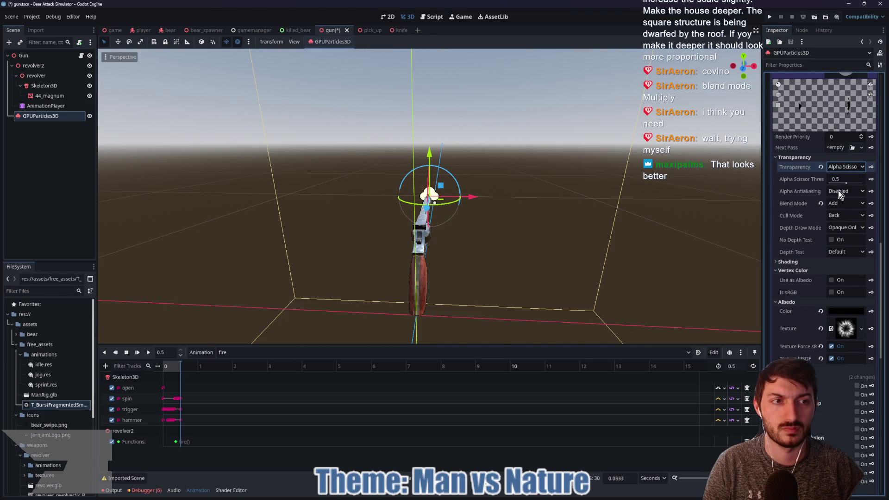
click(842, 203)
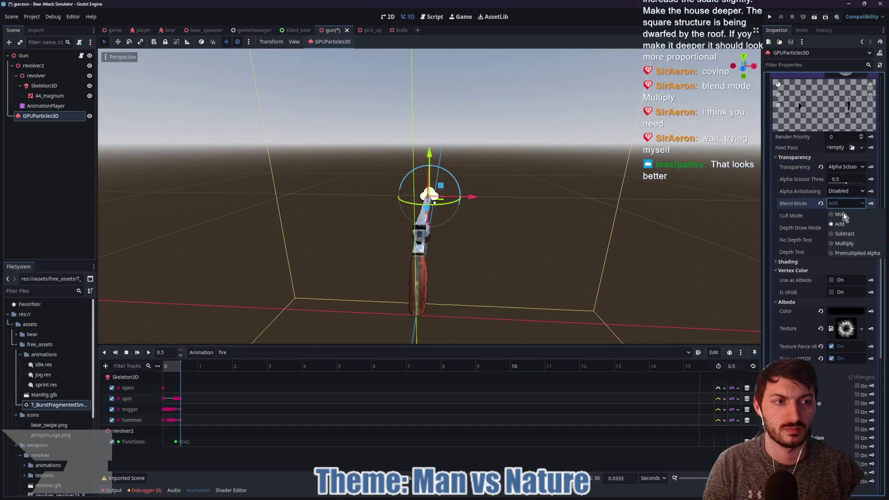
click(847, 244)
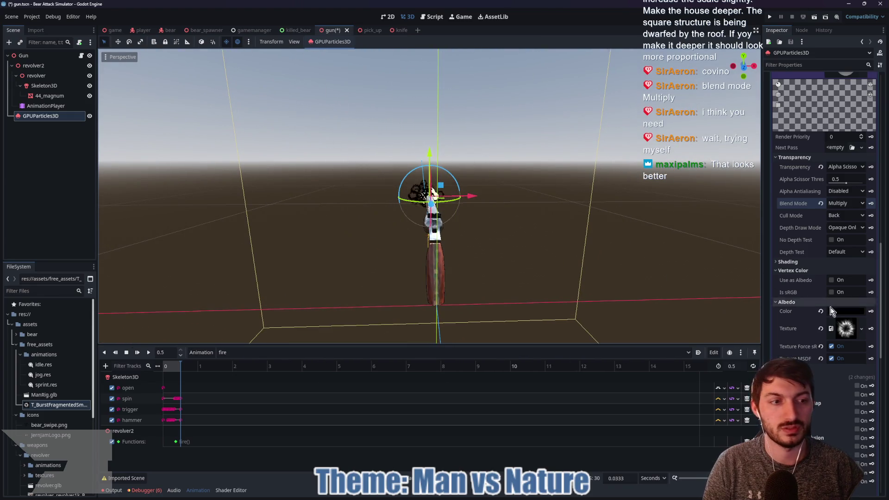
Turn off Force sRGB and MSDF, and enable vertex colour as albedo.
click(832, 346)
click(832, 358)
click(831, 280)
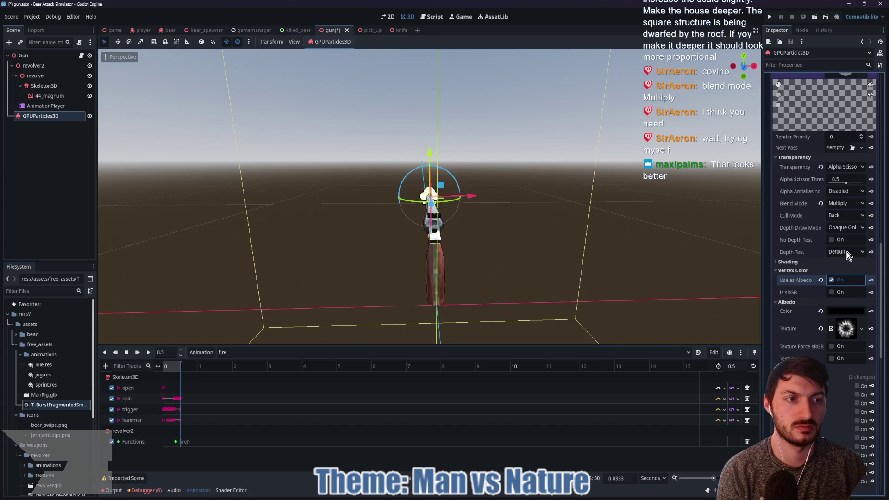
Set transparency to Alpha and blending to Mix, and clear the albedo texture.
click(850, 168)
click(842, 187)
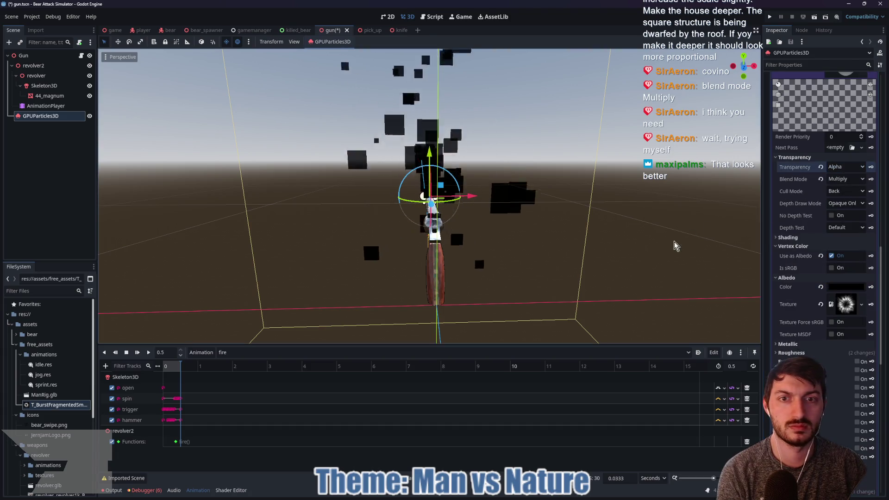
click(843, 179)
click(848, 199)
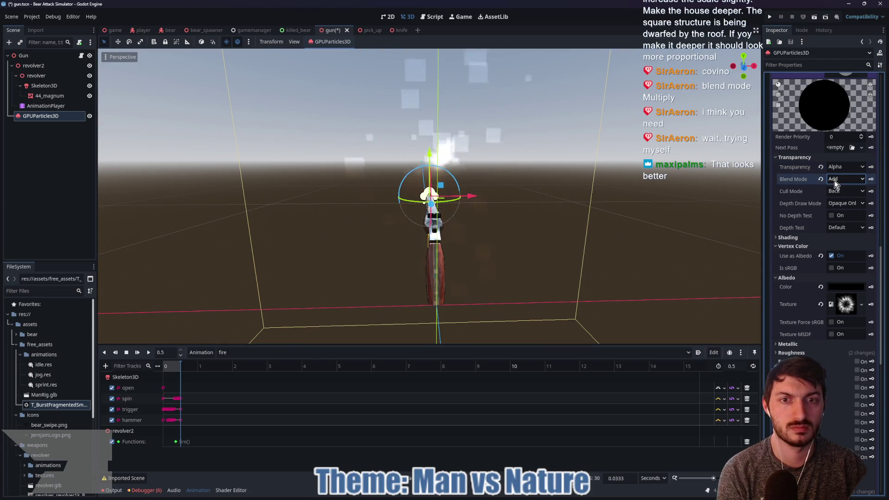
click(833, 180)
click(840, 188)
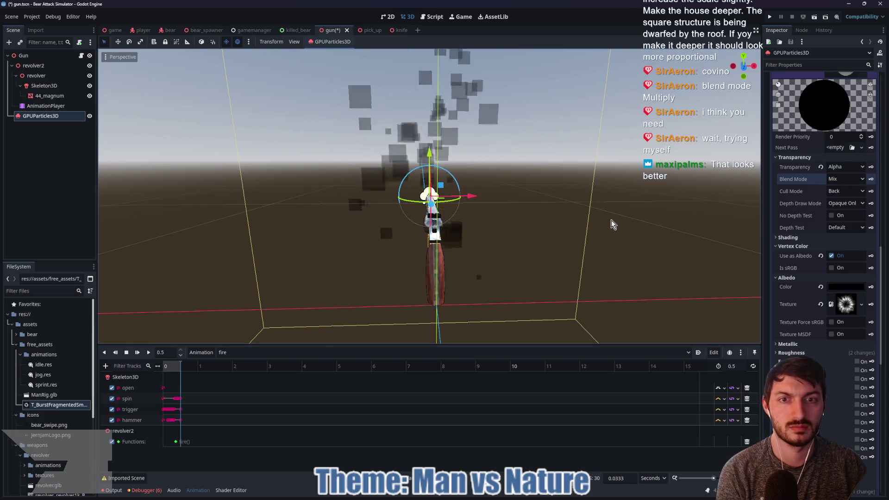
click(821, 304)
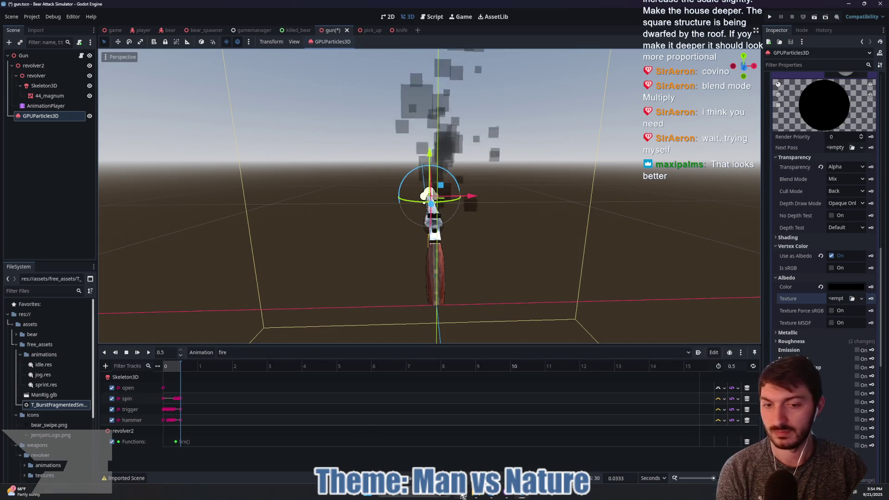
Delete T_BurstFragmentedSmear006.png and its .import file from free_assets.
click(485, 494)
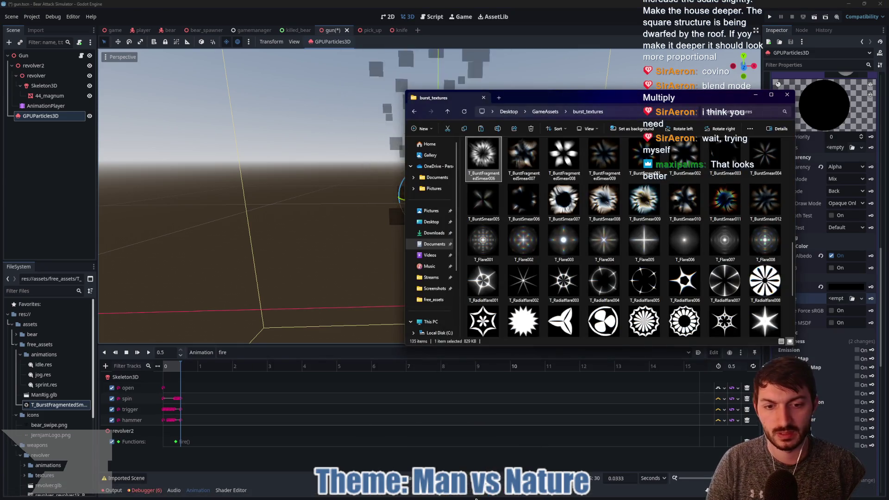
mouse_move(484, 495)
click(508, 463)
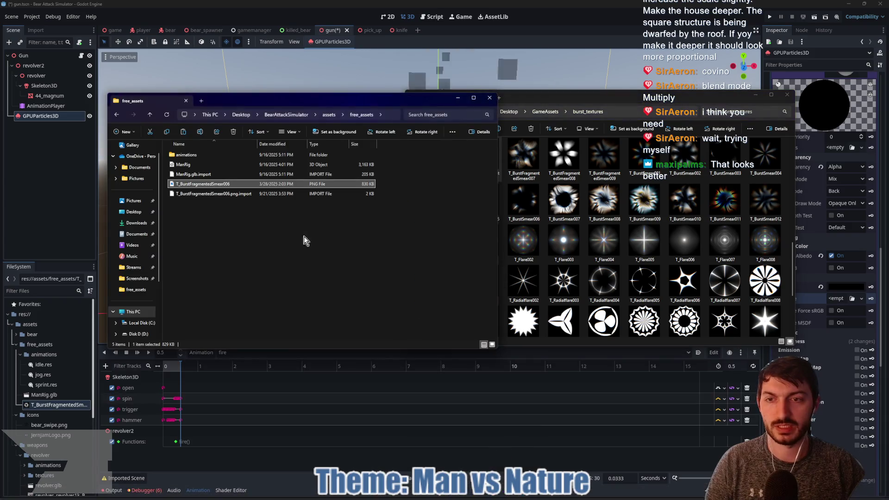
click(218, 194)
shift+click(206, 187)
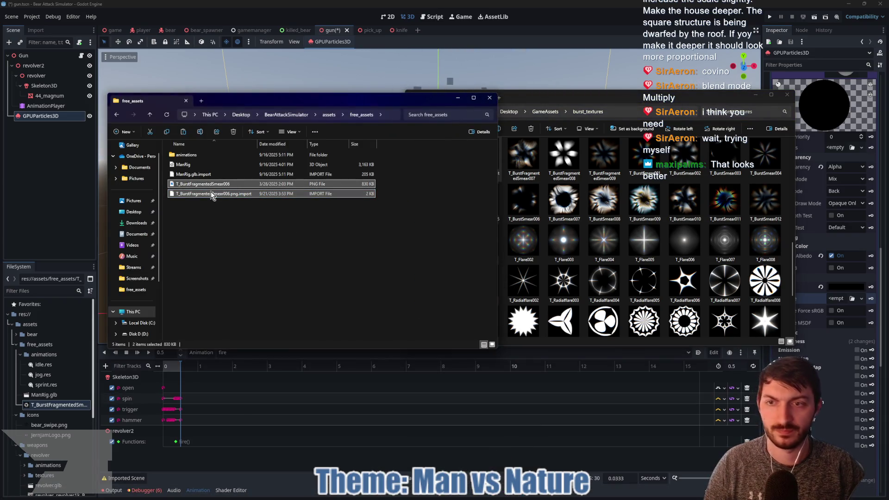
key(Delete)
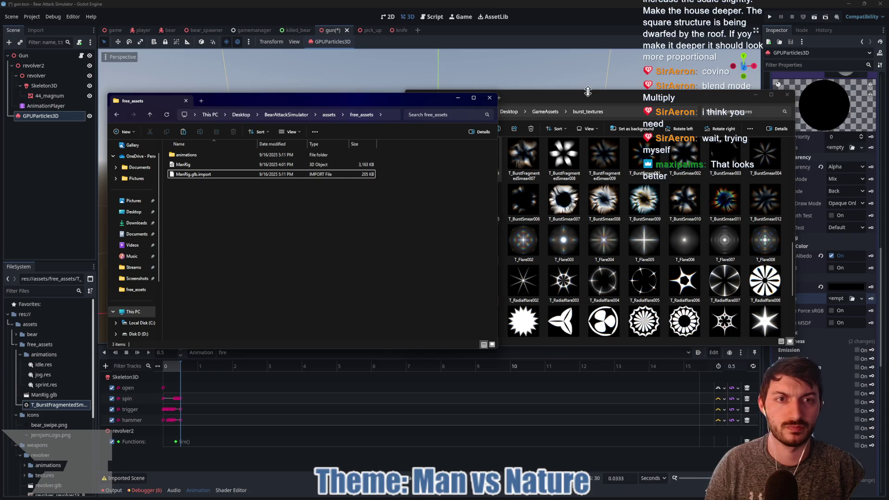
Copy T_SimpleFlare010.png from burst_textures into free_assets and return to Godot.
click(588, 92)
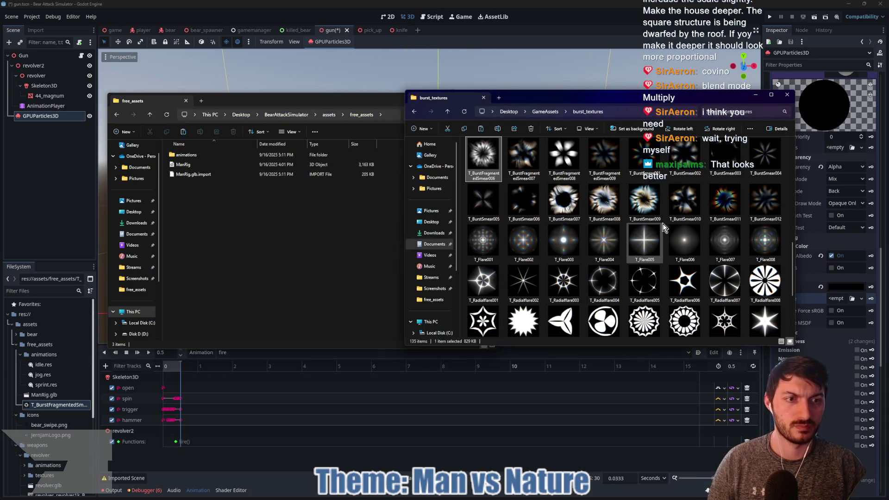
scroll(667, 220, up, 10)
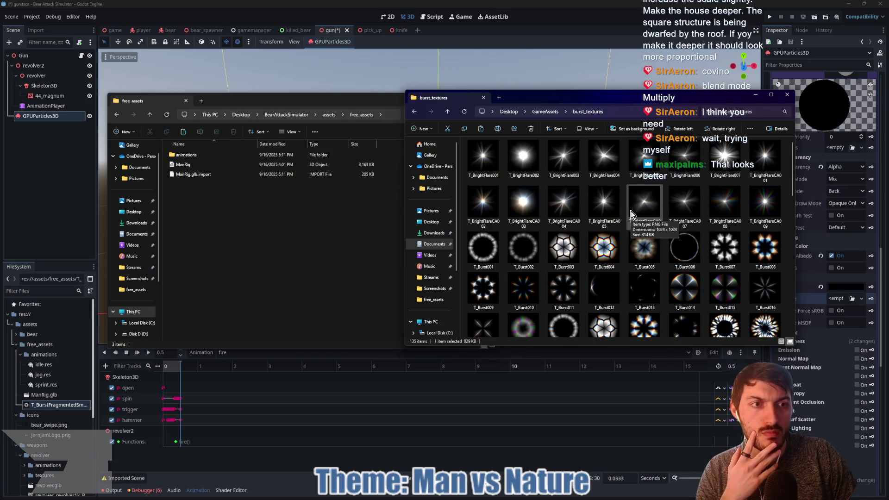
scroll(631, 211, down, 10)
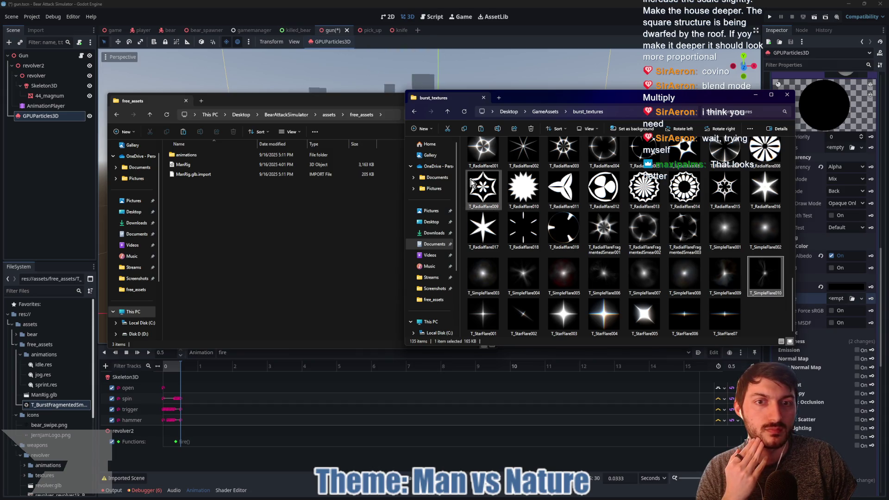
click(360, 181)
click(183, 132)
click(40, 217)
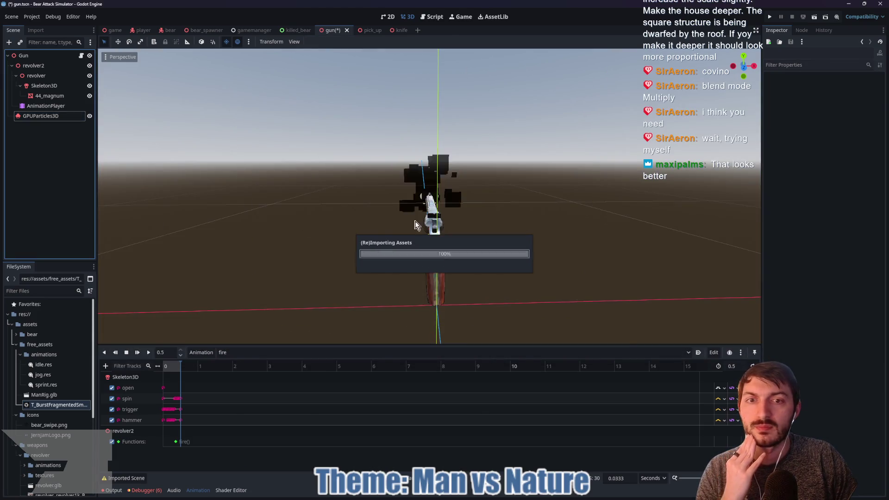
Assign T_SimpleFlare010.png as the particle albedo texture and disable vertex-colour albedo.
click(41, 115)
click(56, 404)
drag(107, 411, 845, 304)
click(821, 287)
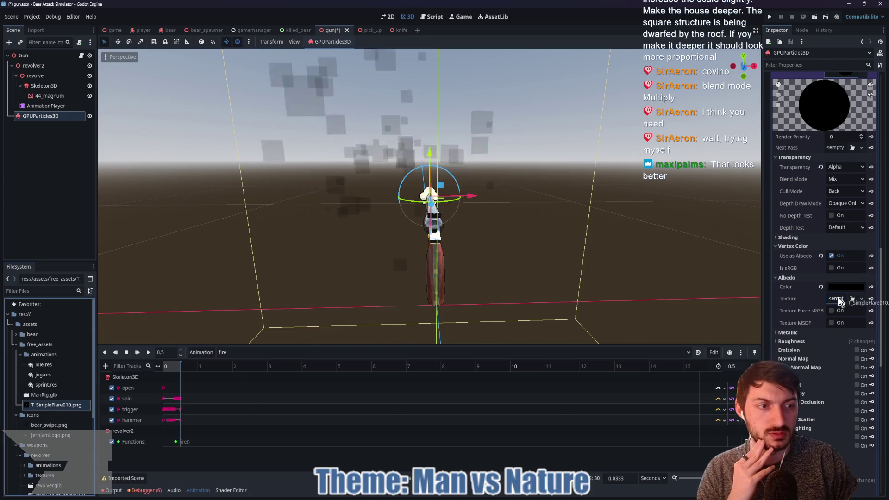
click(831, 256)
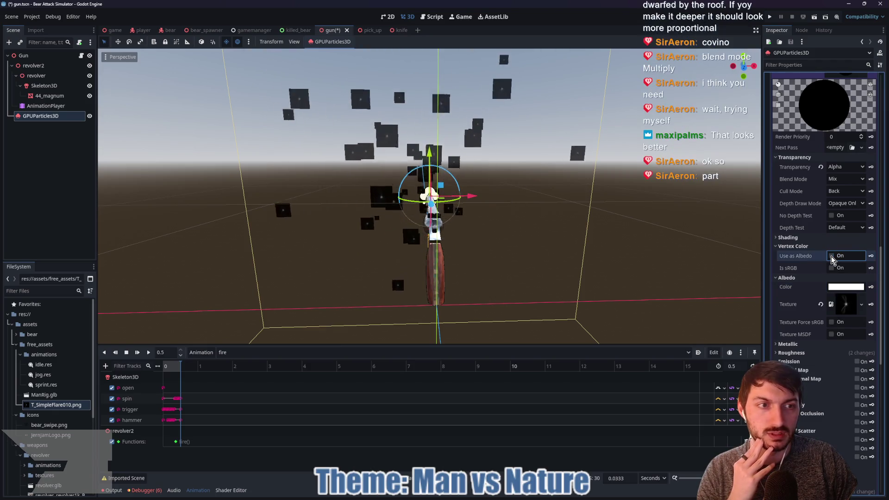
Try Multiply blending and briefly toggle Texture MSDF on and off.
click(845, 179)
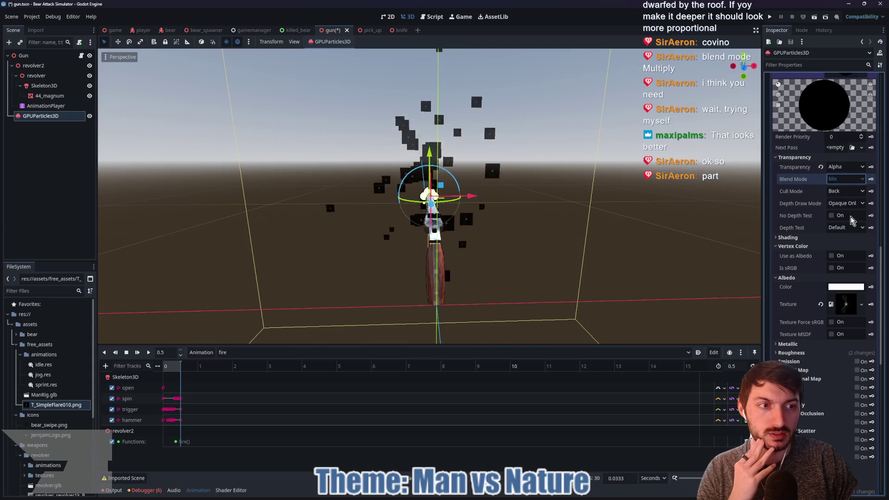
click(846, 219)
click(831, 335)
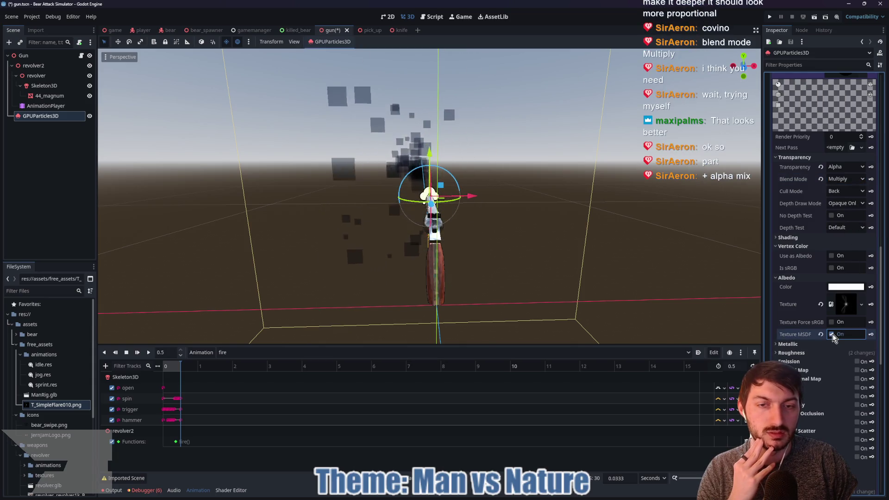
click(831, 334)
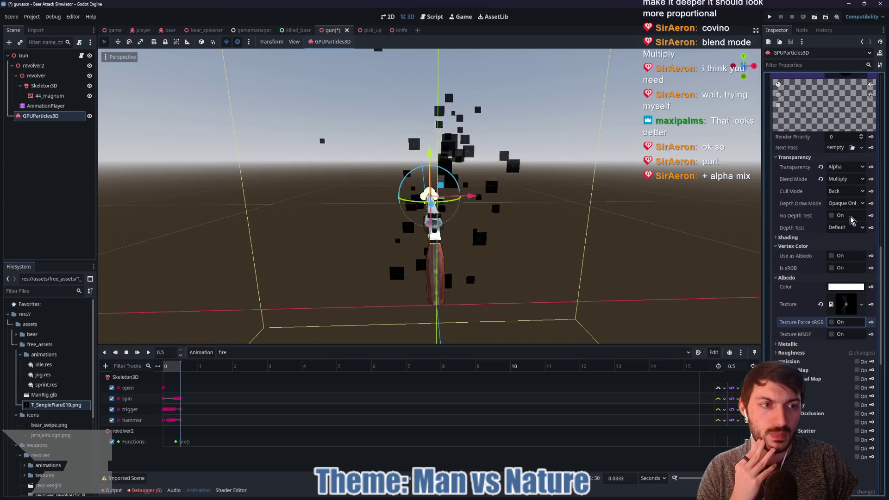
Keep Alpha transparency, switch blending to Add, and enable Texture MSDF.
click(841, 168)
click(841, 167)
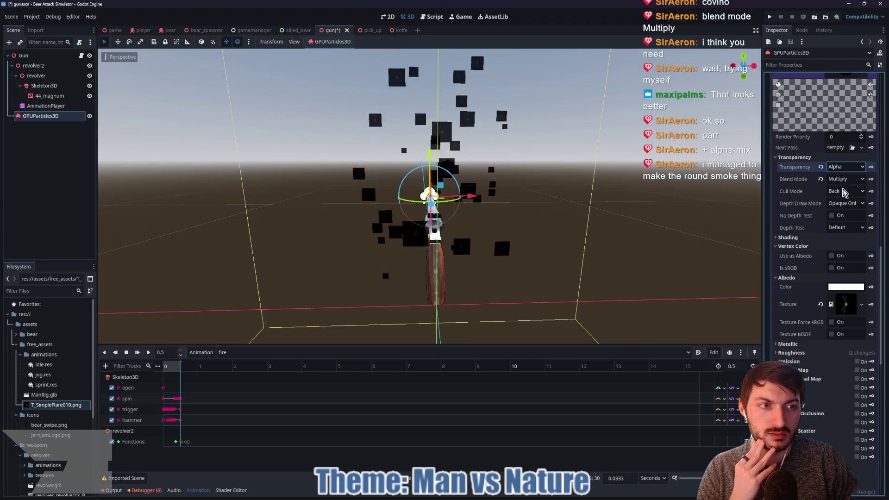
click(840, 180)
click(844, 199)
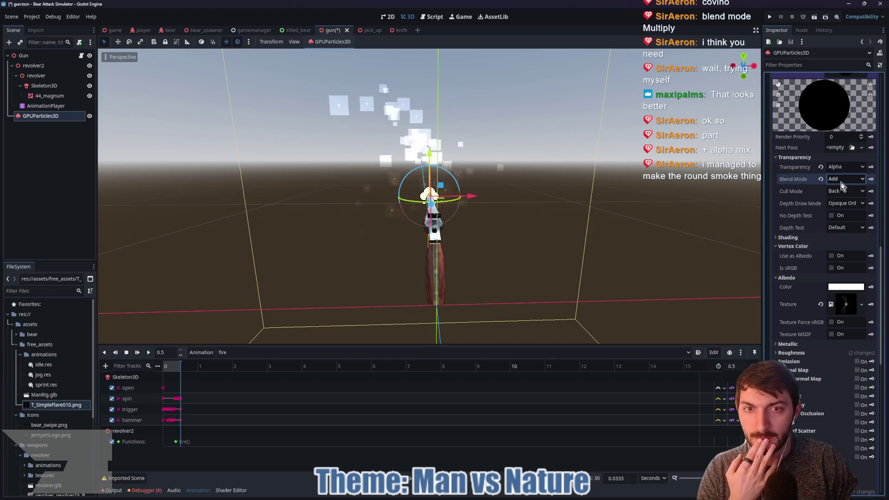
click(831, 335)
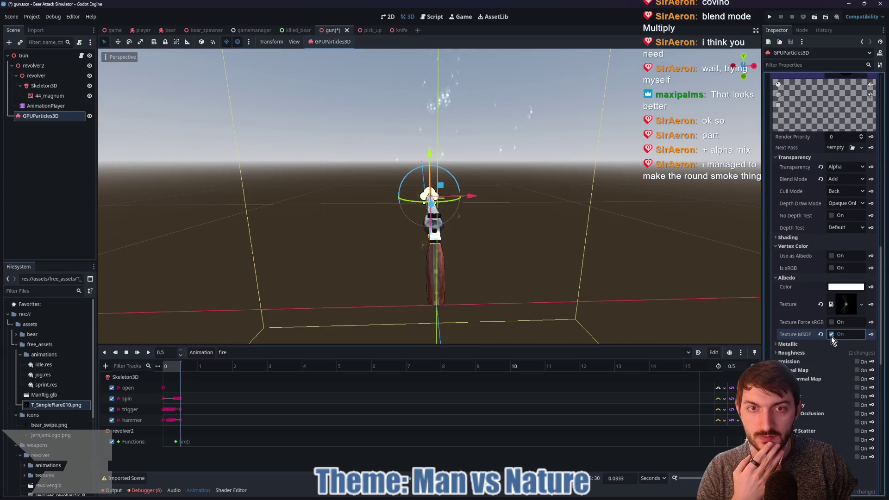
click(846, 286)
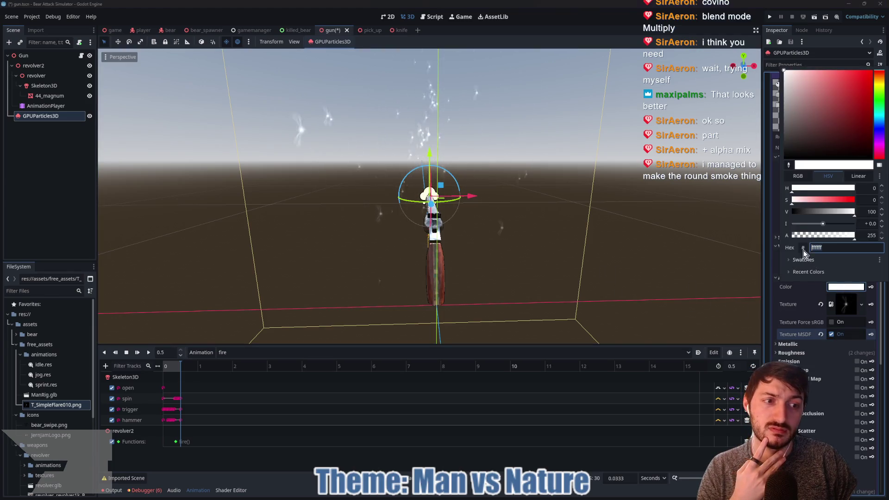
Set the particle albedo colour to black (#000000).
click(807, 212)
drag(808, 213, 782, 216)
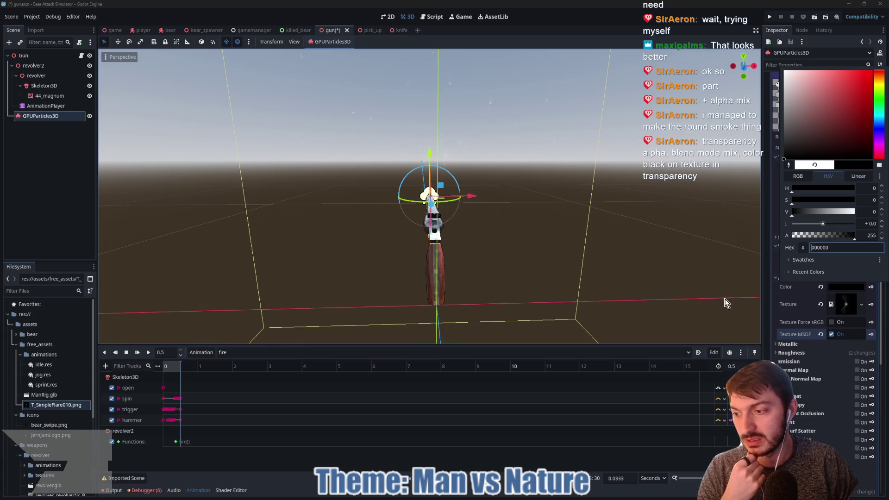
click(840, 287)
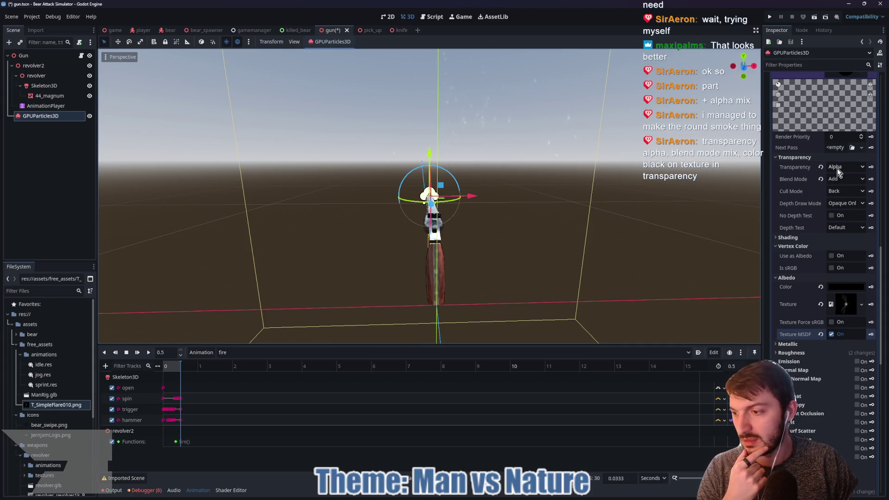
Switch blending to Mix, orbit around the revolver, and clear the albedo texture.
click(845, 179)
click(843, 191)
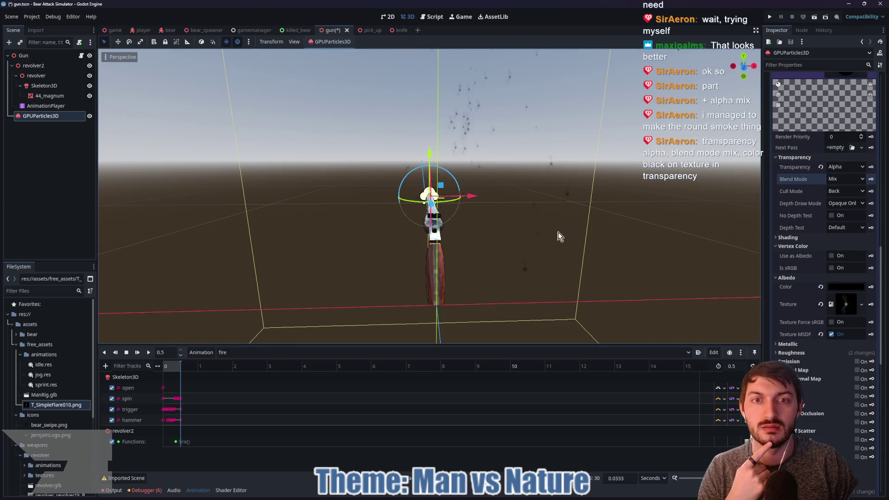
mouse_move(548, 227)
mouse_down()
mouse_move(585, 246)
mouse_move(521, 239)
mouse_move(561, 240)
mouse_up()
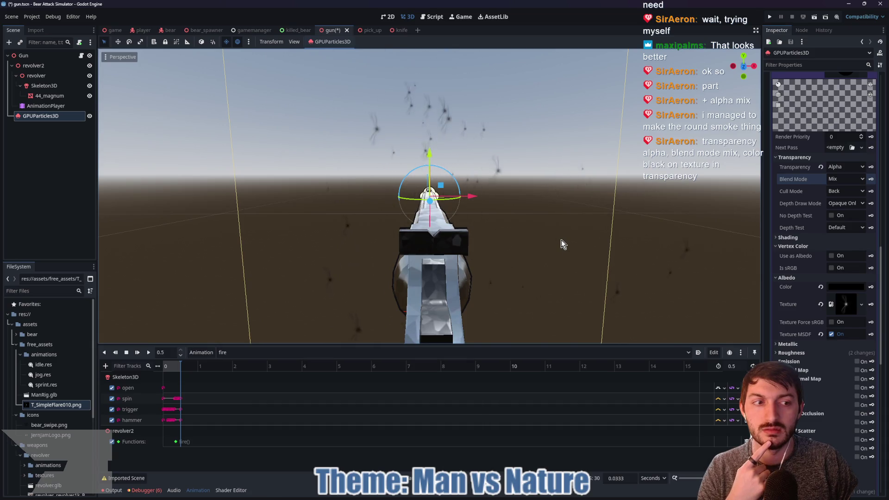
mouse_move(561, 244)
mouse_down()
mouse_move(639, 248)
mouse_move(548, 241)
mouse_move(560, 241)
mouse_up()
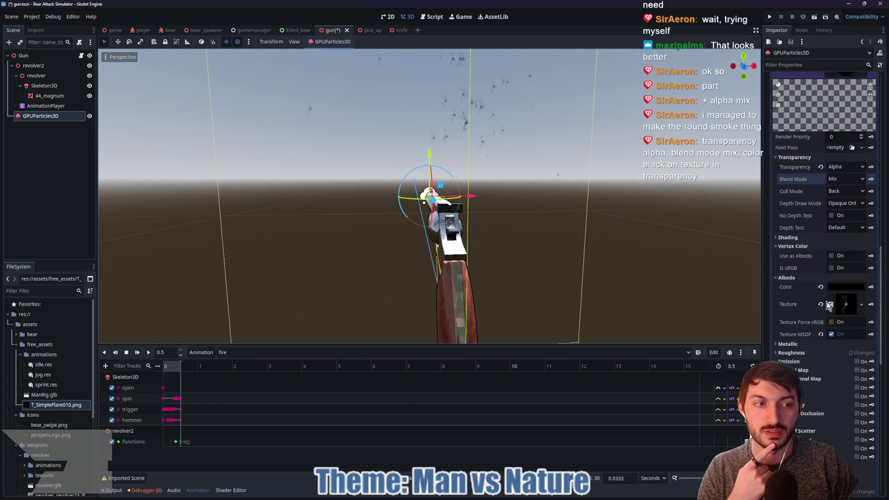
click(820, 304)
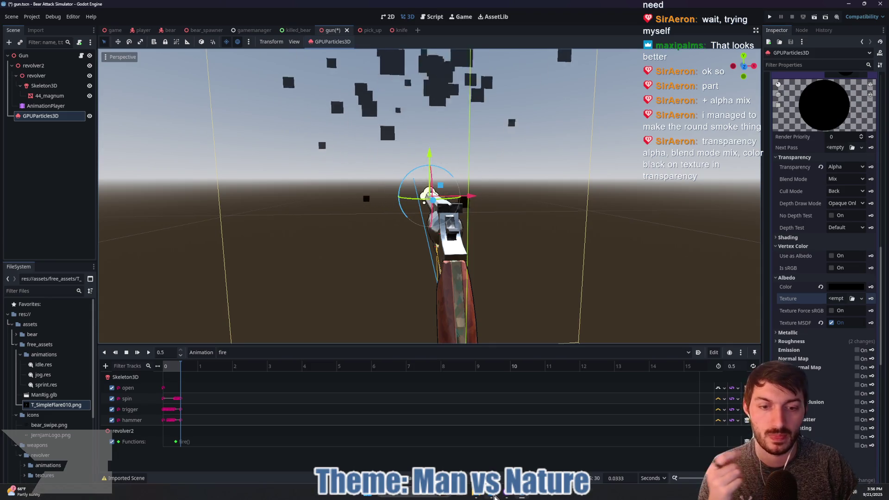
Browse the burst_textures and free_assets Explorer windows, selecting the T_SimpleFlare010 files.
mouse_move(478, 495)
click(443, 448)
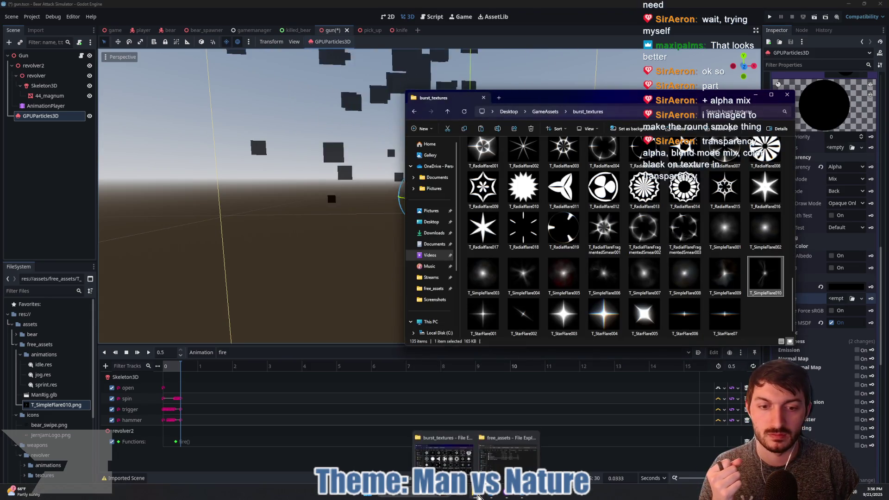
click(508, 449)
drag(248, 219, 210, 188)
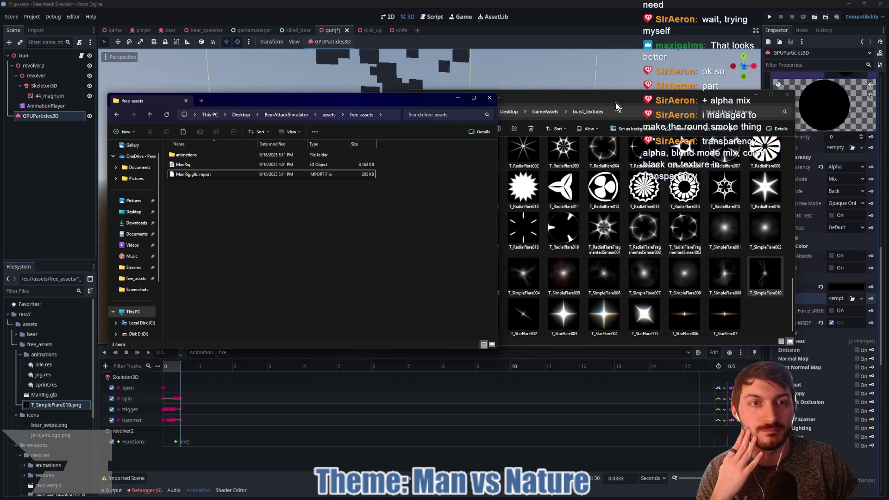
click(616, 135)
scroll(633, 239, up, 5)
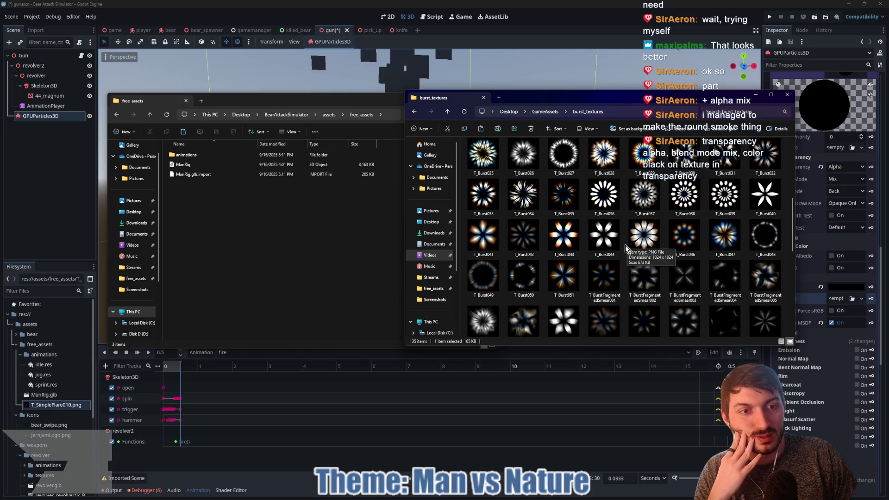
scroll(625, 246, up, 5)
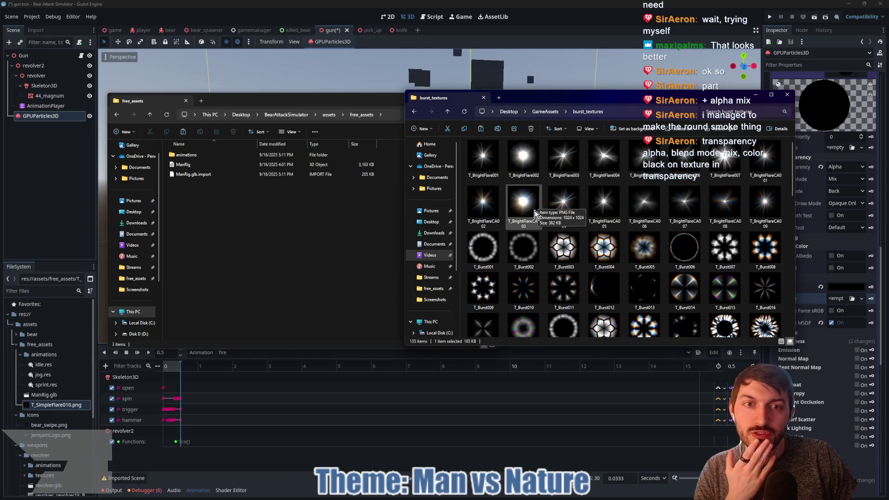
scroll(691, 193, down, 10)
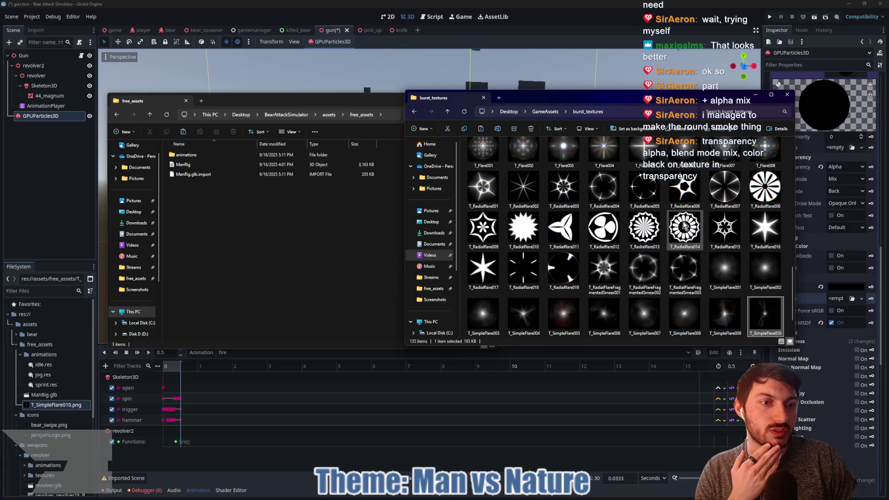
Go to GameAssets > flare_textures, select T_SimpleFlare006, then return to Godot.
click(447, 112)
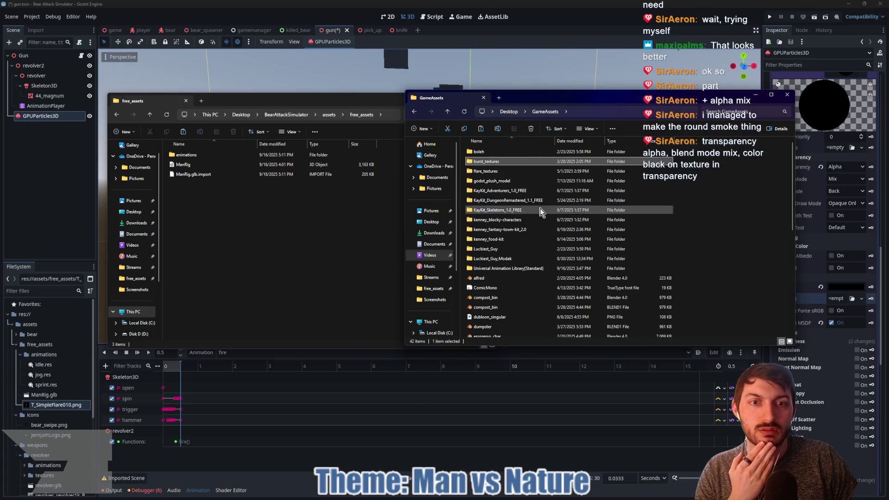
double_click(488, 171)
scroll(589, 234, down, 3)
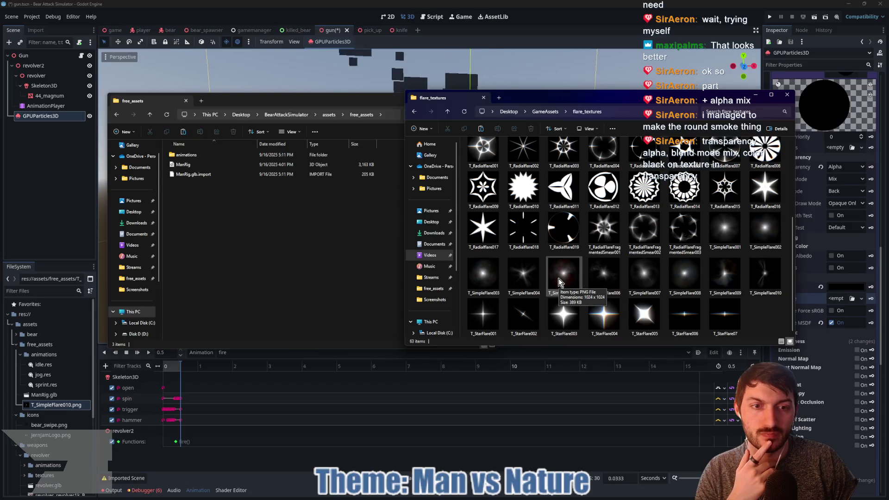
click(603, 275)
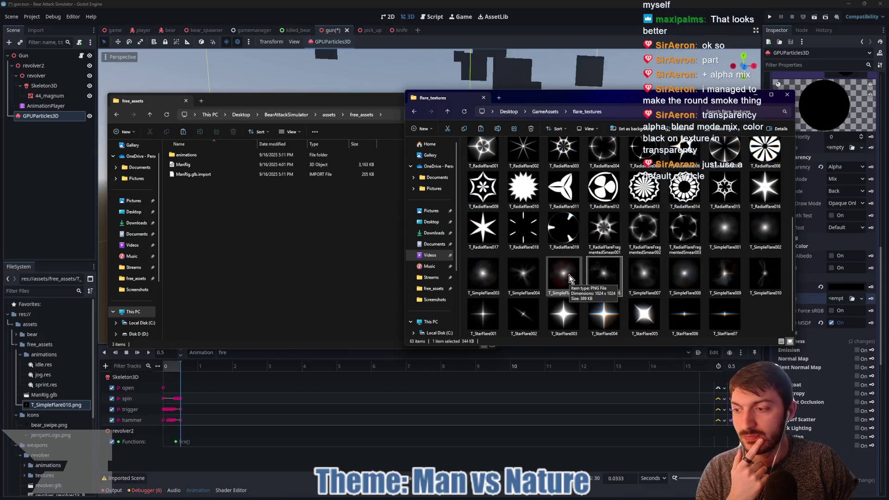
click(102, 263)
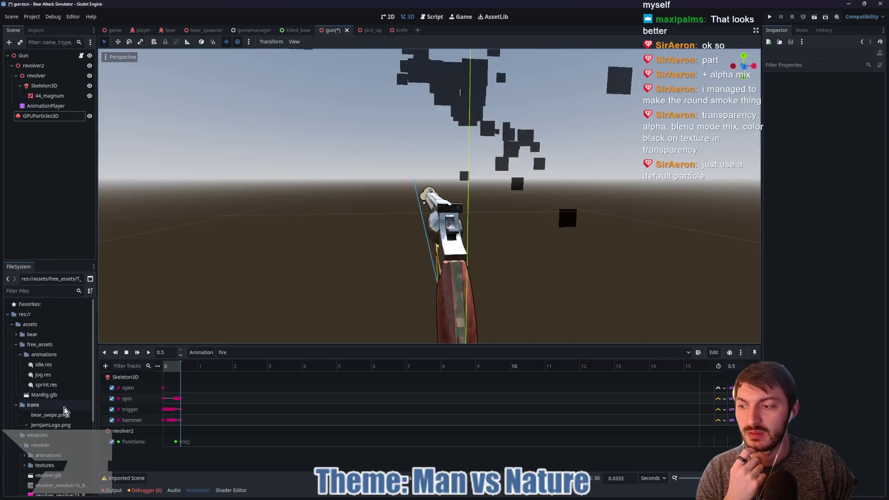
Select the GPUParticles3D node and give its material a new NoiseTexture albedo texture.
click(41, 116)
mouse_move(201, 204)
mouse_down()
mouse_move(595, 222)
mouse_move(439, 211)
mouse_up()
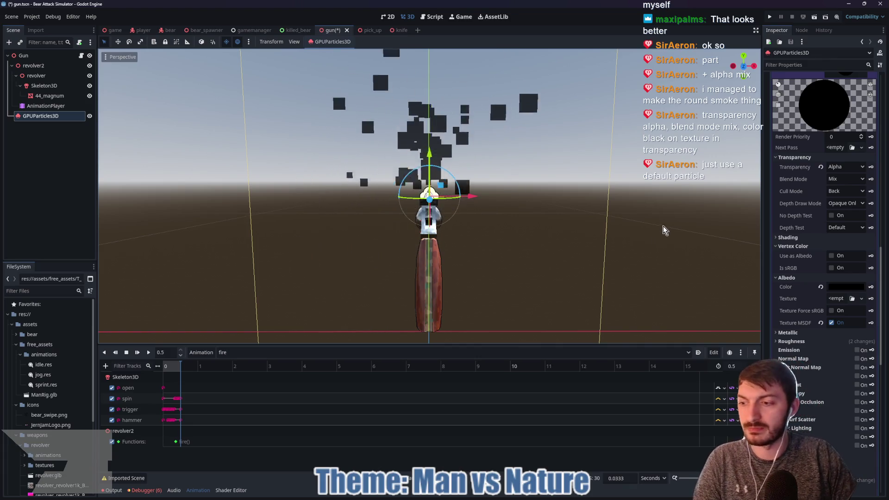
click(834, 300)
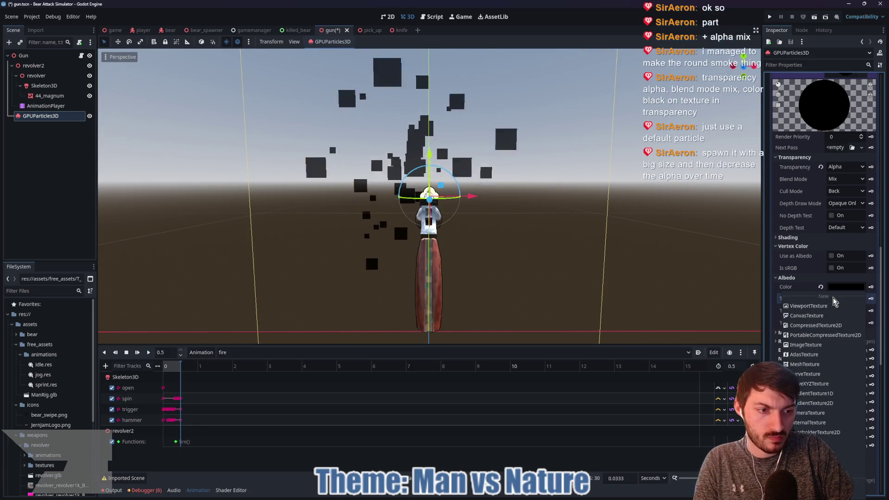
click(815, 441)
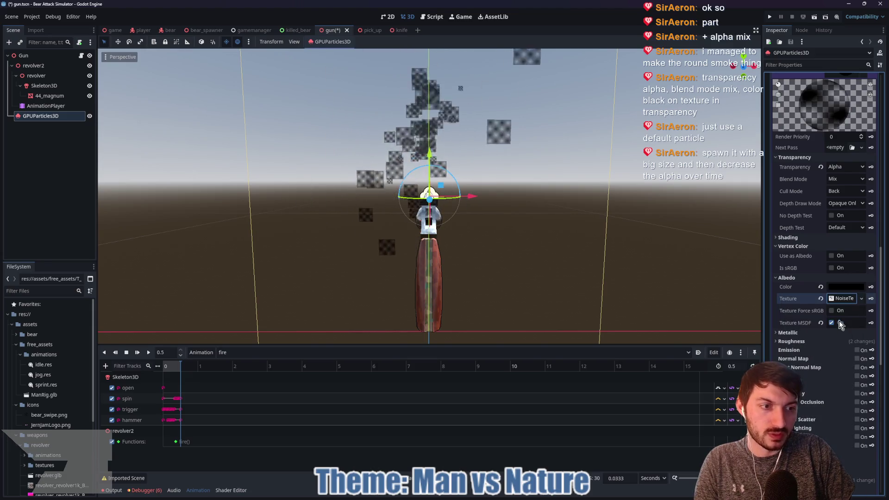
click(838, 299)
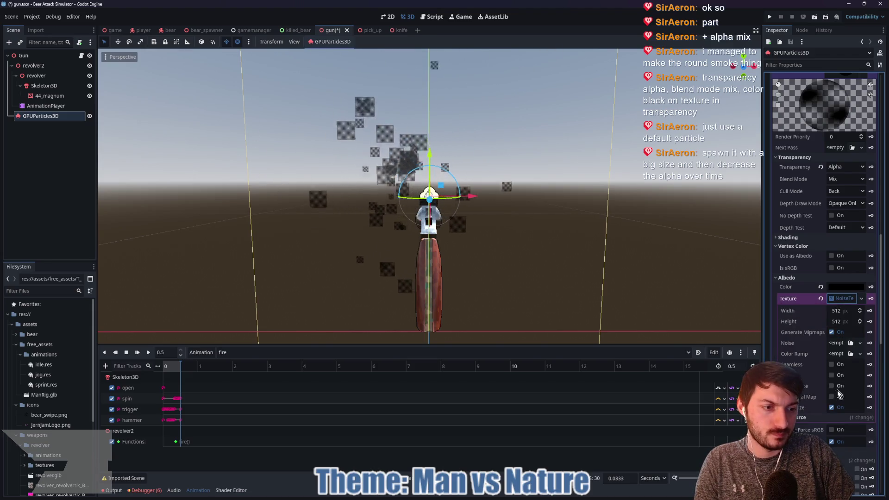
scroll(826, 407, down, 3)
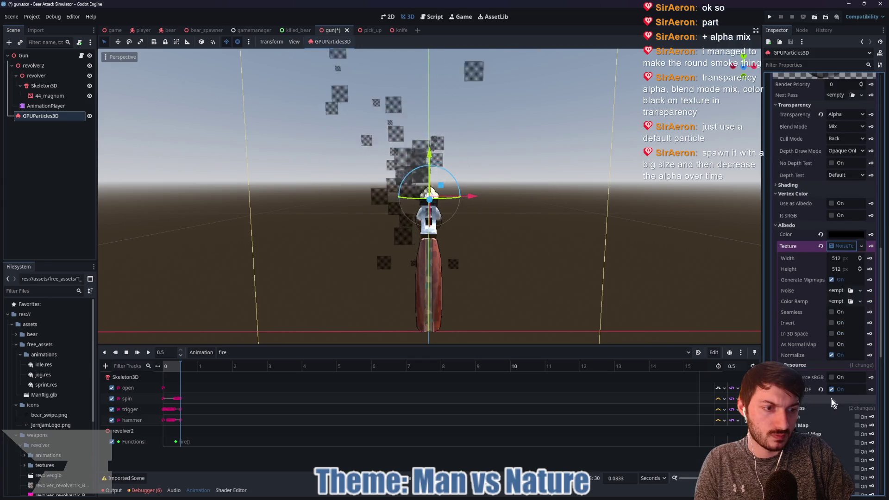
click(808, 366)
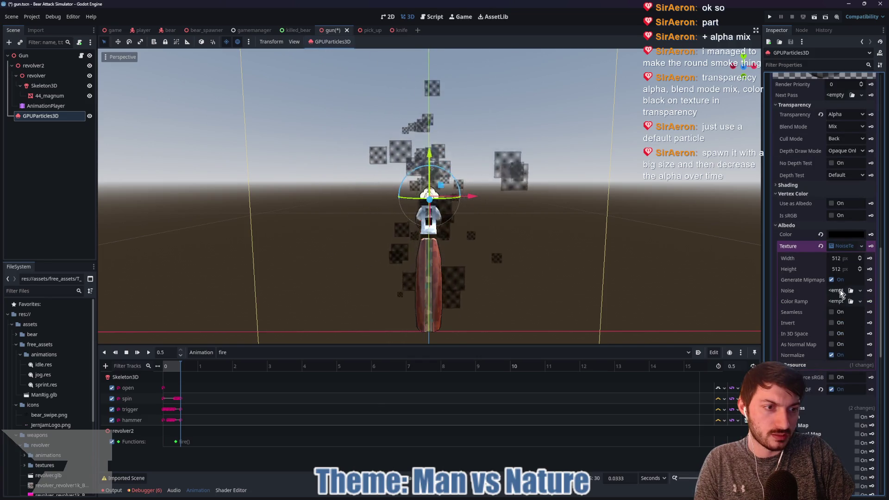
Give the NoiseTexture a Perlin FastNoiseLite with a new seed and 0.007 frequency.
click(840, 290)
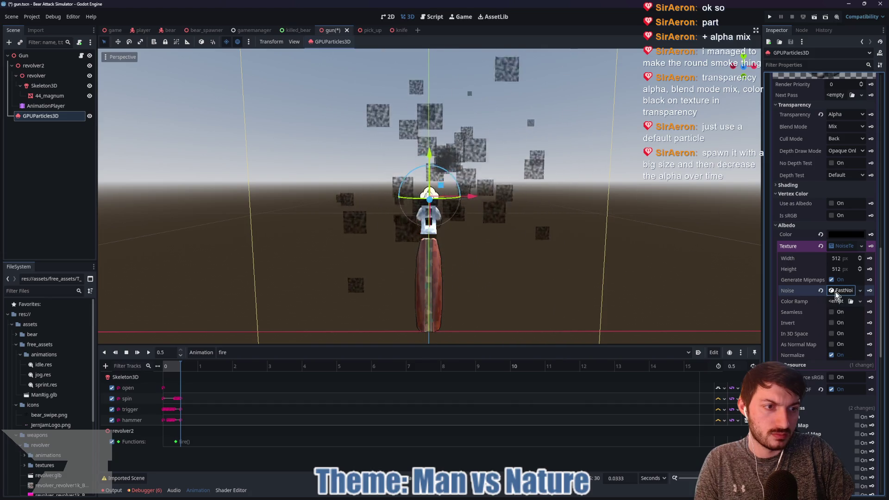
click(835, 292)
click(836, 356)
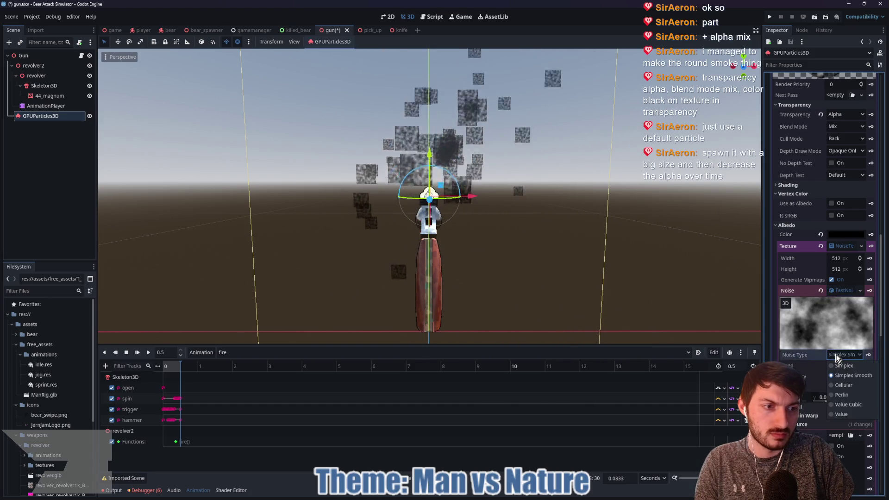
click(847, 394)
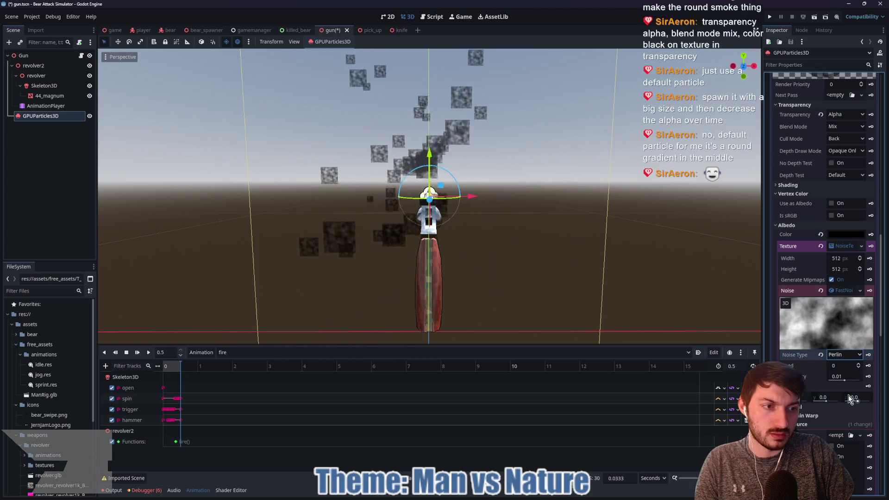
drag(838, 365, 838, 366)
text(225)
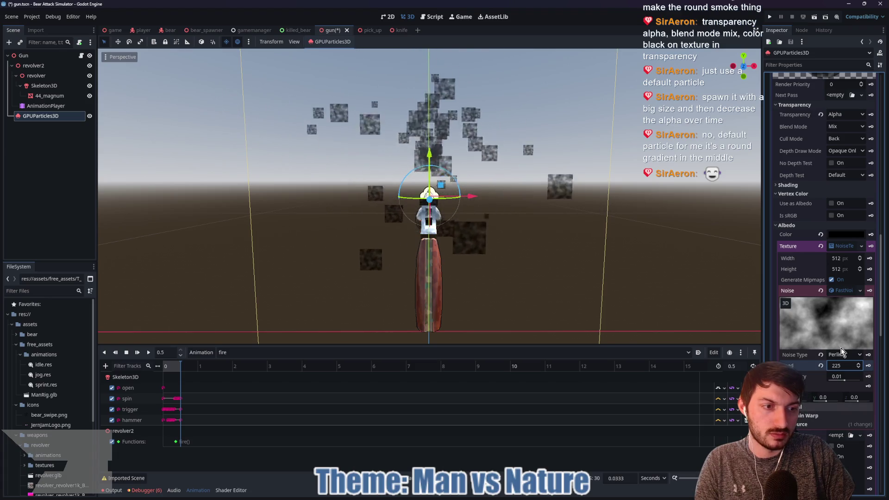
drag(839, 376, 819, 376)
click(839, 248)
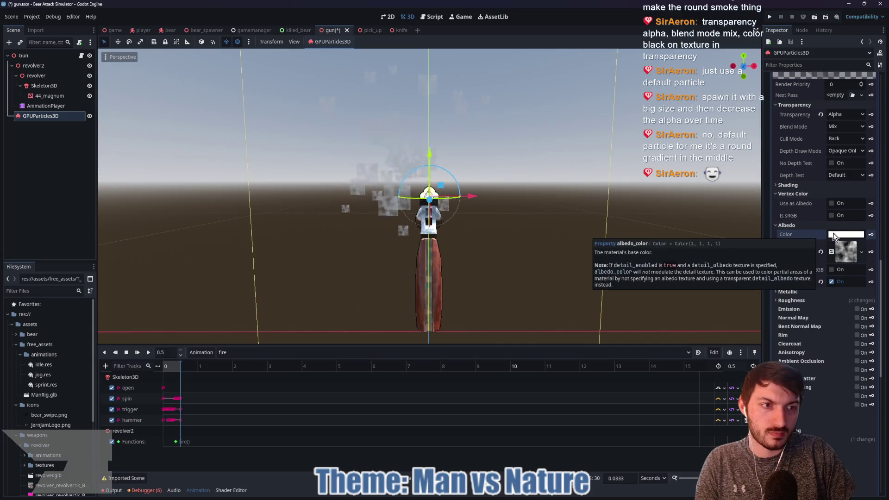
Keep the albedo colour black and leave Texture Force sRGB off after toggling it.
click(838, 234)
click(837, 234)
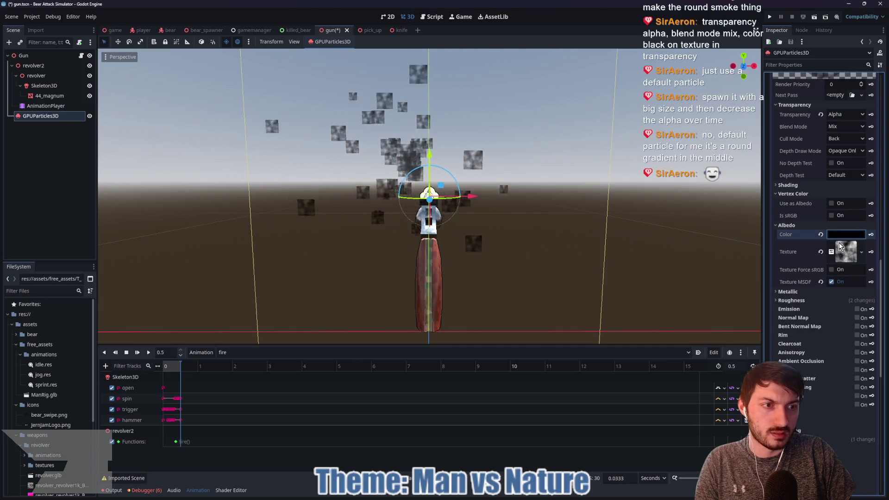
click(831, 269)
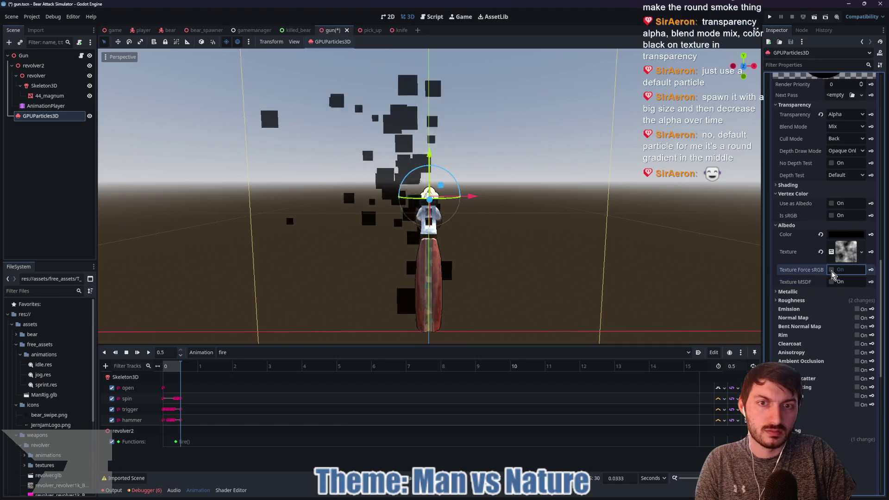
click(833, 270)
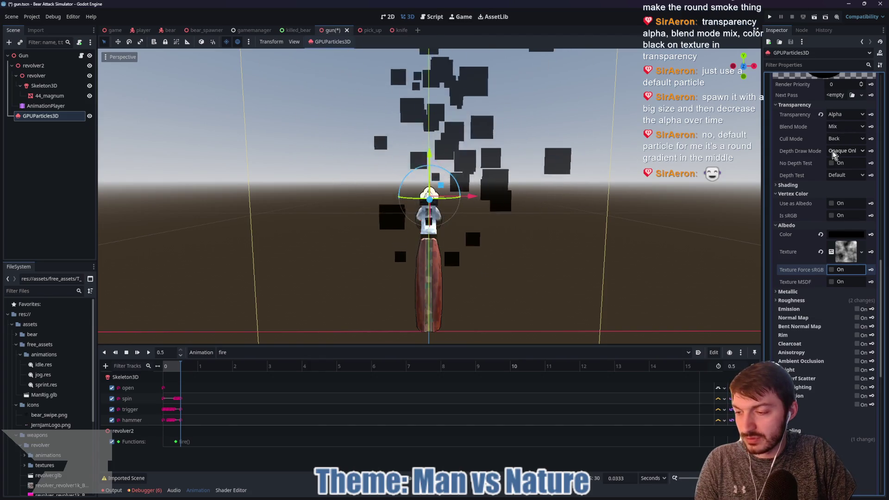
Replace the albedo texture with a radial GradientTexture2D whose Fill From sits at the centre.
click(820, 251)
click(841, 247)
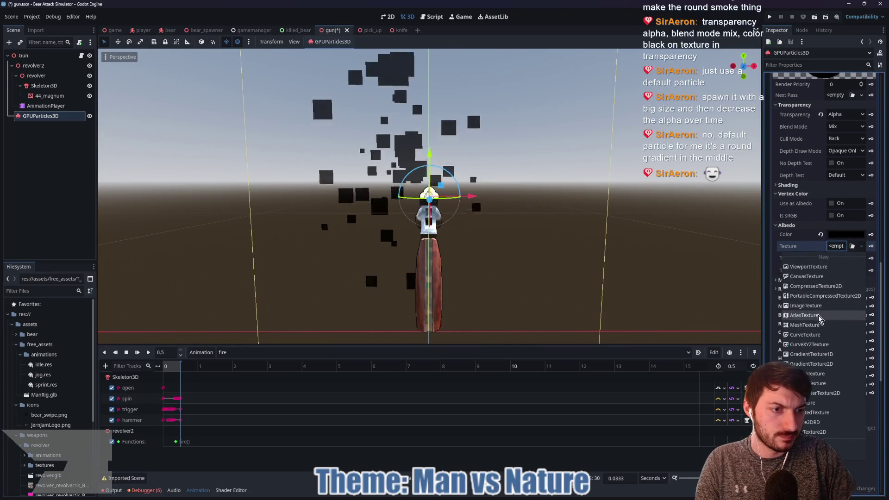
click(820, 364)
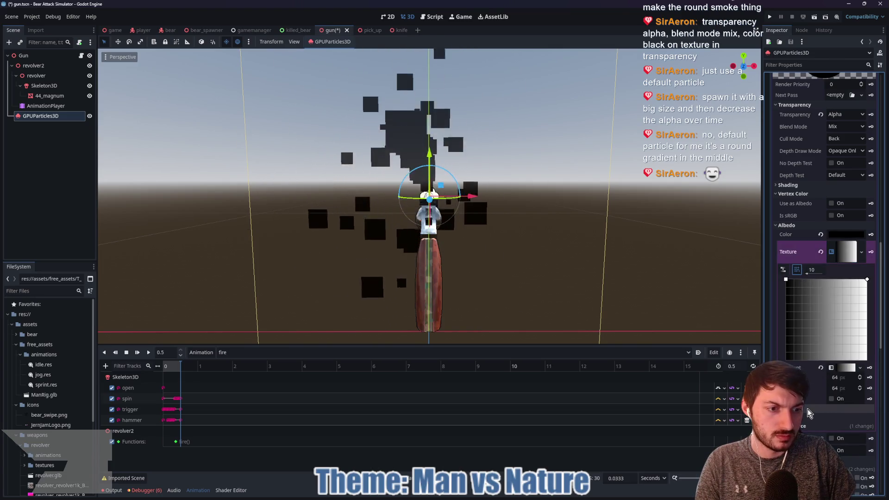
click(845, 418)
click(844, 439)
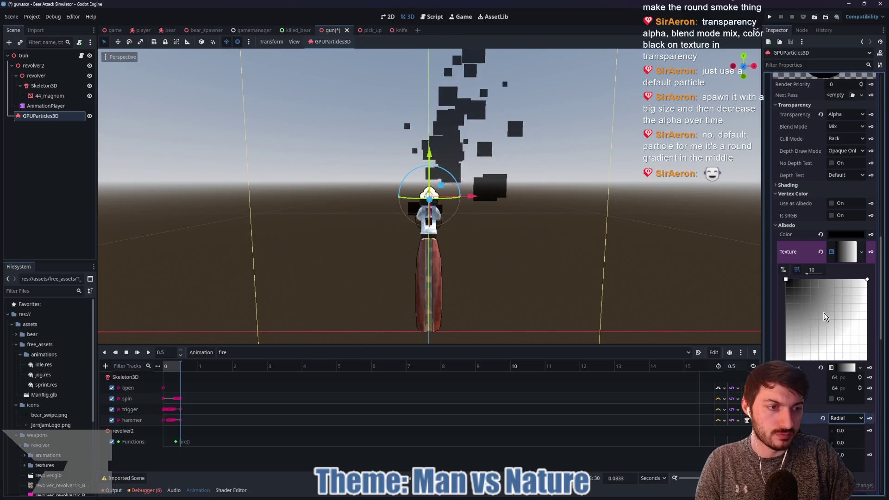
drag(785, 280, 826, 319)
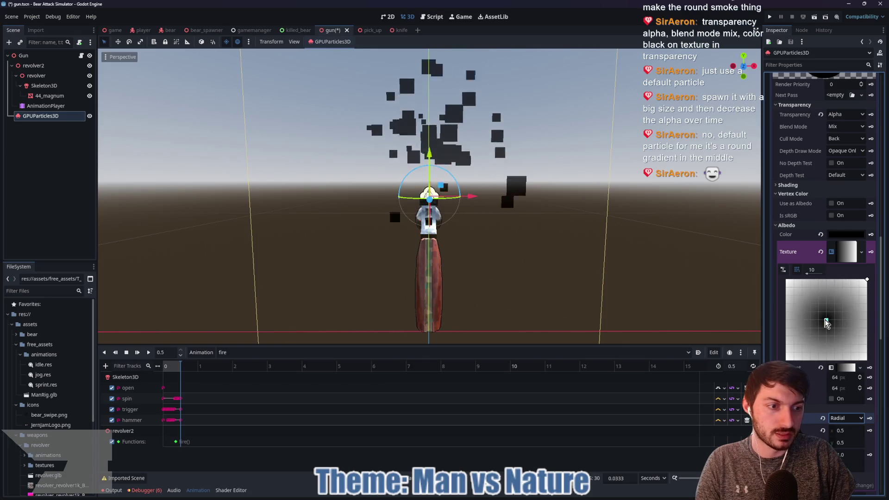
click(846, 257)
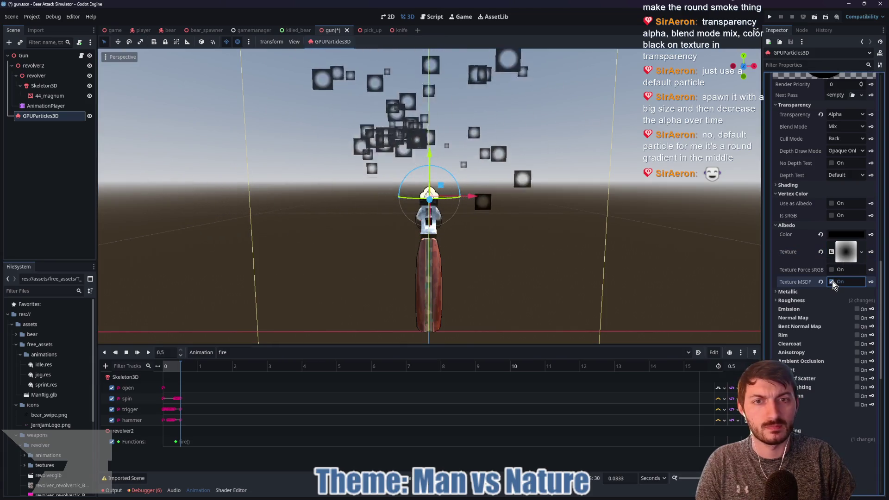
Reverse the gradient to a white centre with black edges and pull Fill To inward.
click(839, 259)
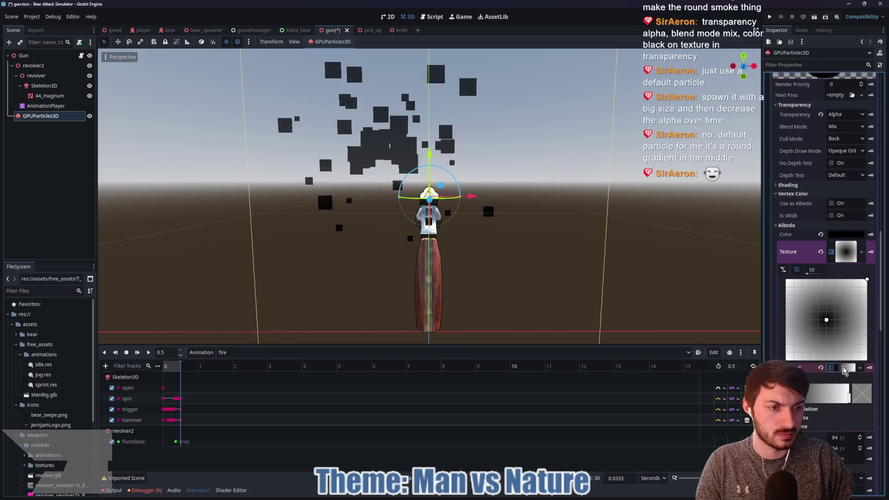
drag(848, 399, 814, 403)
mouse_move(866, 280)
mouse_down()
mouse_move(845, 301)
mouse_move(851, 295)
mouse_up()
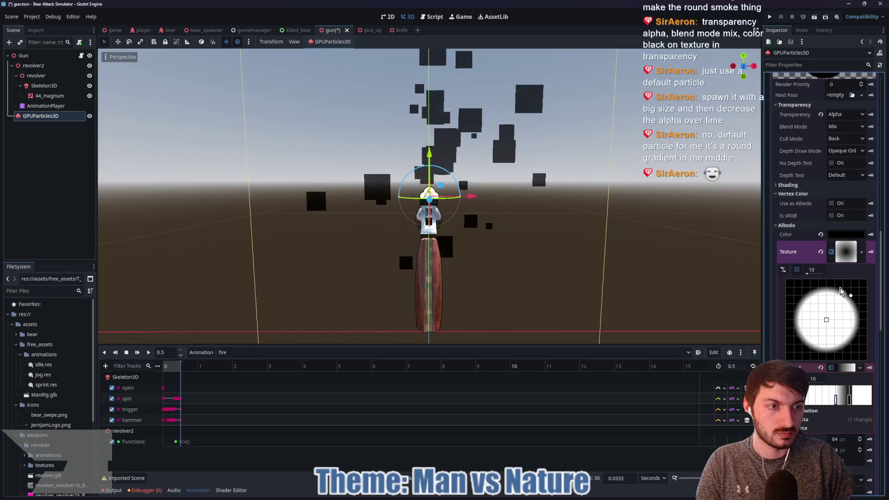
Enable Texture MSDF on the radial gradient albedo and view the gun from the side.
click(846, 251)
click(831, 282)
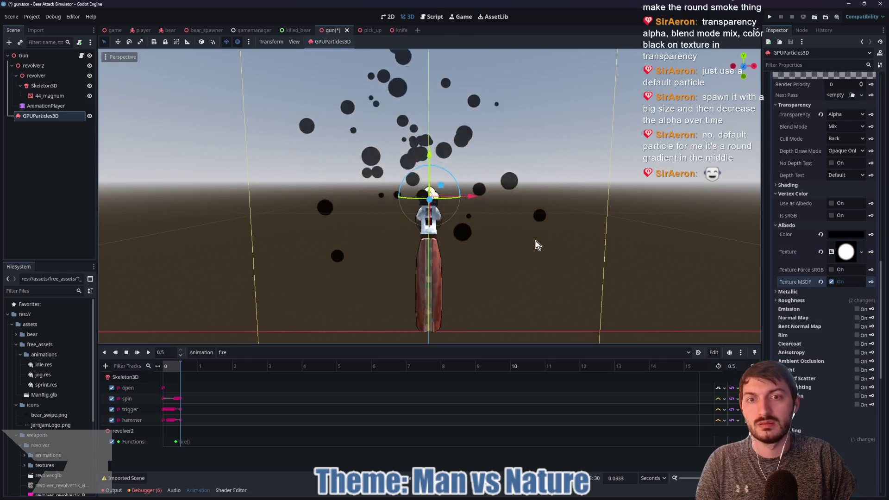
mouse_move(520, 240)
mouse_down()
mouse_move(606, 249)
mouse_move(524, 248)
mouse_up()
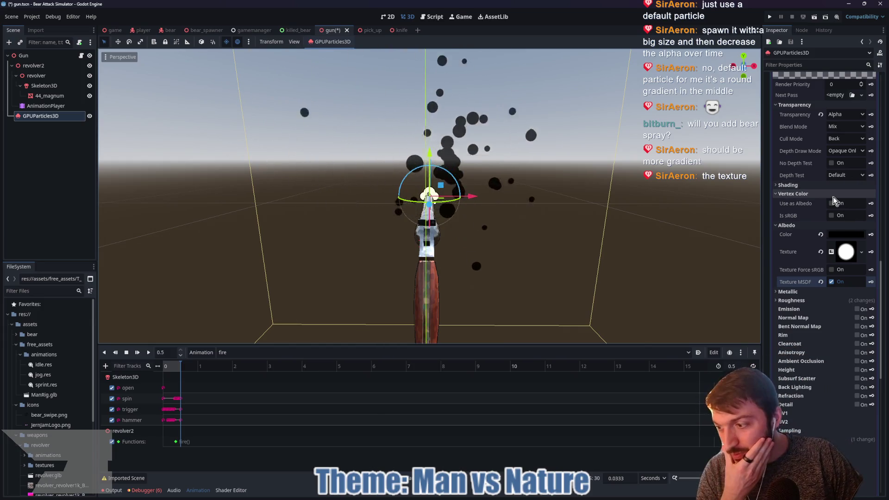
Soften the gradient falloff by moving a stop left and darken the end stop to grey 454545.
click(846, 252)
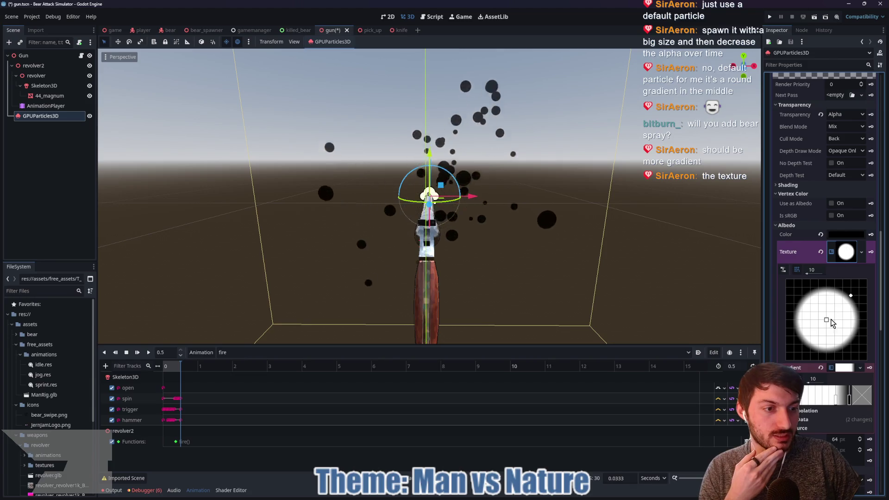
drag(836, 399, 794, 402)
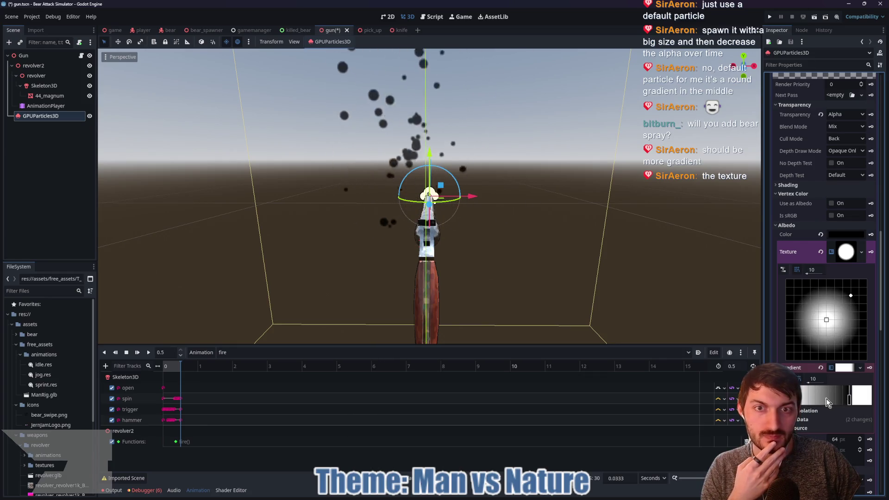
click(863, 402)
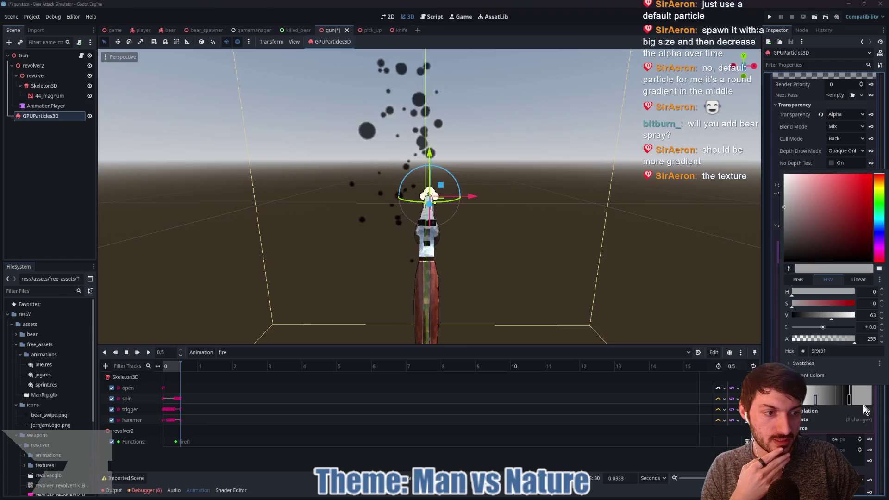
click(812, 315)
click(808, 317)
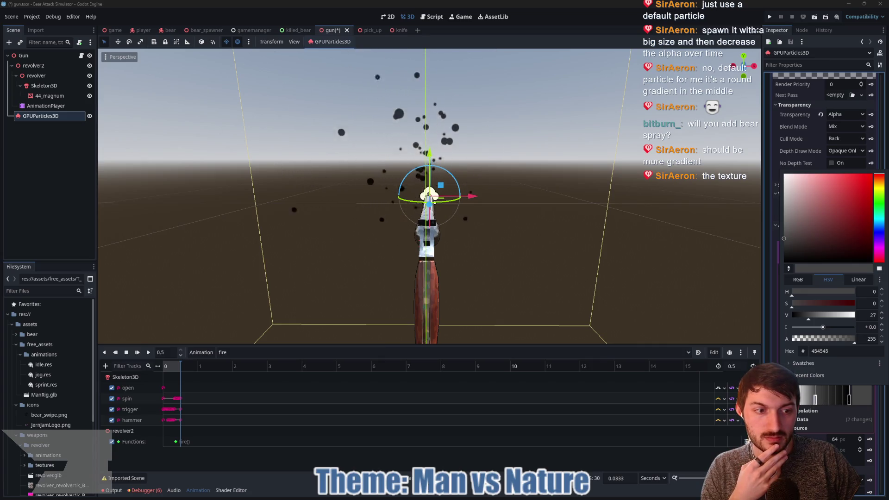
click(799, 406)
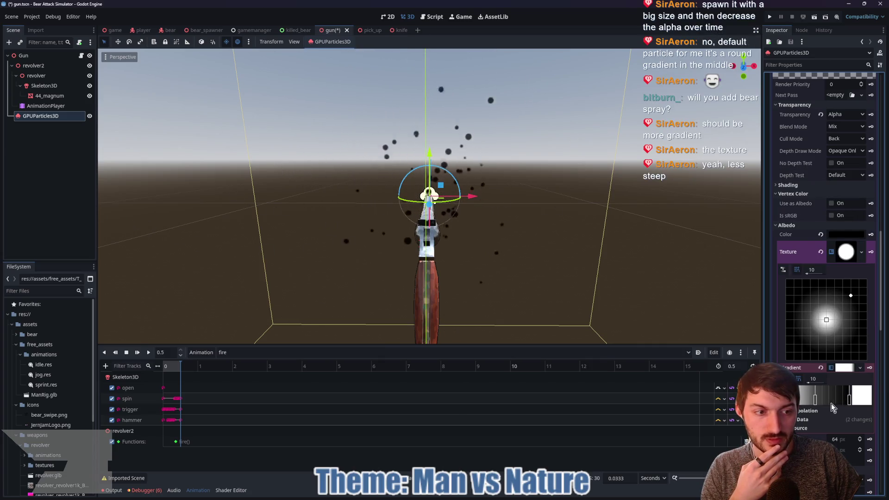
drag(810, 400, 802, 400)
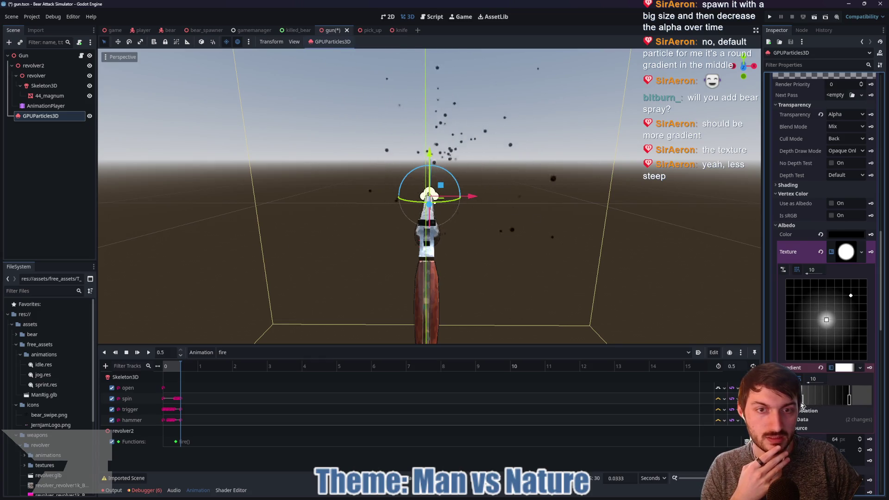
drag(802, 406, 822, 405)
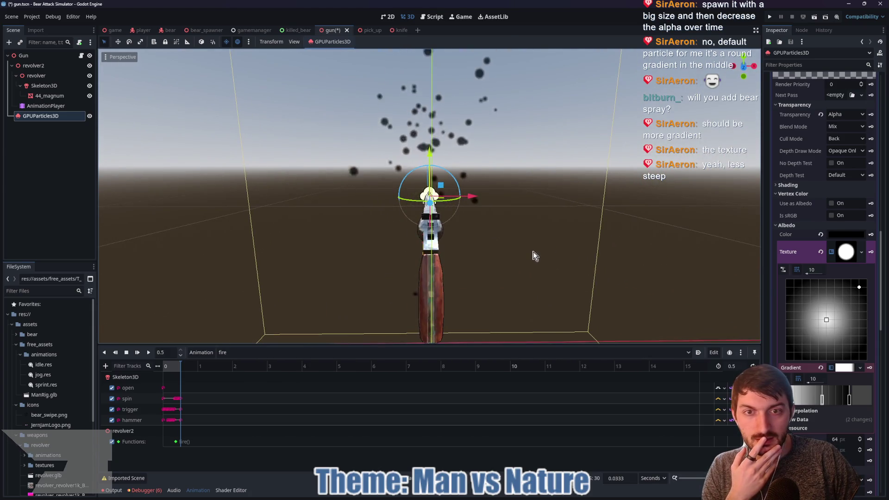
scroll(821, 224, up, 5)
scroll(821, 224, up, 10)
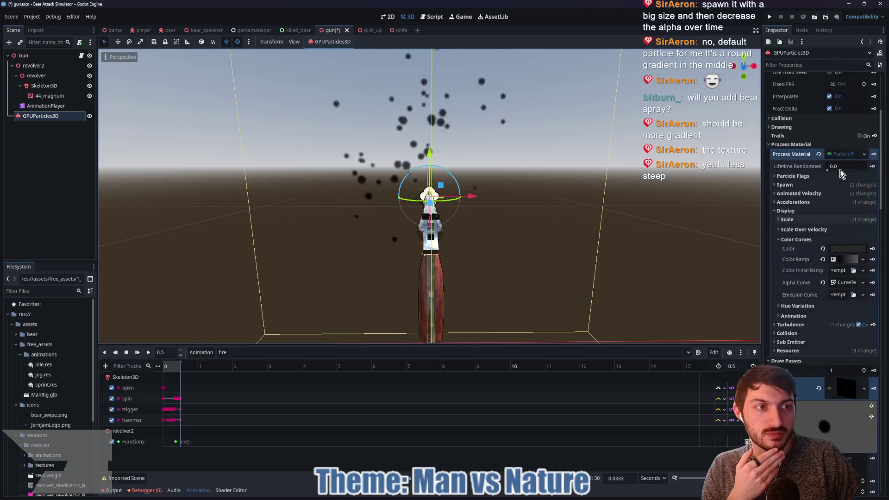
Set the particle Amount to 100.
click(842, 99)
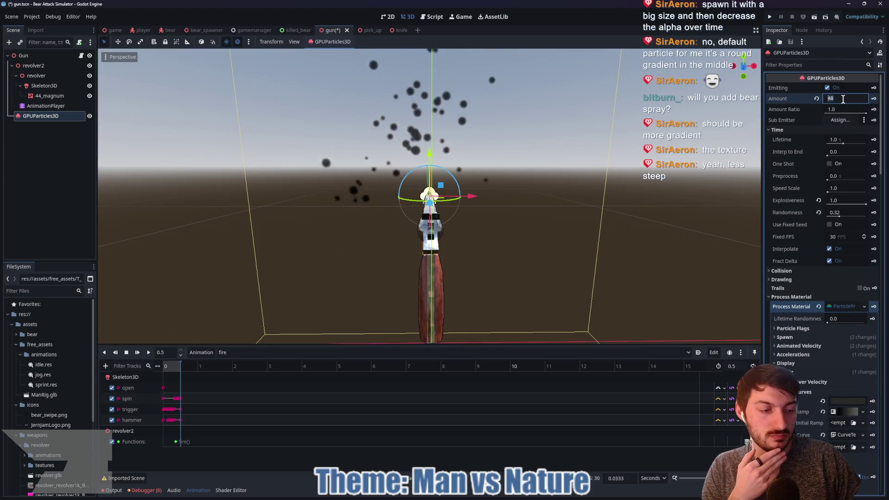
text(52)
key(BackSpace)
key(BackSpace)
text(100)
key(Return)
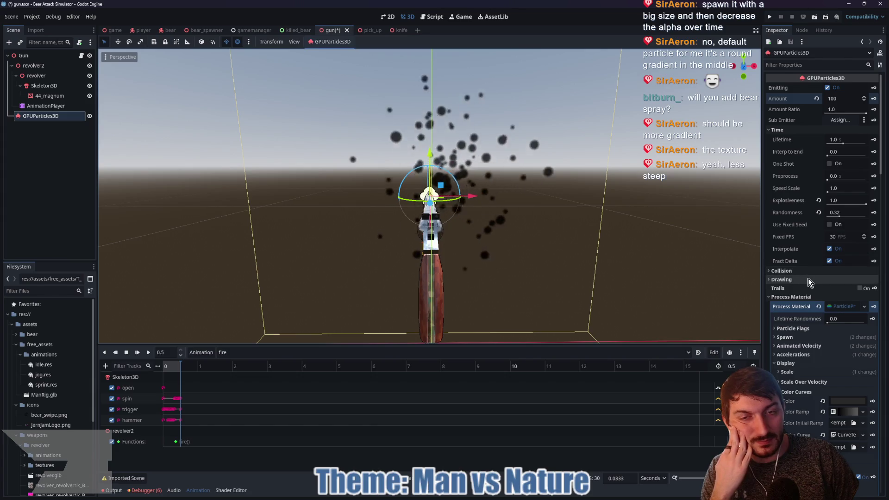
Lighten the draw pass material's albedo colour to dark grey.
scroll(809, 293, down, 5)
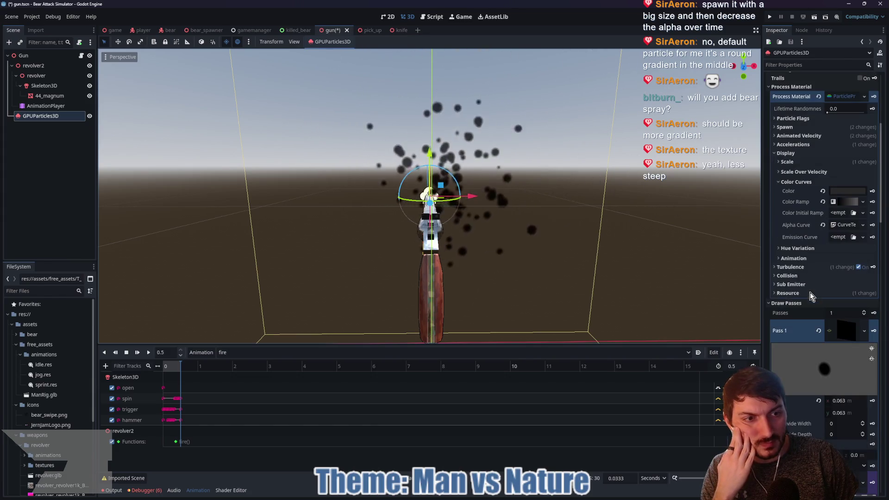
scroll(849, 334, down, 4)
click(849, 334)
scroll(847, 331, down, 5)
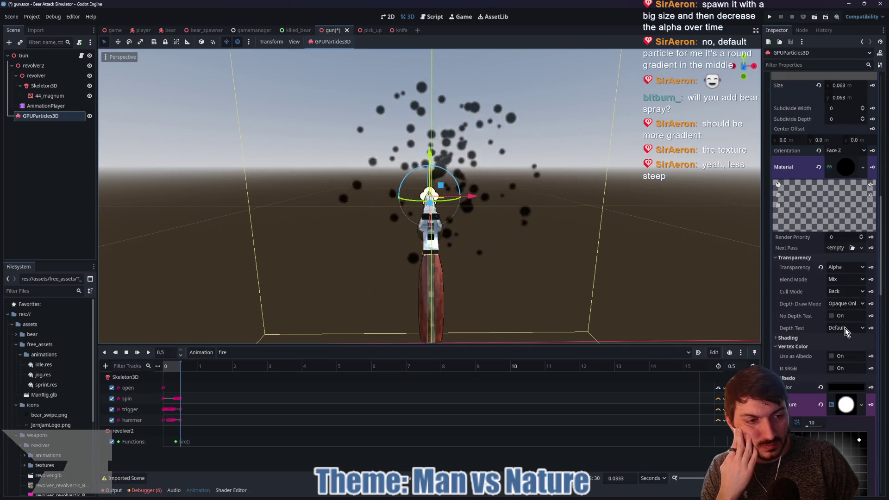
click(840, 282)
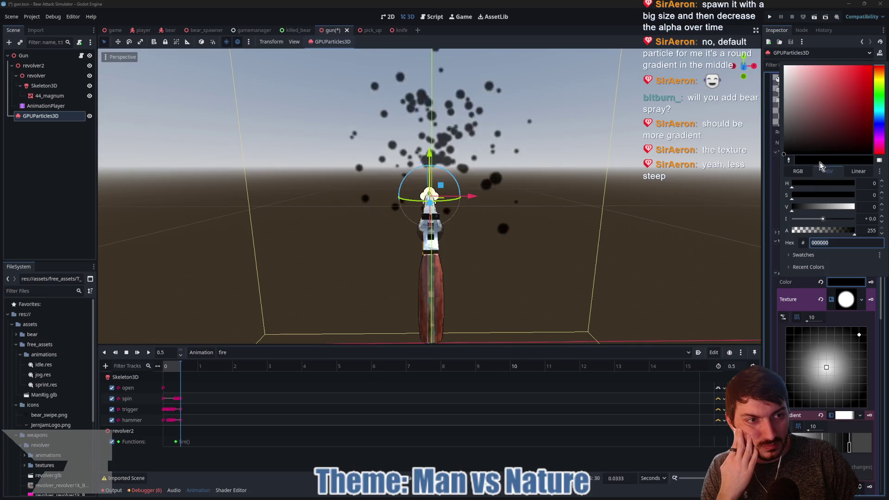
drag(792, 207, 804, 211)
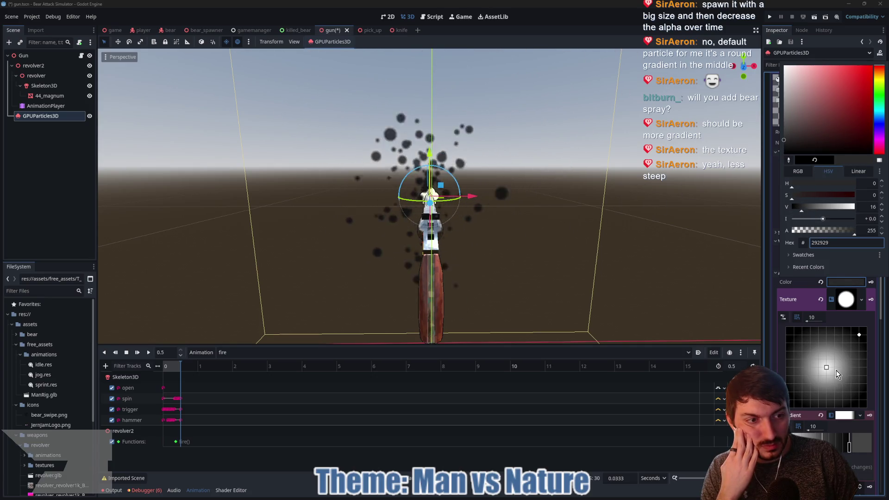
Add a darker middle gradient stop, darken the first stop, and move the second stop right.
scroll(839, 425, down, 4)
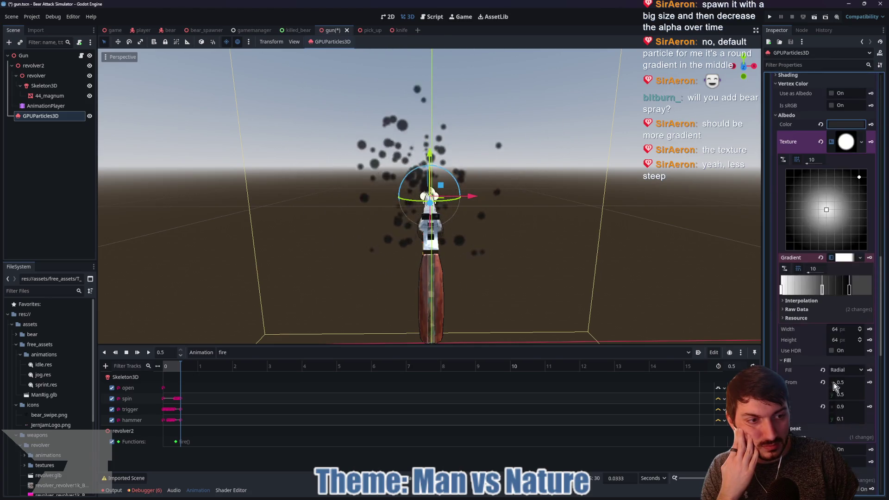
double_click(801, 292)
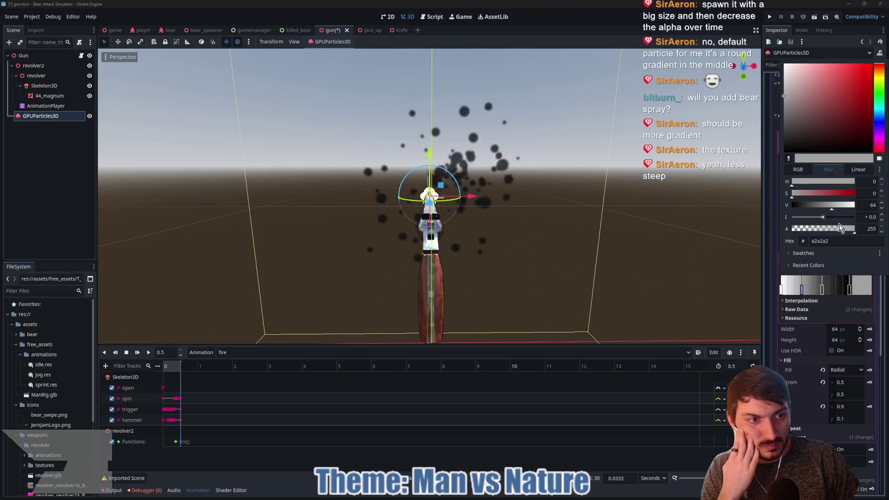
drag(829, 206, 816, 206)
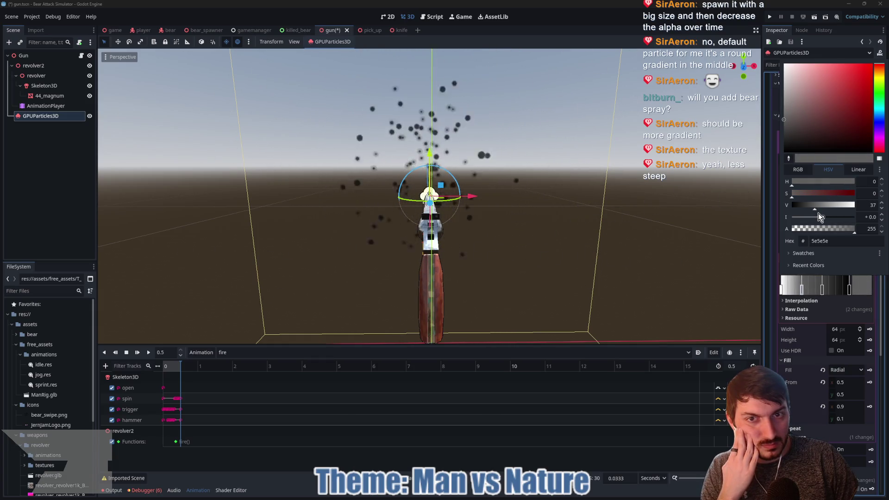
click(825, 299)
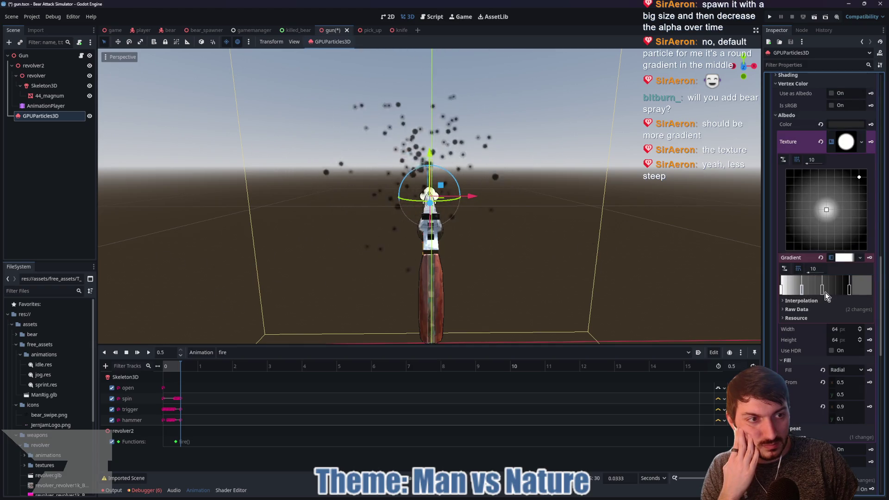
double_click(782, 290)
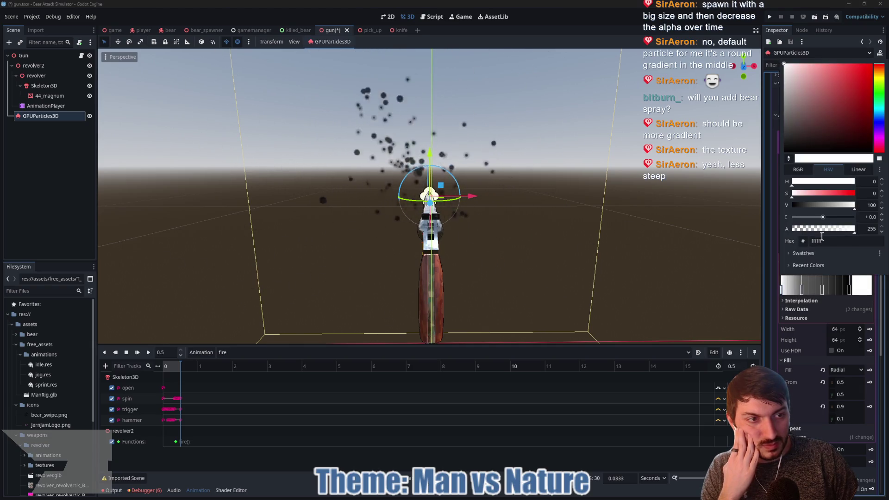
click(838, 205)
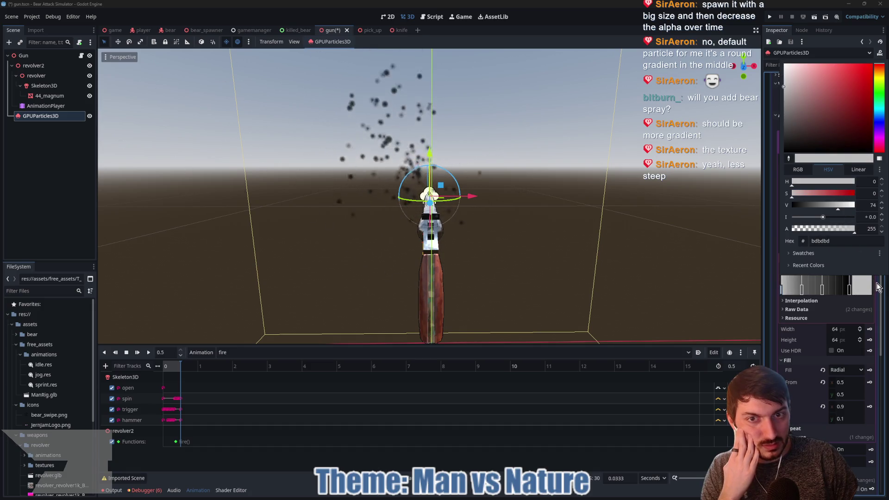
click(865, 290)
drag(802, 291, 814, 291)
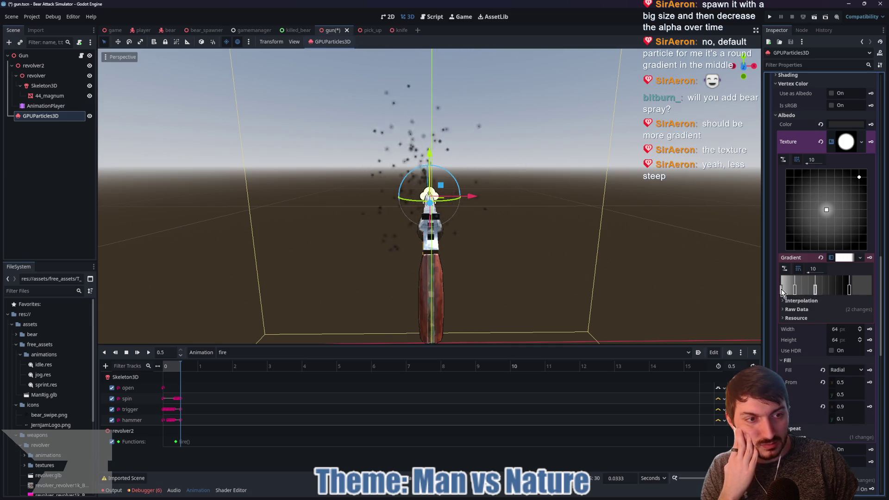
drag(794, 290, 828, 291)
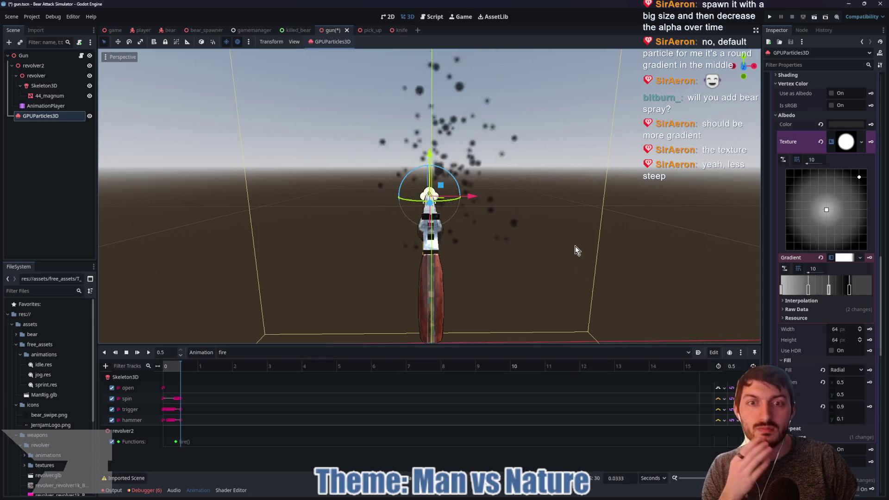
Darken the leftmost gradient stop and make the end stop semi-transparent white.
scroll(530, 244, down, 3)
scroll(532, 243, up, 3)
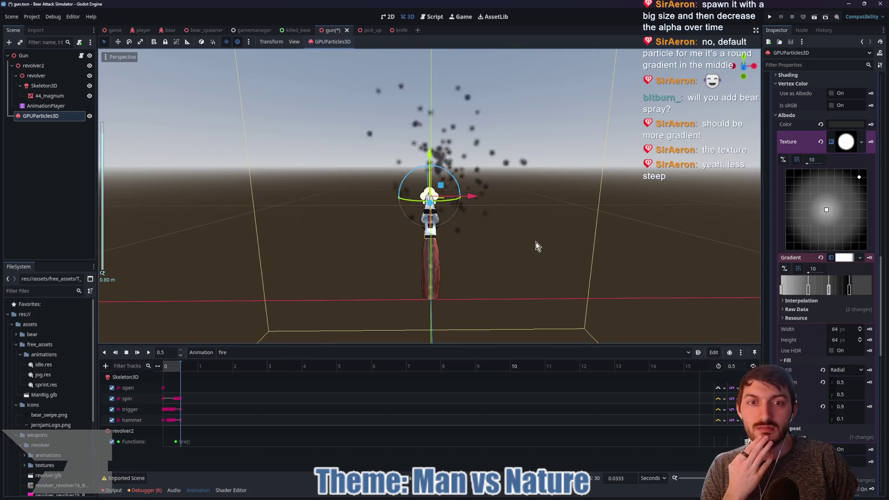
click(781, 291)
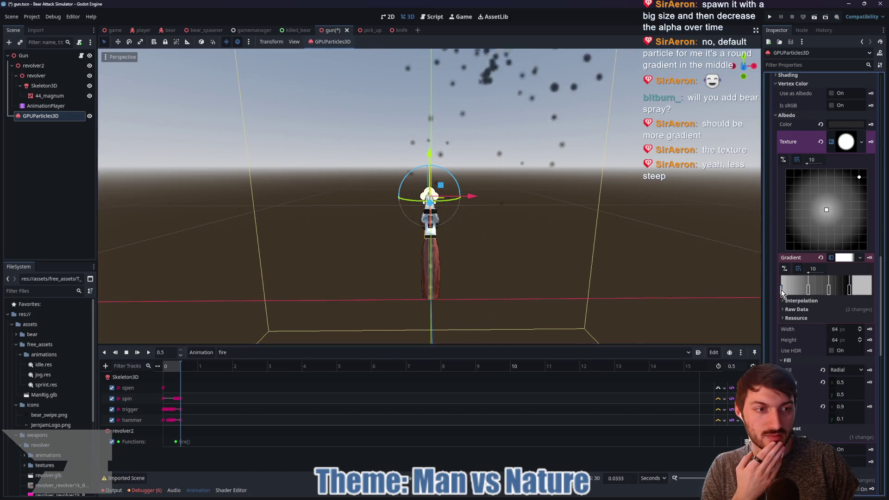
click(864, 290)
drag(827, 205, 810, 204)
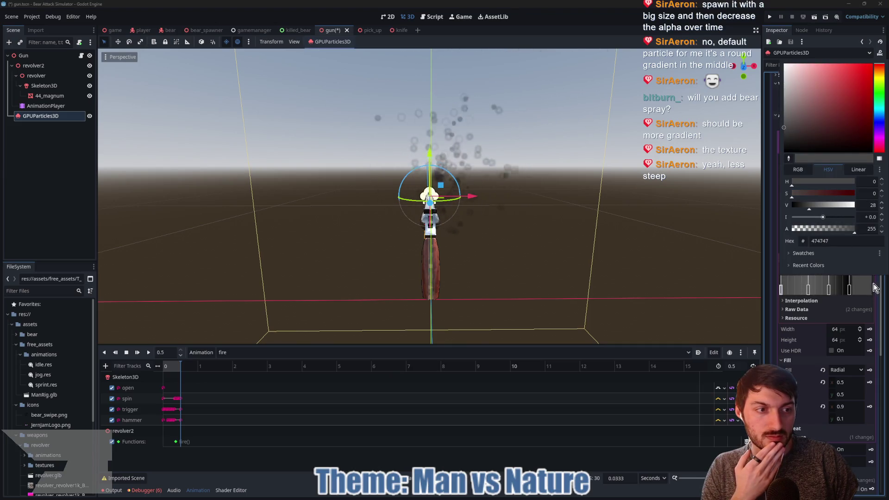
click(725, 267)
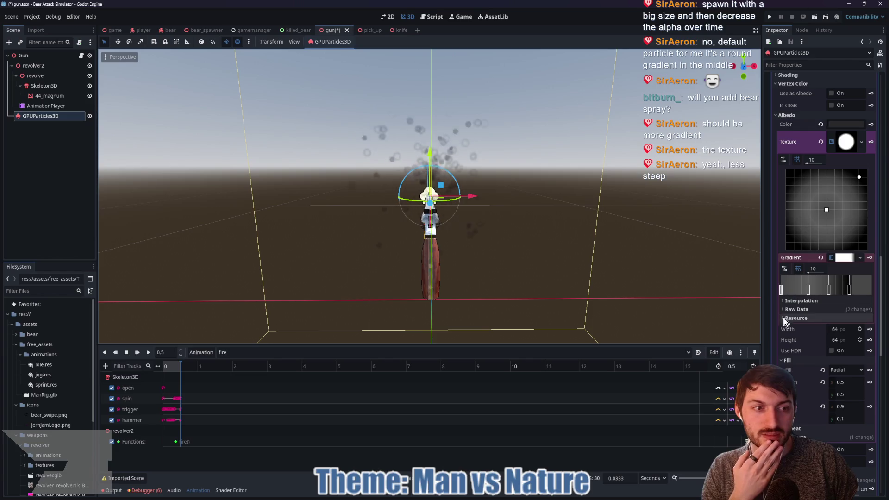
click(860, 293)
mouse_move(812, 207)
mouse_down()
mouse_move(855, 205)
mouse_move(821, 229)
mouse_up()
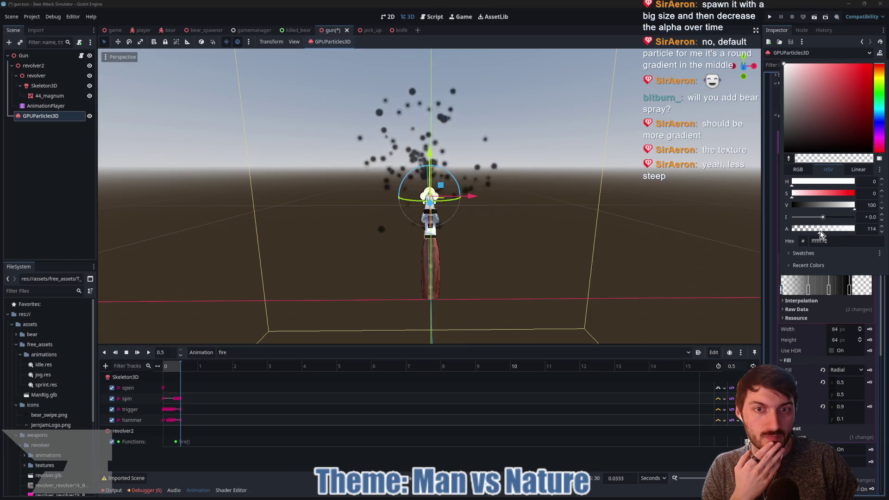
click(869, 284)
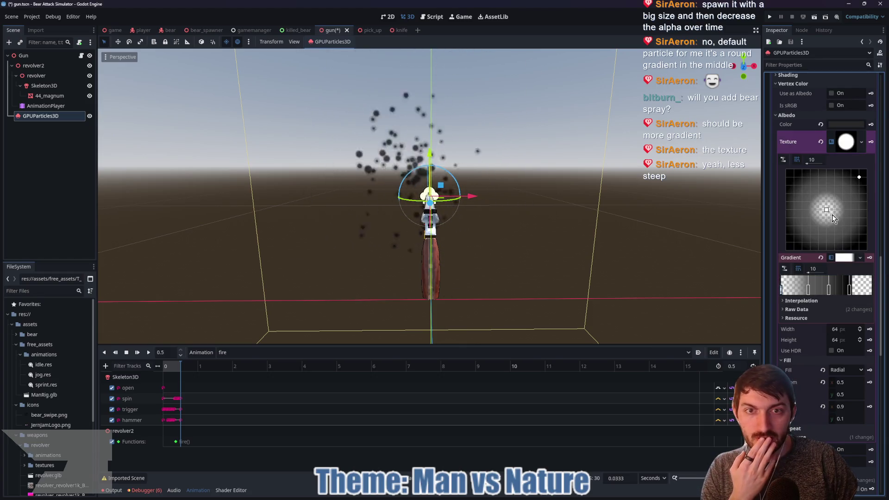
click(864, 290)
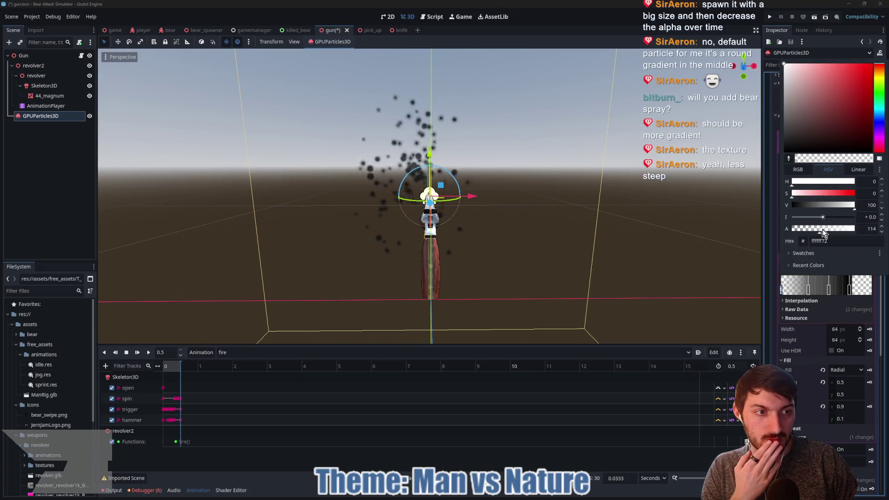
click(808, 290)
Reposition the gradient stops and pull the radial Fill To edge in to 0.9, 0.1.
drag(807, 289, 842, 290)
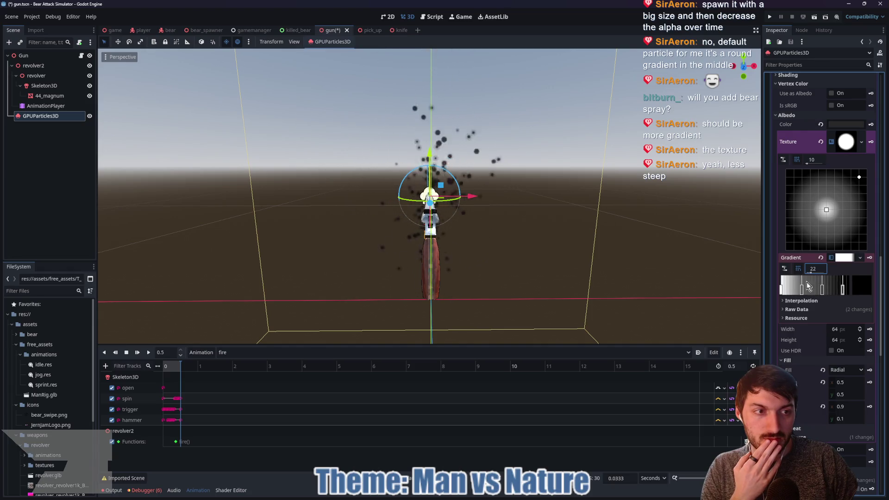
click(784, 270)
click(784, 270)
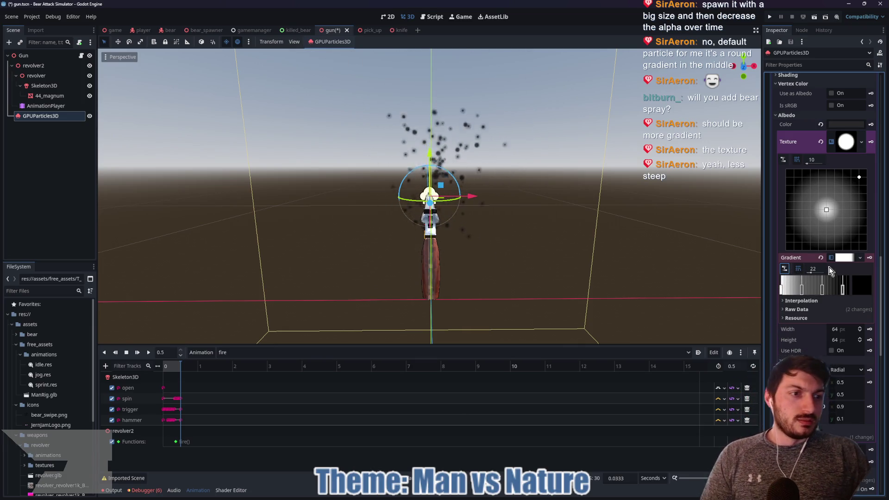
mouse_move(859, 177)
mouse_down()
mouse_move(851, 185)
mouse_move(868, 170)
mouse_up()
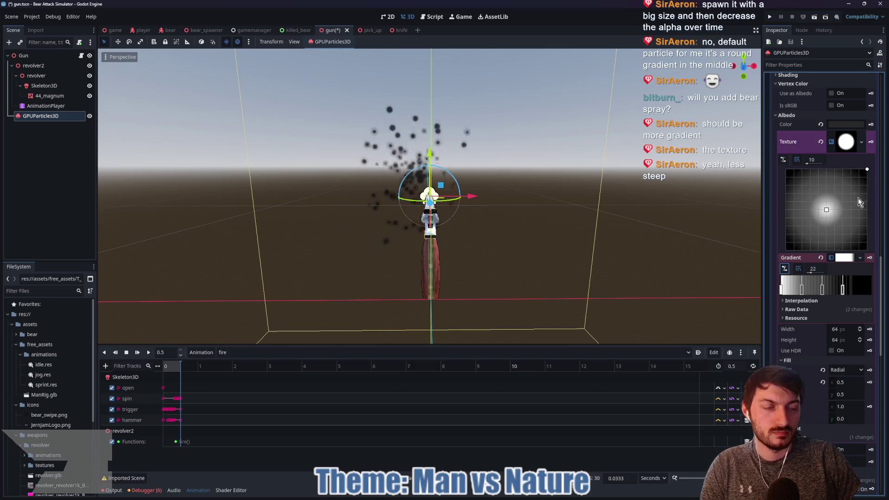
drag(807, 290, 827, 290)
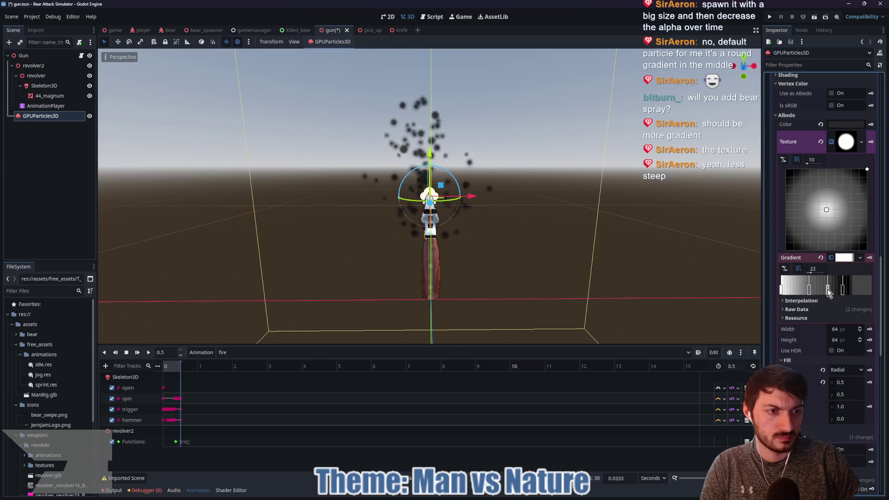
text(10)
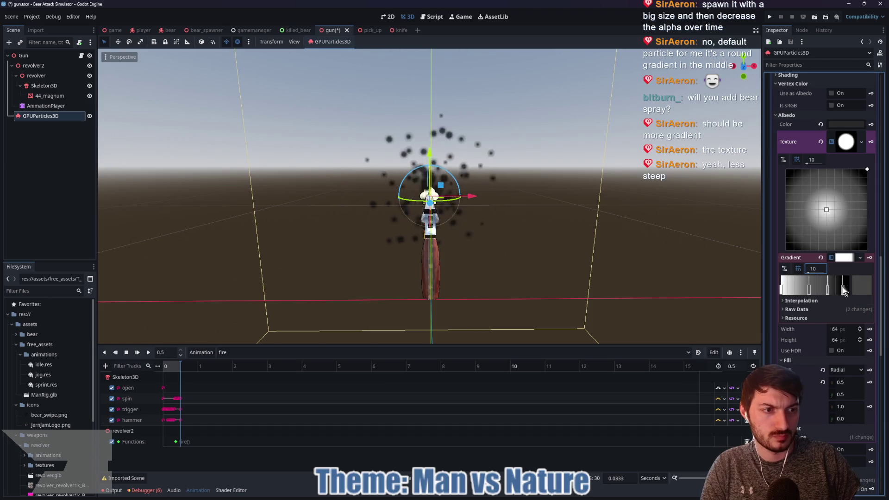
mouse_move(842, 290)
mouse_down()
mouse_move(798, 291)
mouse_move(830, 296)
mouse_move(820, 292)
mouse_up()
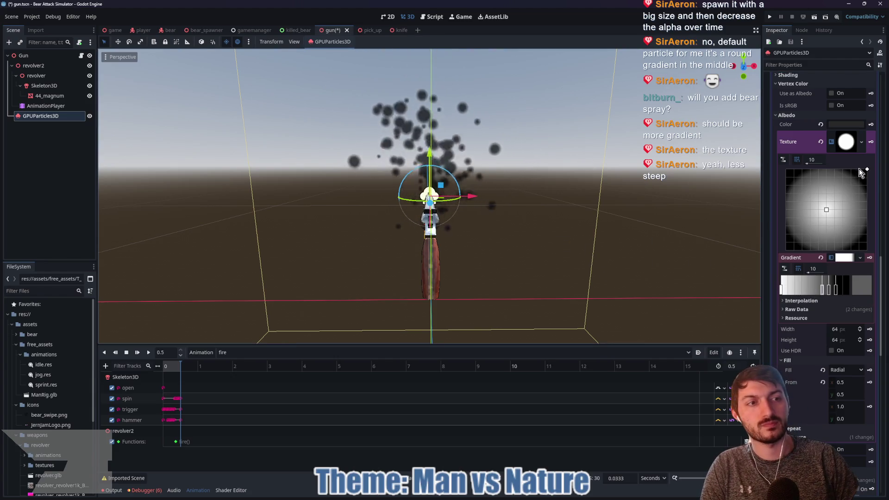
drag(867, 169, 859, 179)
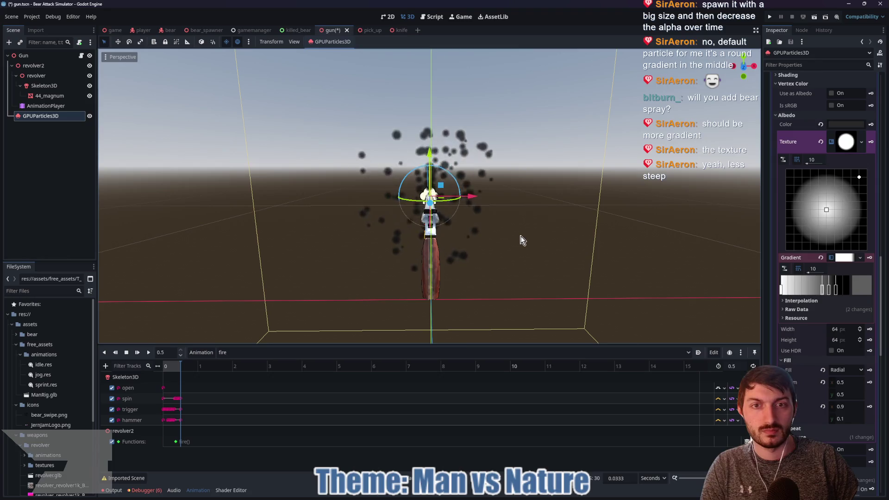
mouse_move(518, 242)
mouse_down()
mouse_move(638, 245)
mouse_move(449, 242)
mouse_move(459, 240)
mouse_up()
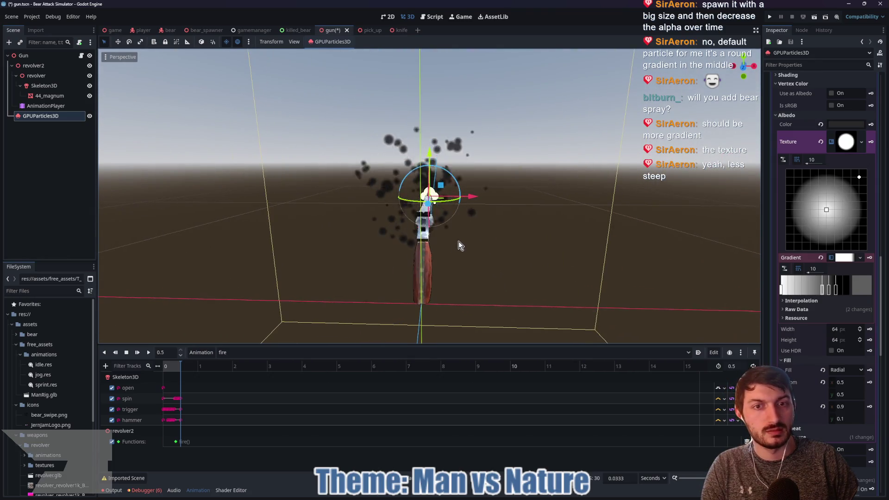
click(838, 142)
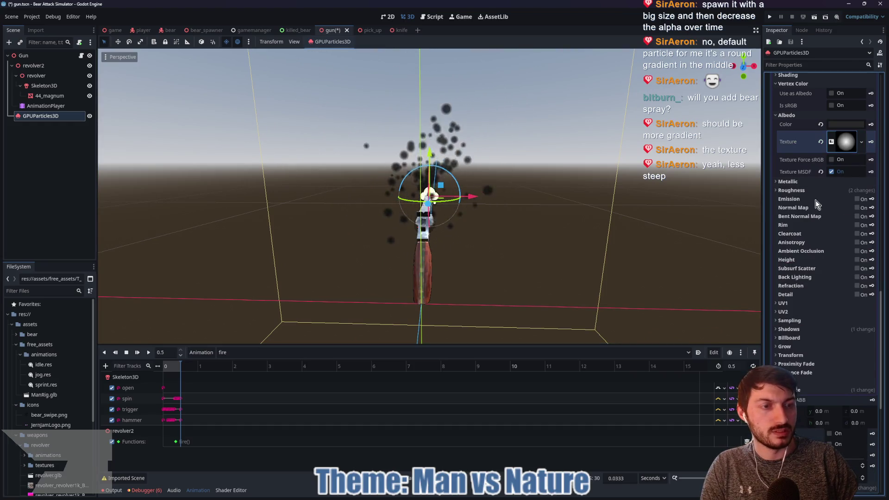
Set the GPUParticles3D Amount to 50 and try a Lifetime of 0.25.
scroll(817, 209, up, 5)
scroll(829, 212, up, 5)
scroll(832, 212, up, 2)
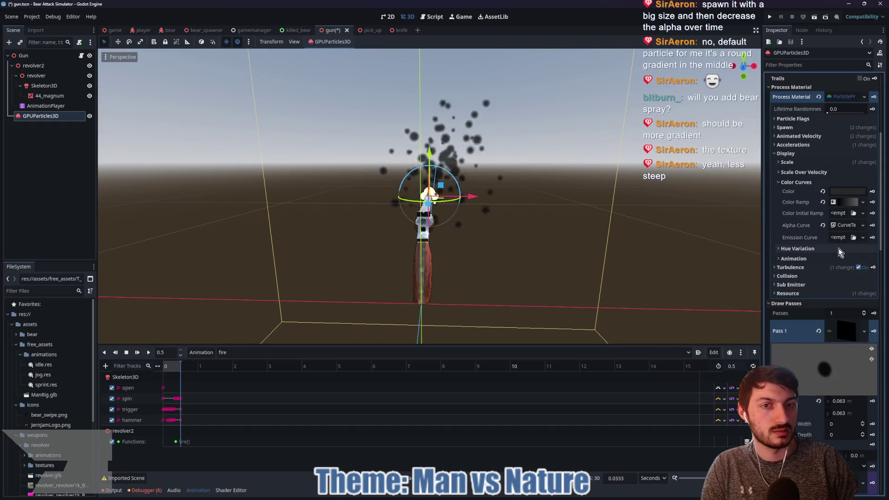
scroll(834, 254, up, 8)
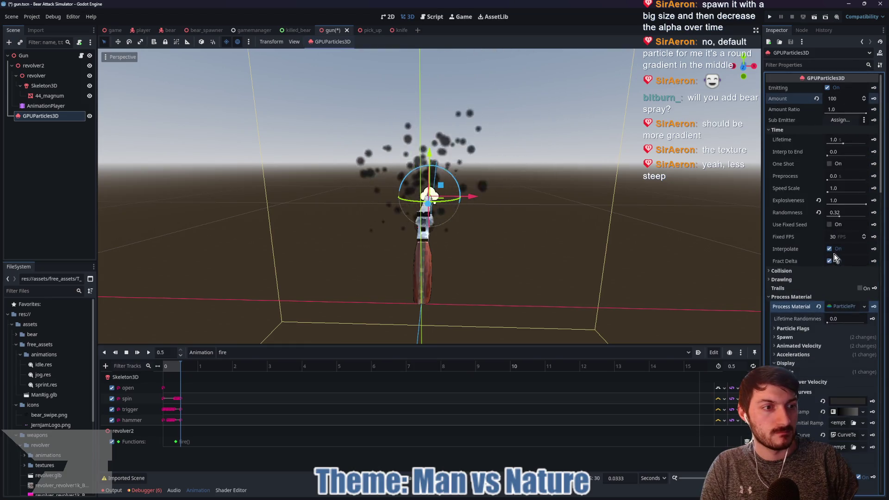
double_click(837, 98)
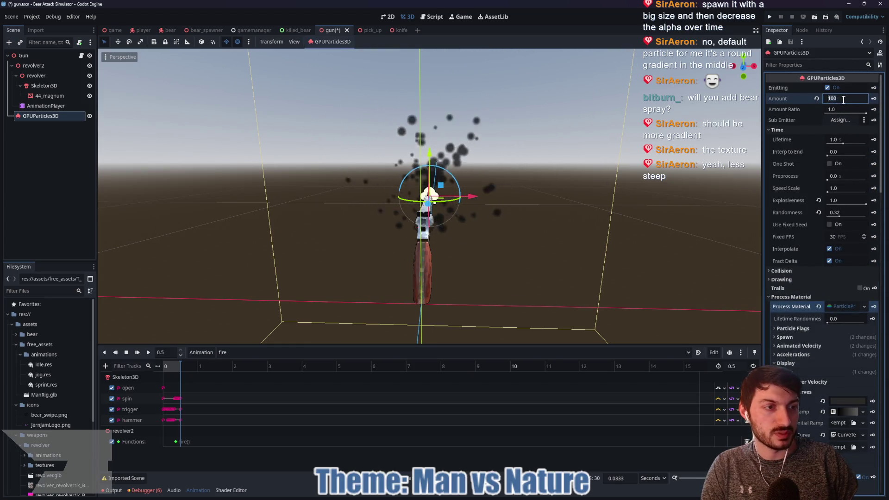
text(50)
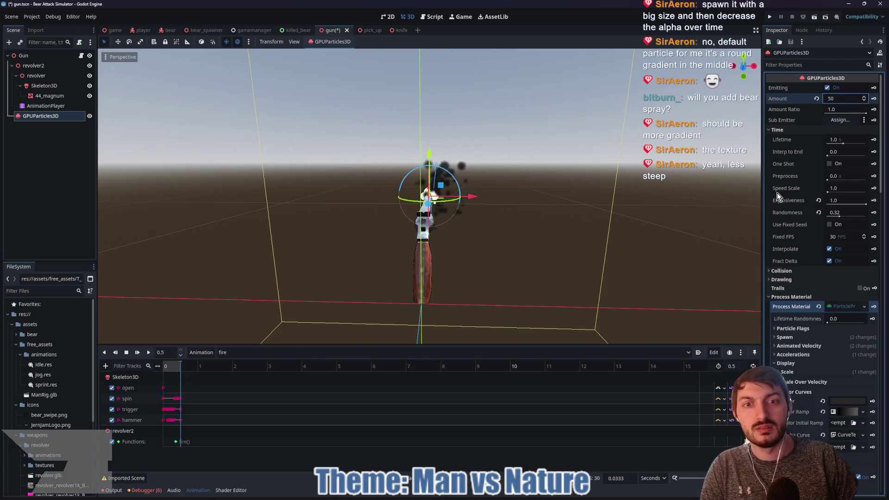
click(840, 138)
text(0.25)
key(Return)
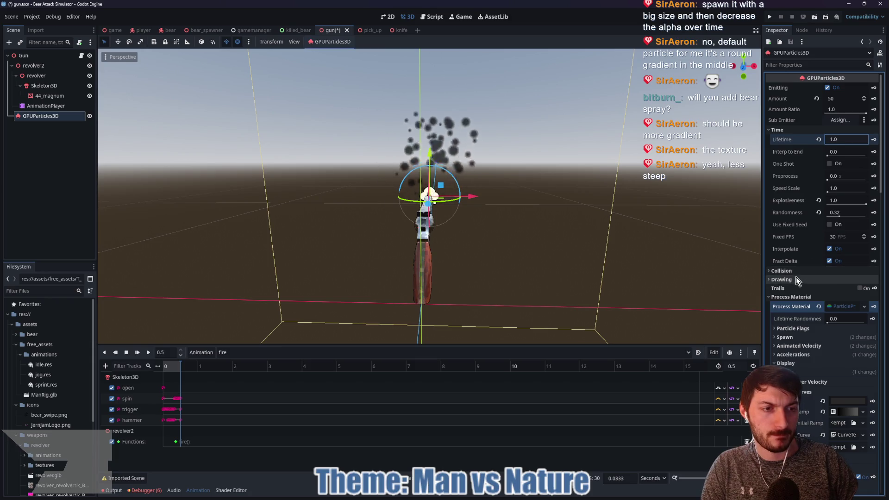
scroll(843, 304, down, 5)
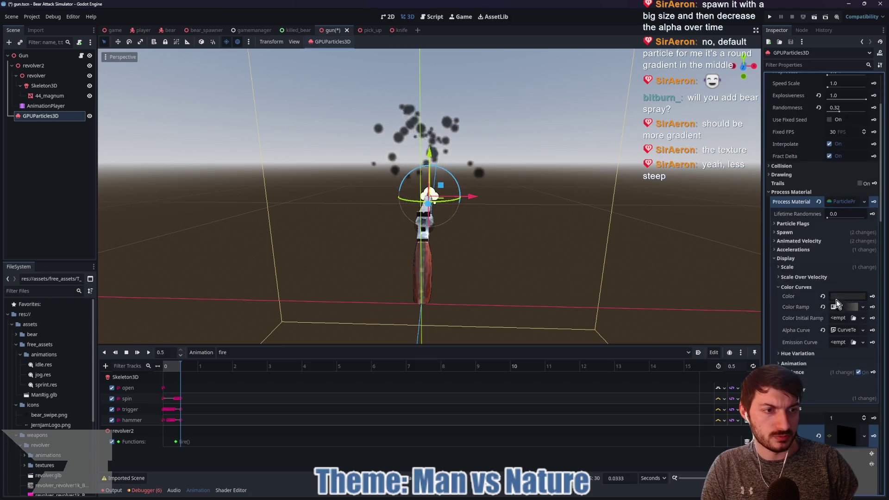
Set the emission shape scale to 0.5, 0.5, keeping the Point shape.
click(805, 233)
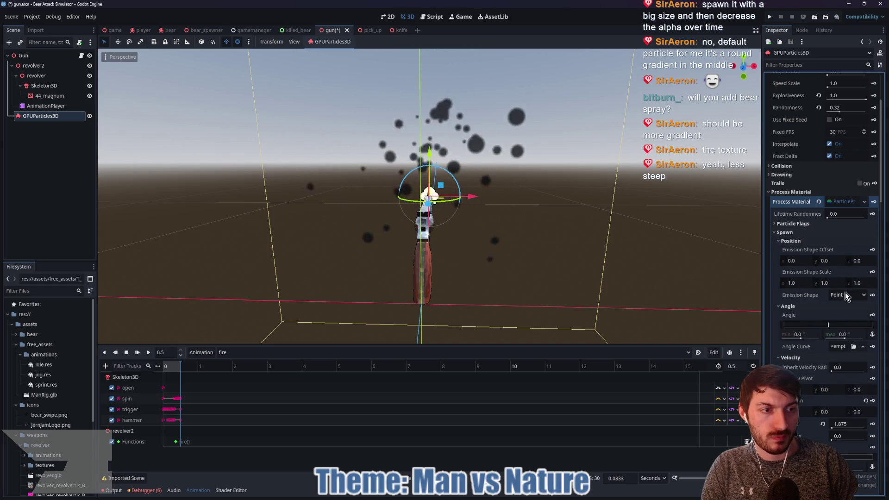
click(801, 282)
text(0.5)
key(Tab)
key(Tab)
text(0.5)
key(Return)
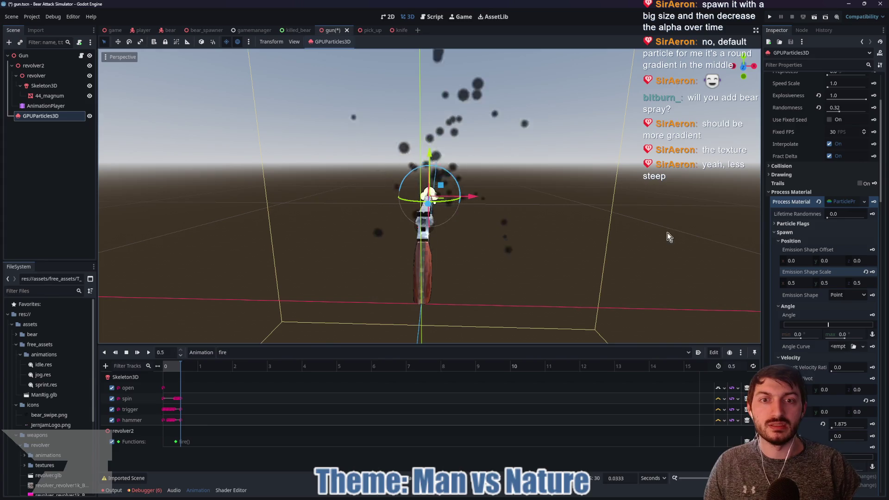
click(850, 294)
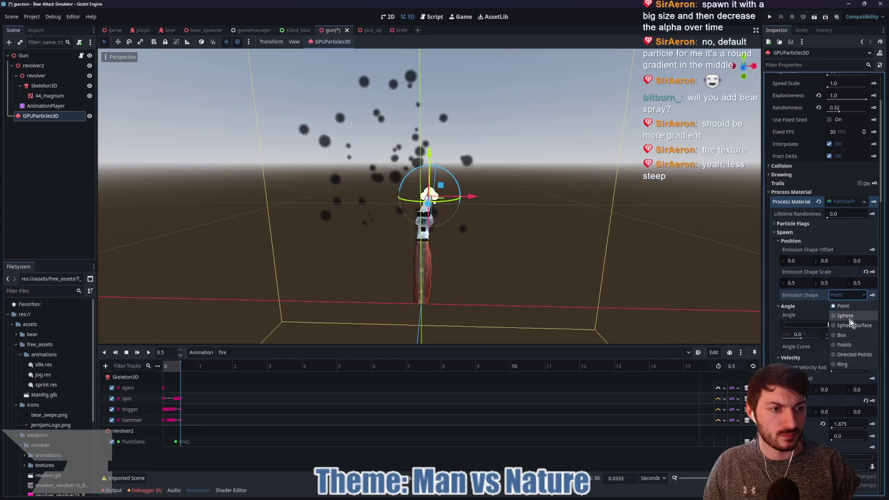
click(846, 295)
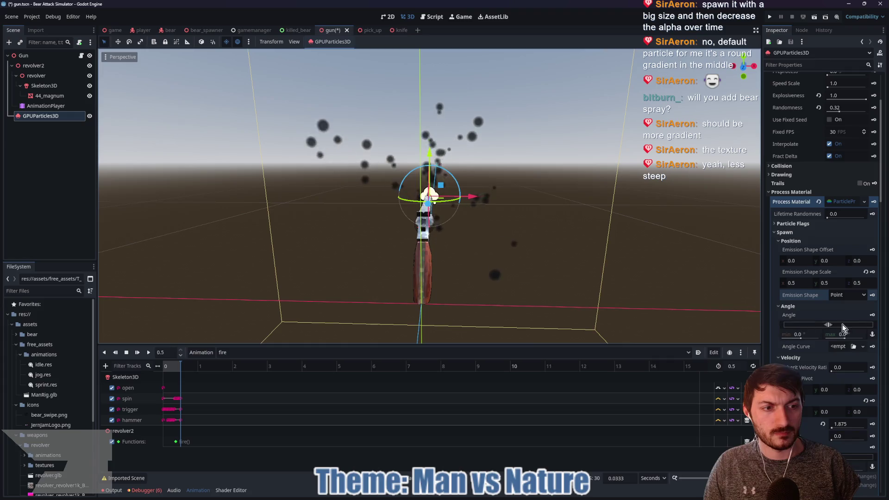
Set the spawn angle range to 9.0°–67.3°.
drag(844, 337, 845, 339)
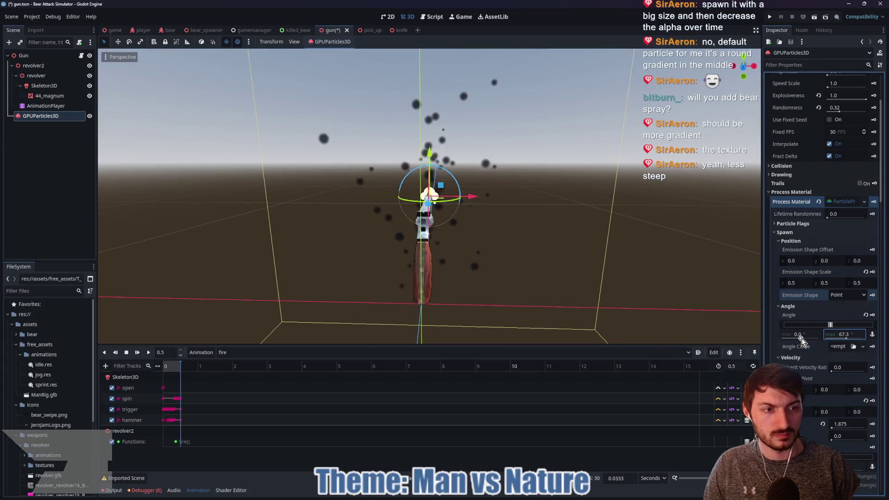
mouse_move(803, 338)
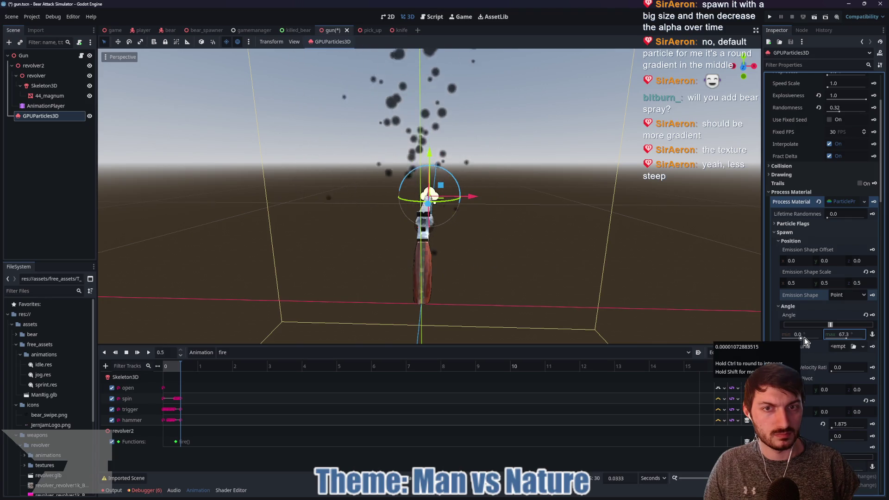
drag(804, 337, 812, 337)
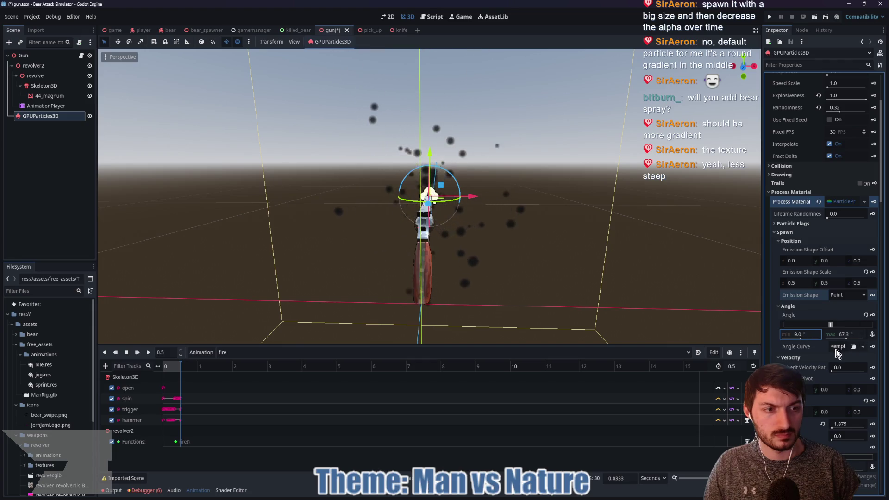
scroll(826, 349, down, 2)
Set Inherit Velocity to 0.104 and narrow the Spread from 165 to 45 degrees.
scroll(823, 353, down, 2)
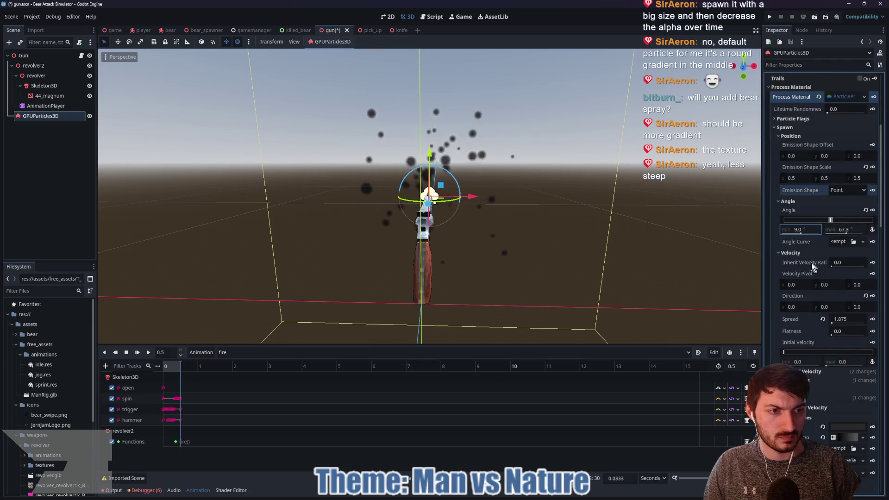
drag(833, 262, 837, 268)
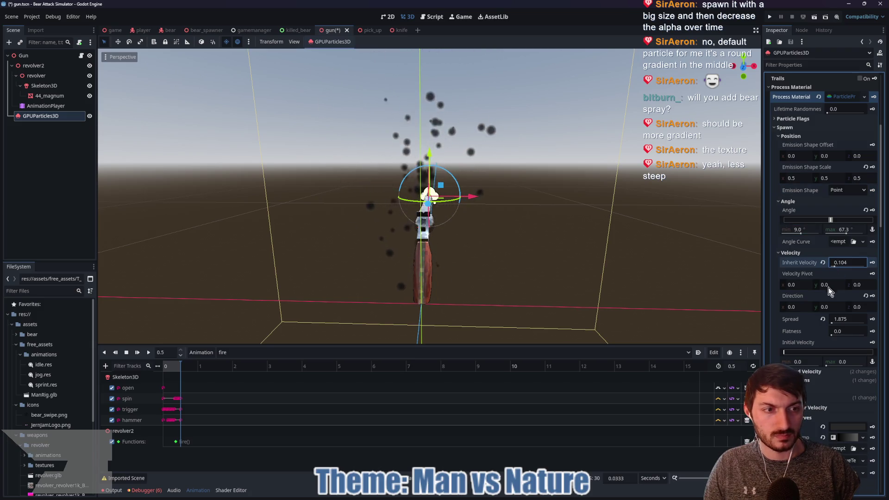
click(834, 322)
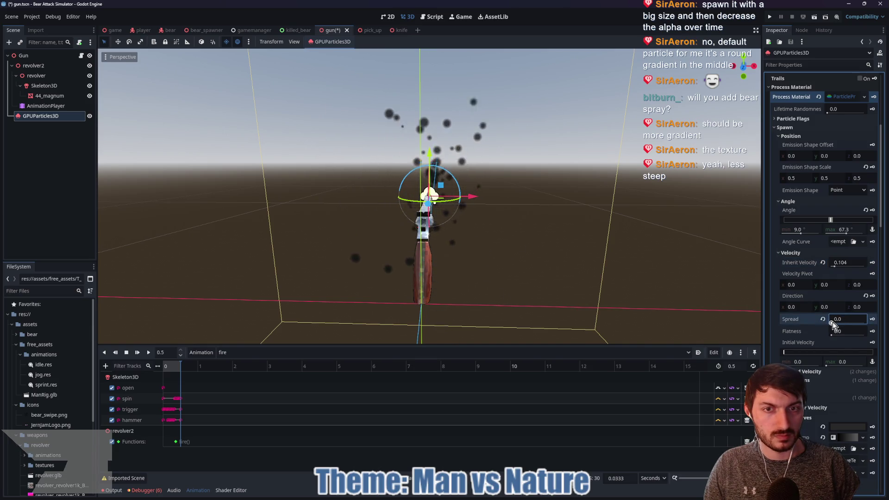
drag(864, 322, 861, 323)
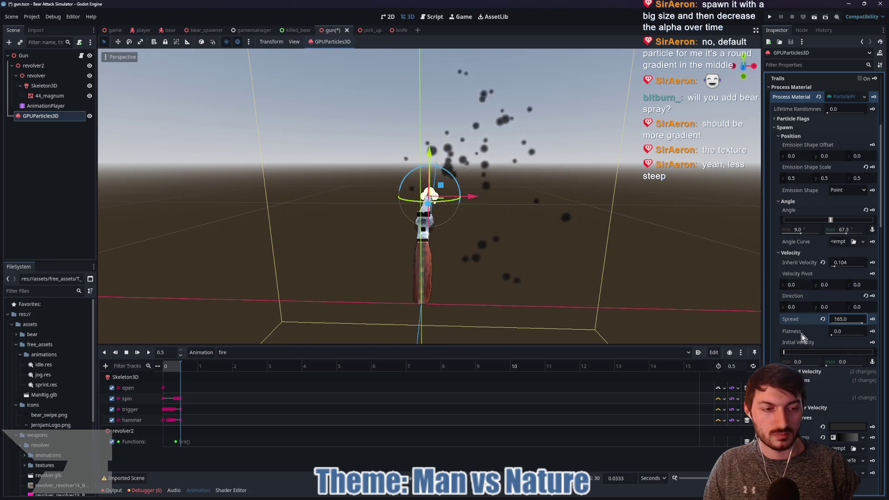
scroll(801, 333, down, 3)
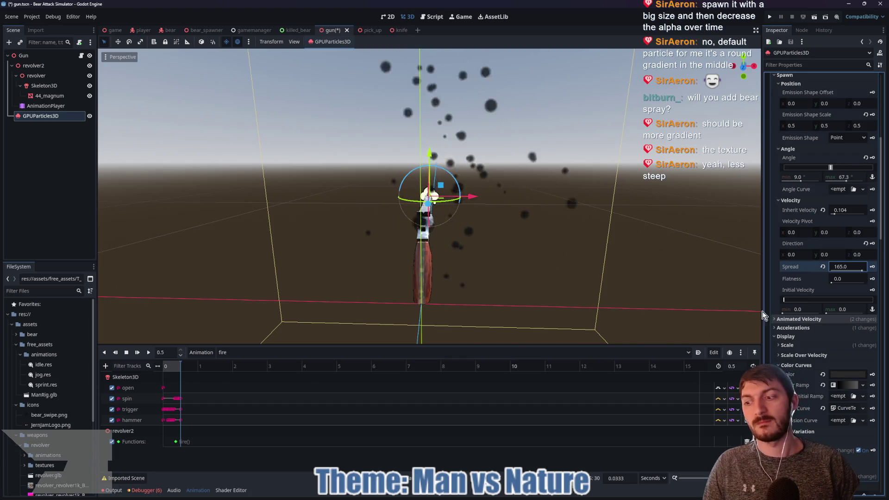
drag(852, 269, 822, 271)
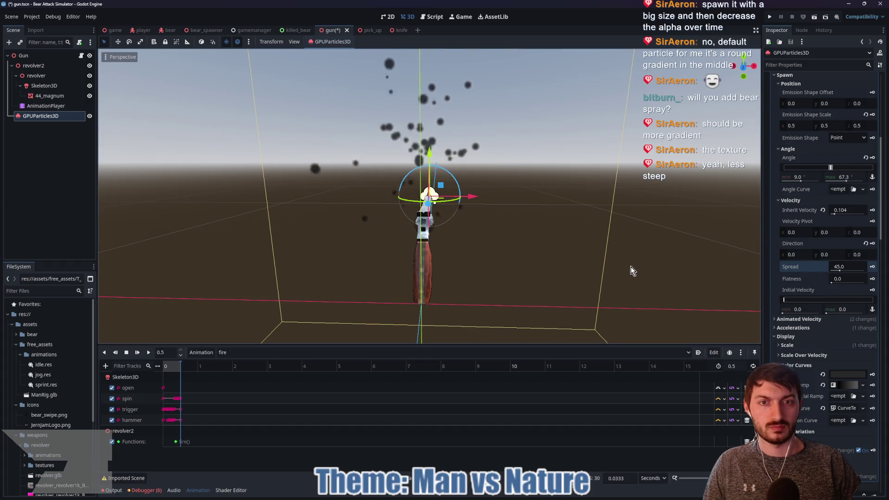
scroll(829, 189, up, 5)
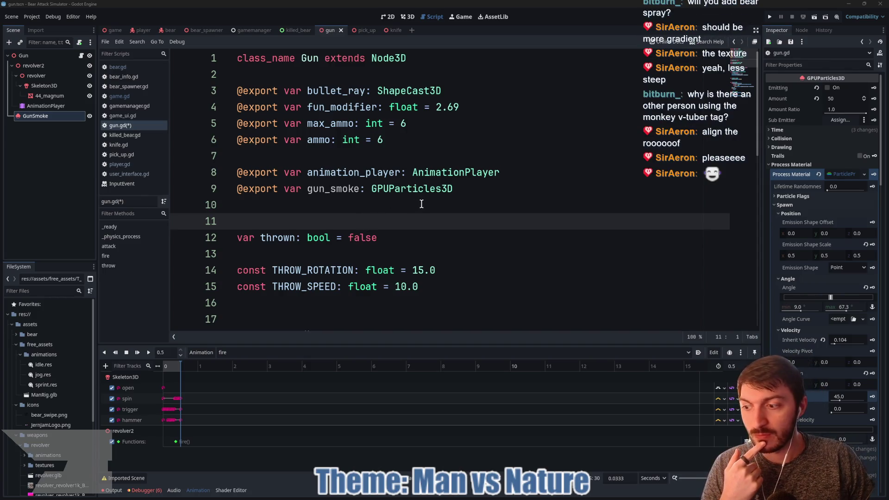
click(426, 208)
scroll(368, 207, down, 2)
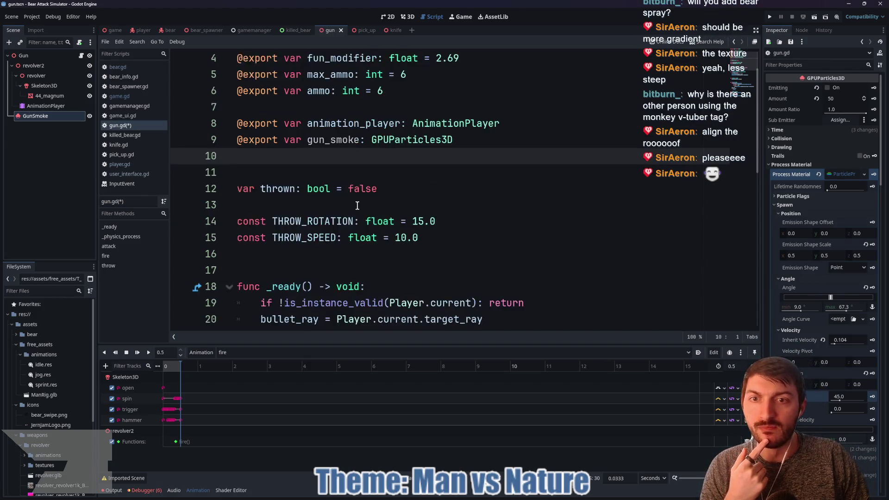
scroll(376, 210, down, 2)
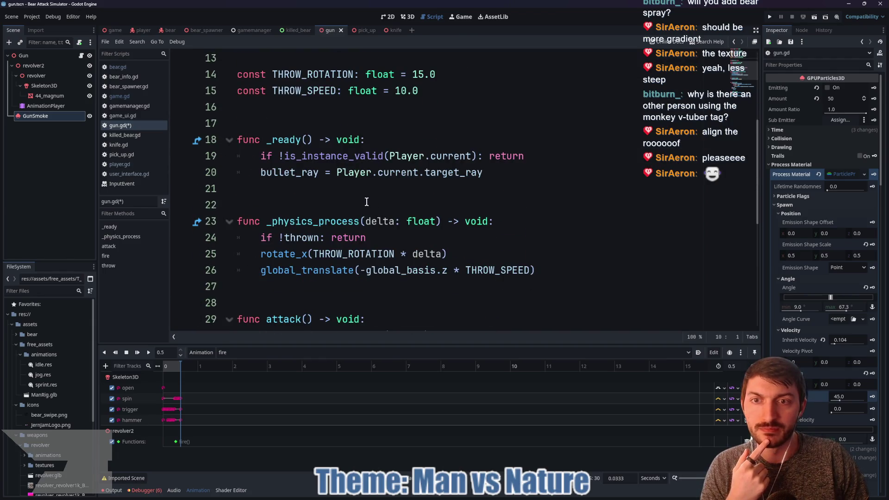
scroll(365, 202, up, 1)
scroll(369, 203, up, 3)
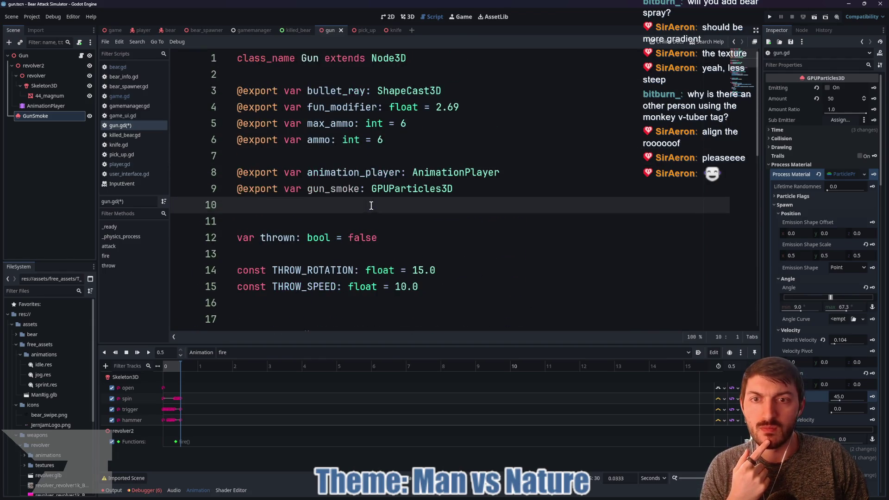
double_click(341, 189)
scroll(380, 209, down, 5)
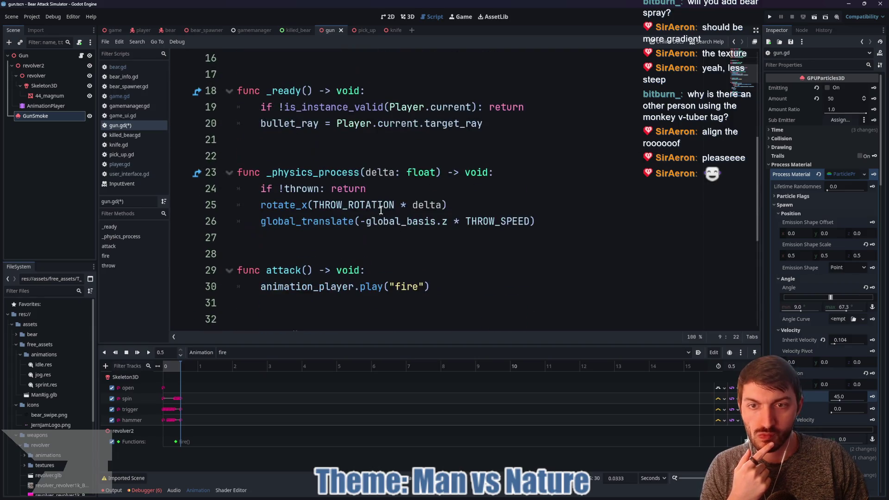
scroll(380, 210, down, 3)
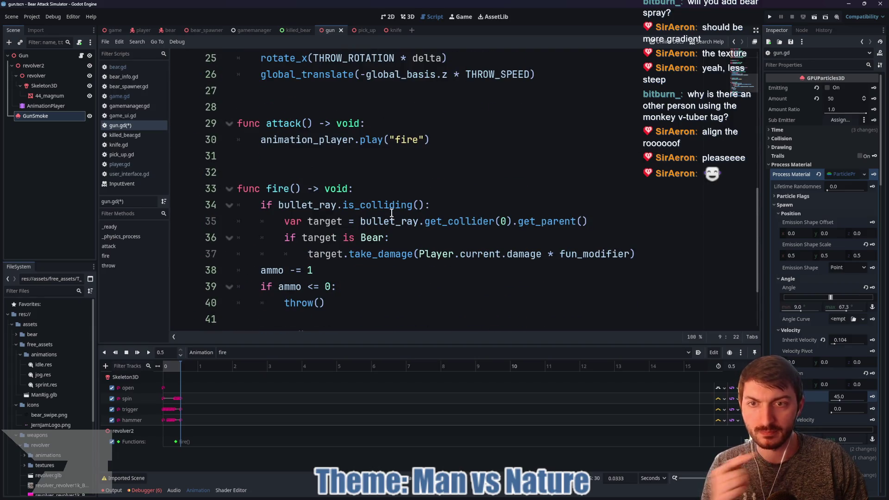
scroll(418, 195, up, 1)
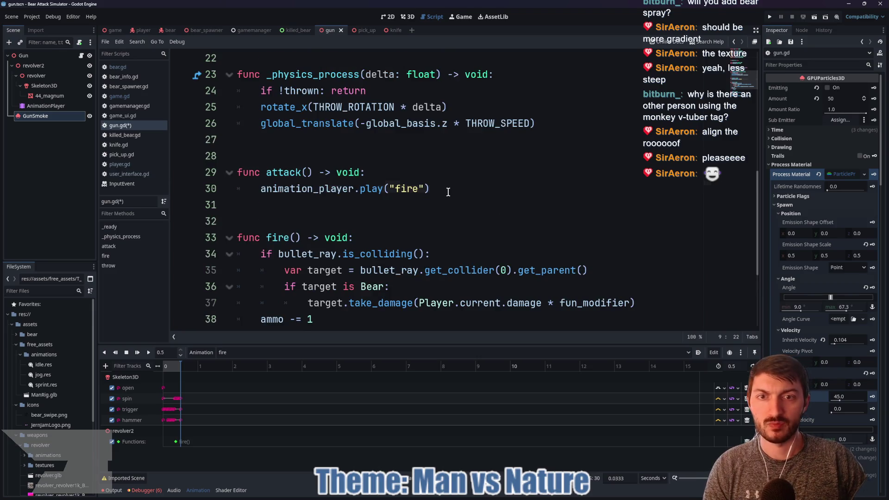
click(448, 192)
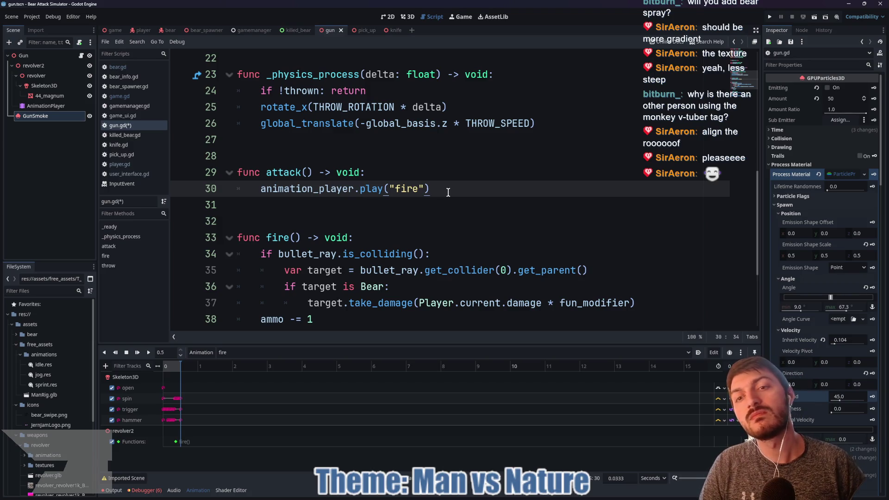
scroll(400, 203, up, 4)
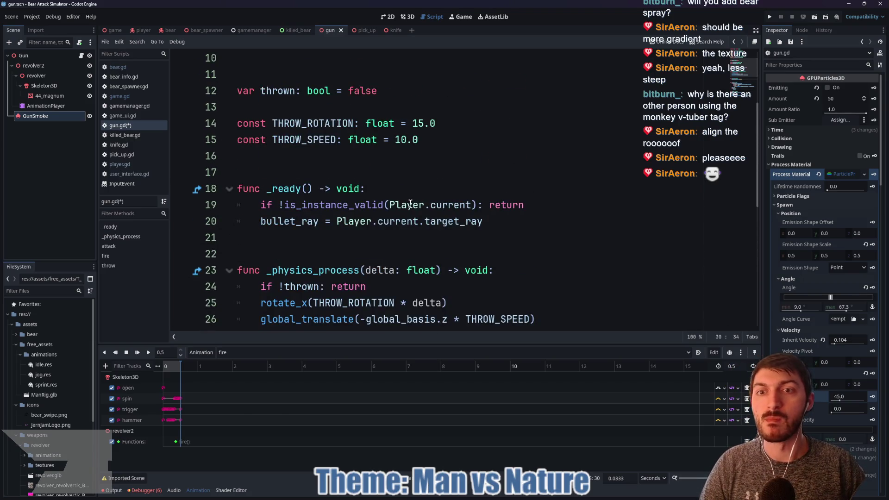
scroll(410, 204, up, 3)
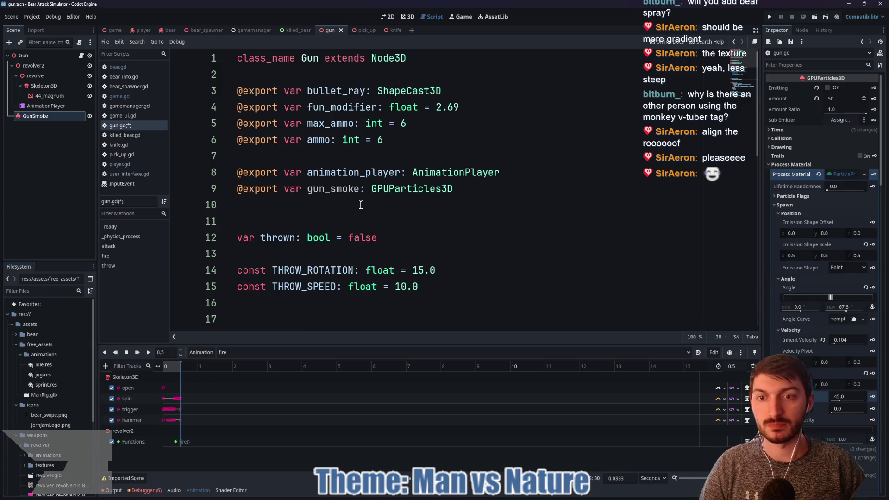
scroll(360, 205, down, 7)
scroll(360, 205, down, 3)
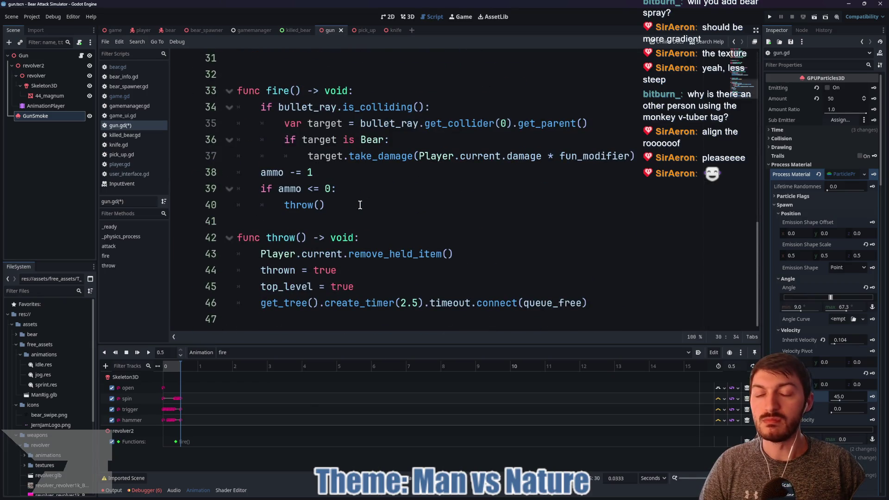
click(51, 108)
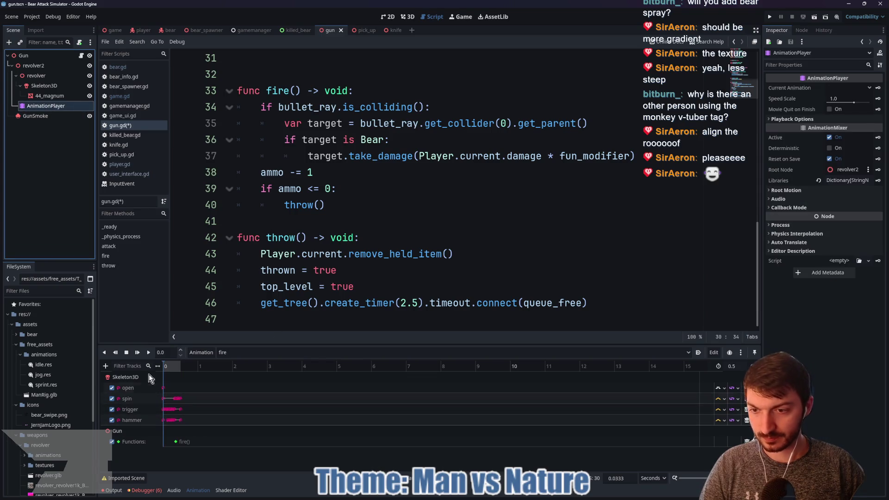
Add a Call Method track for GunSmoke and try inserting a method key at 0.5 seconds.
click(105, 367)
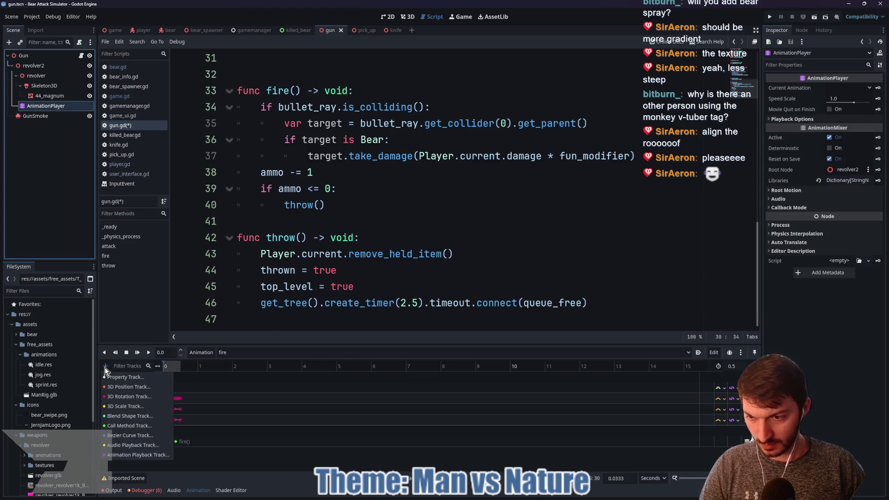
click(126, 424)
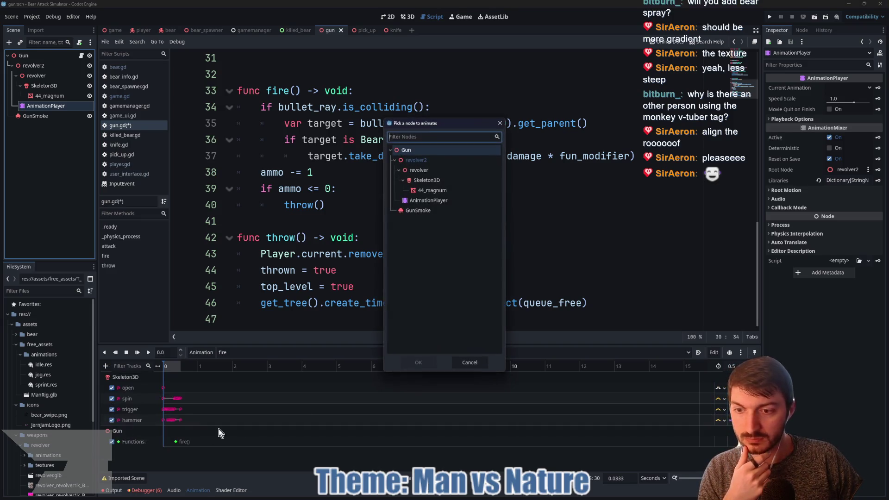
click(427, 211)
click(418, 363)
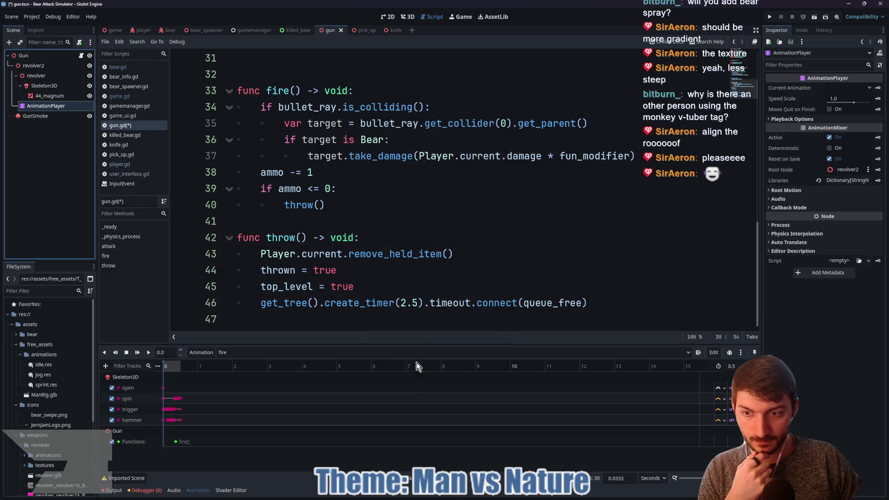
click(181, 367)
right_click(181, 441)
click(187, 447)
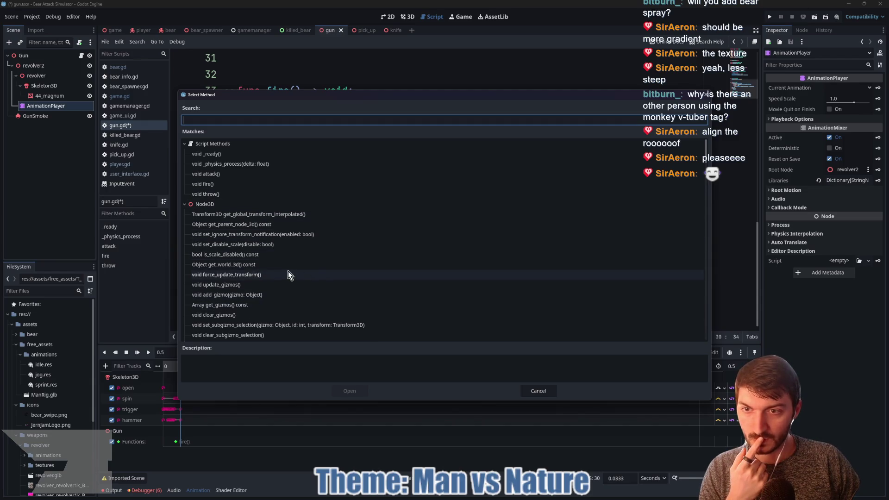
click(537, 391)
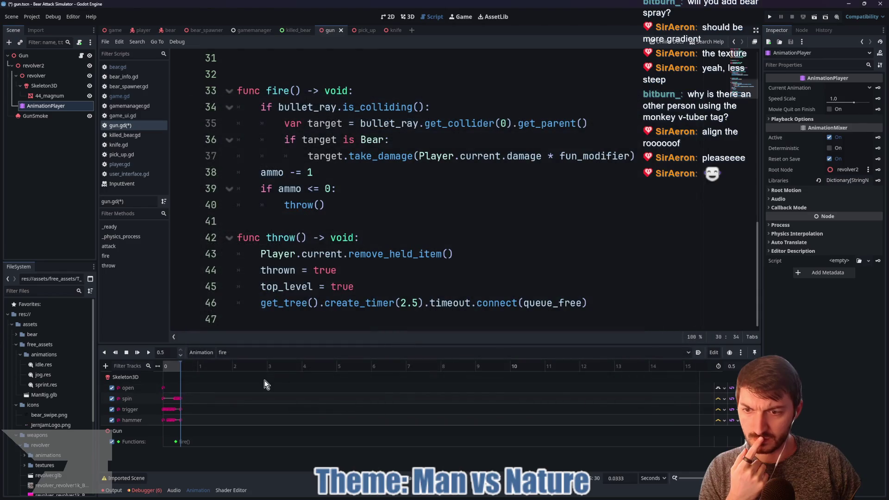
Add another Call Method track targeting GunSmoke, then place the caret on the timer line in throw.
click(105, 366)
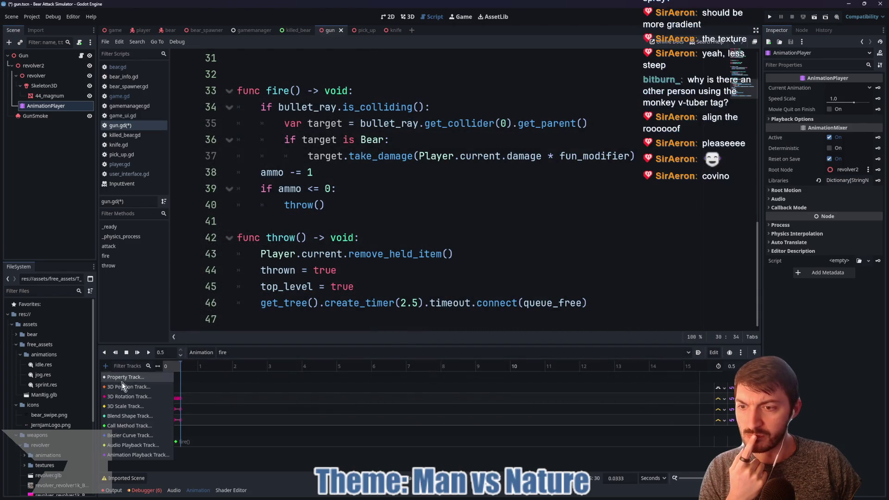
click(122, 426)
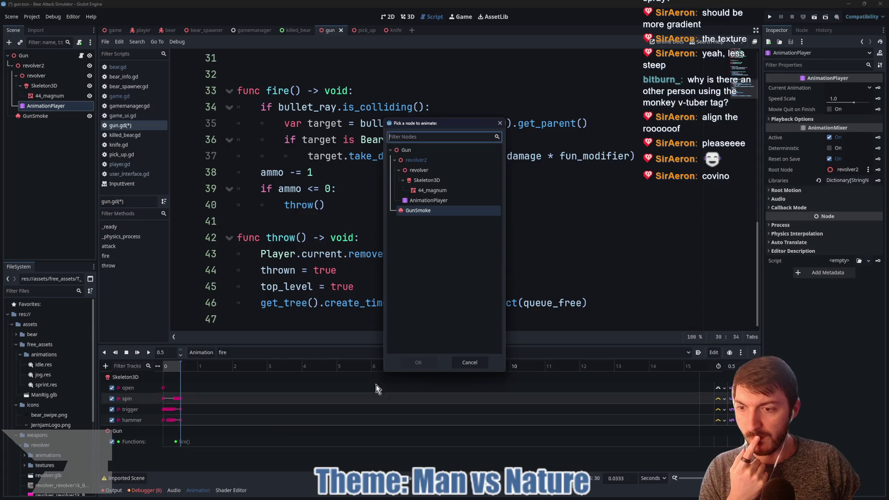
click(418, 210)
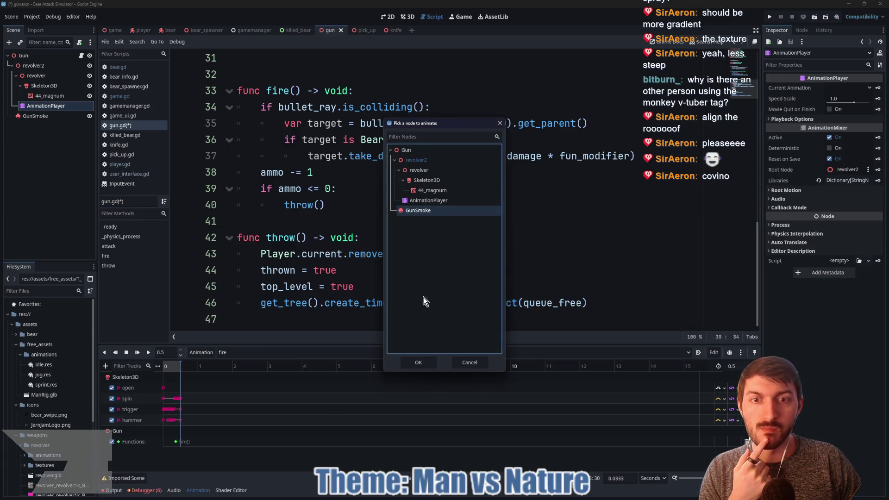
click(422, 362)
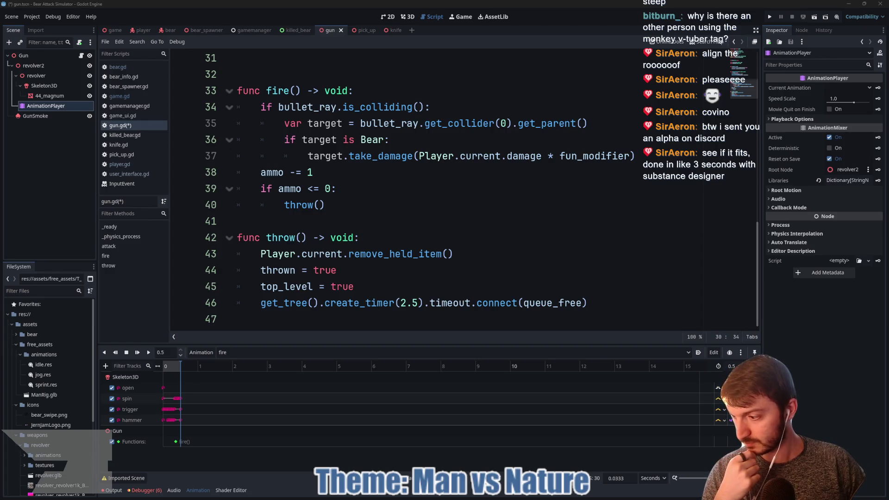
click(366, 303)
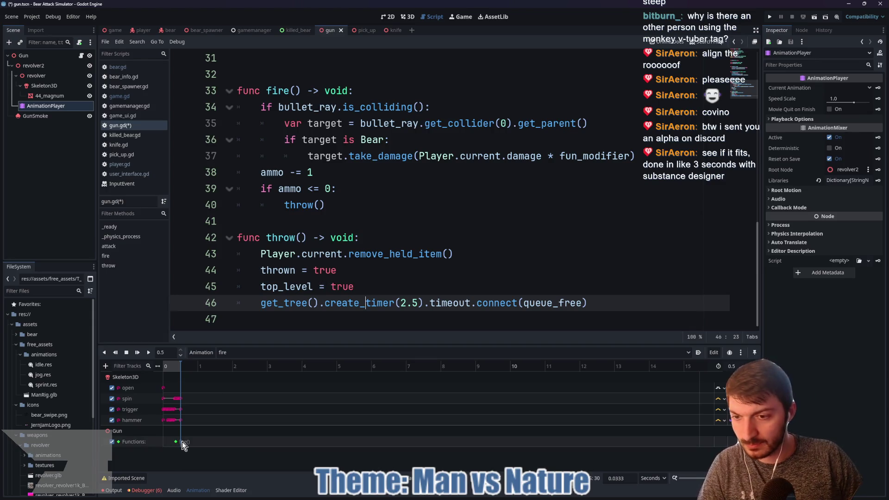
click(106, 367)
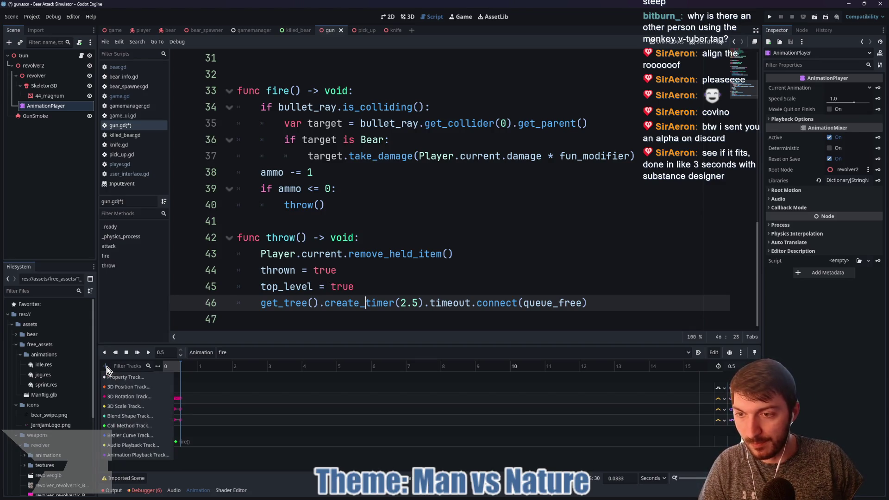
click(199, 462)
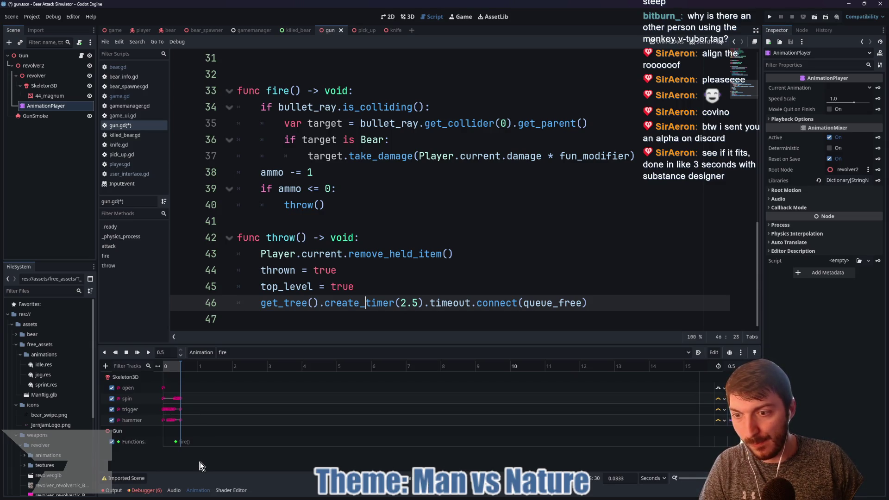
right_click(181, 441)
click(190, 445)
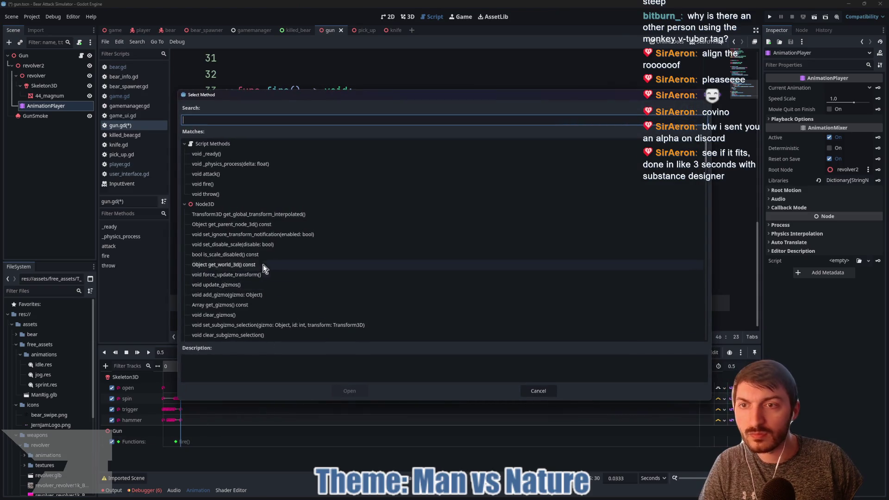
scroll(283, 218, down, 3)
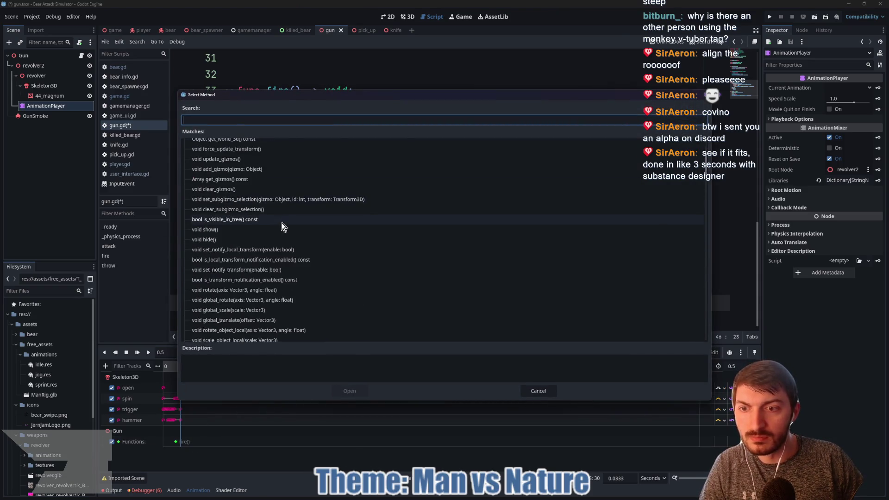
scroll(281, 226, down, 4)
scroll(282, 231, down, 10)
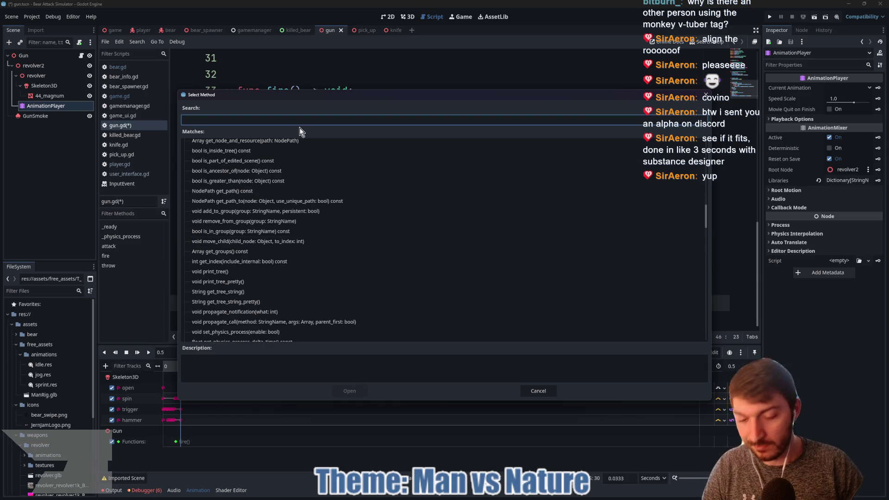
text(emit)
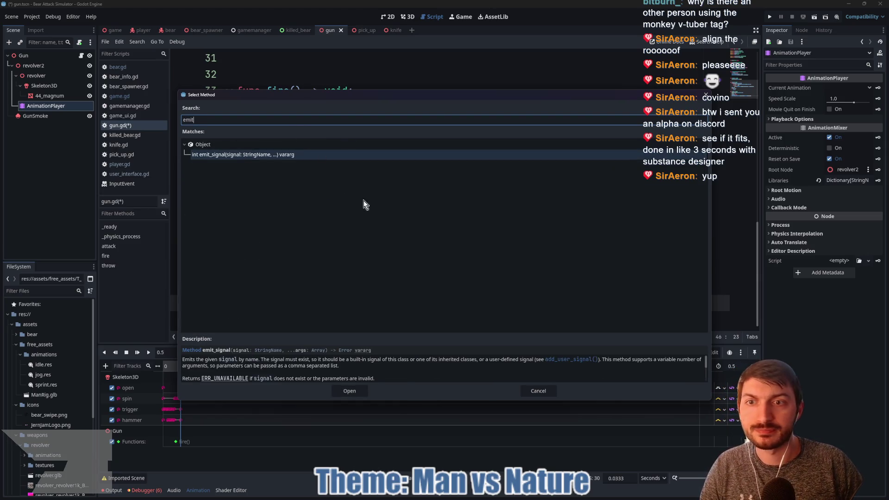
click(534, 398)
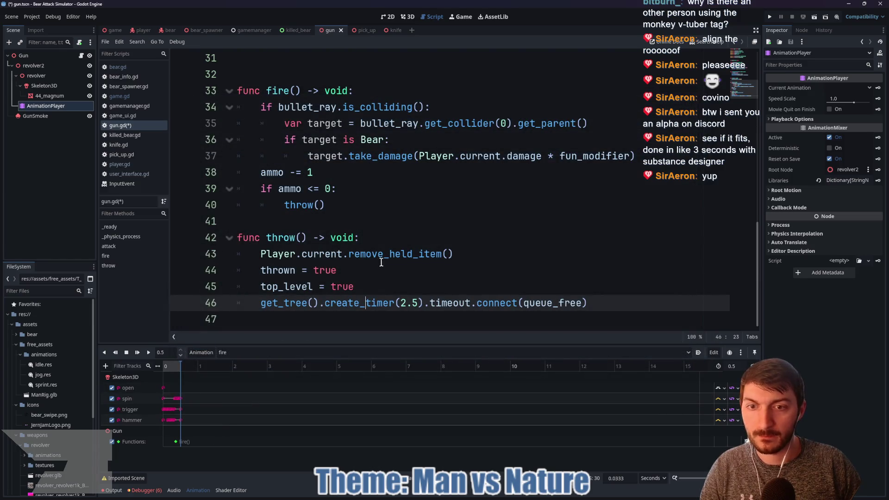
In gun.gd, add func show_smoke() -> void with gun_smoke.emitting = true, and save the script.
scroll(384, 288, up, 3)
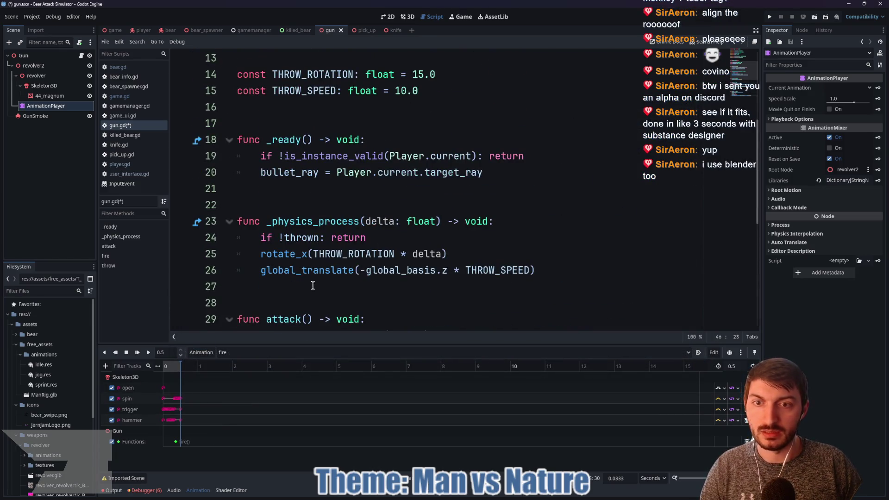
scroll(303, 290, down, 3)
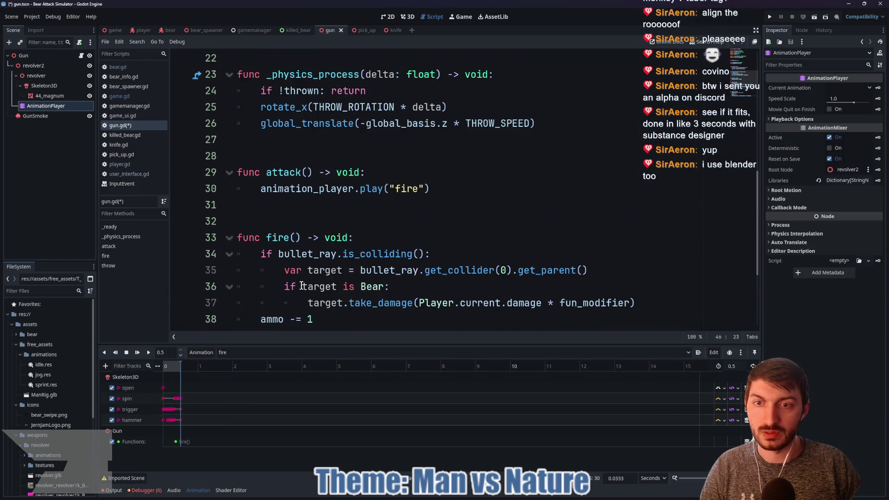
click(308, 215)
key(Return)
key(Return)
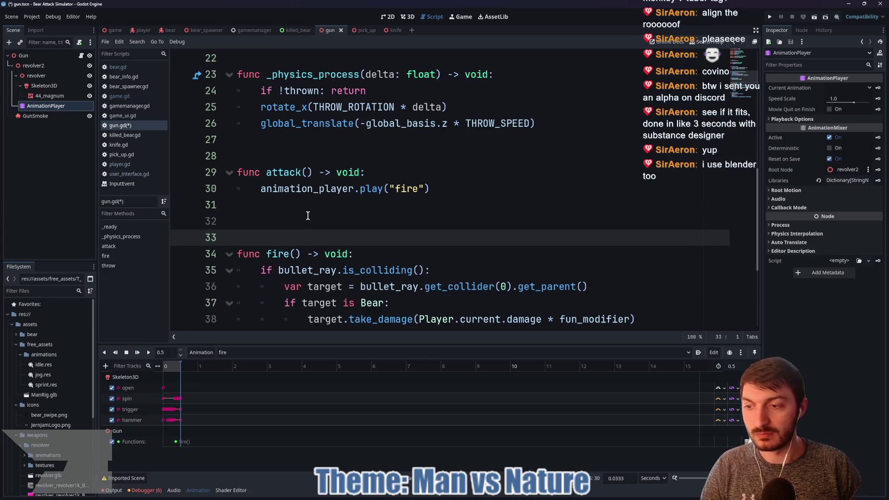
key(Up)
text(func)
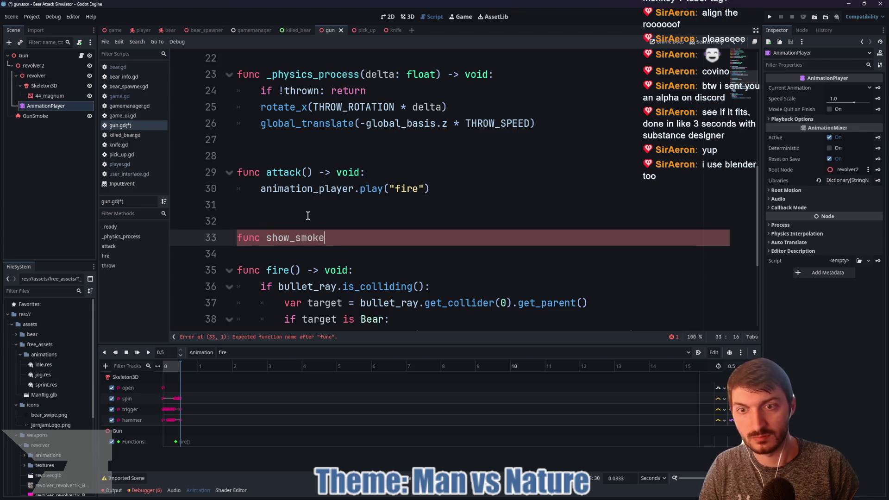
text(> void:)
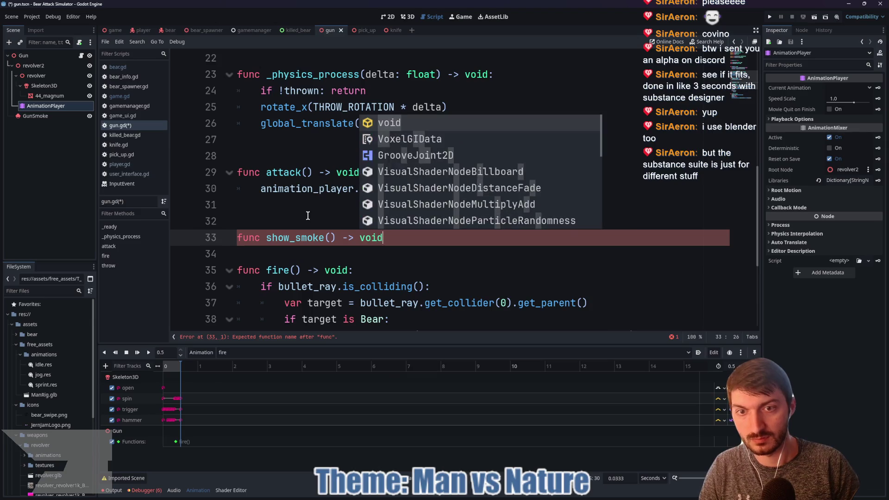
key(Return)
text(g)
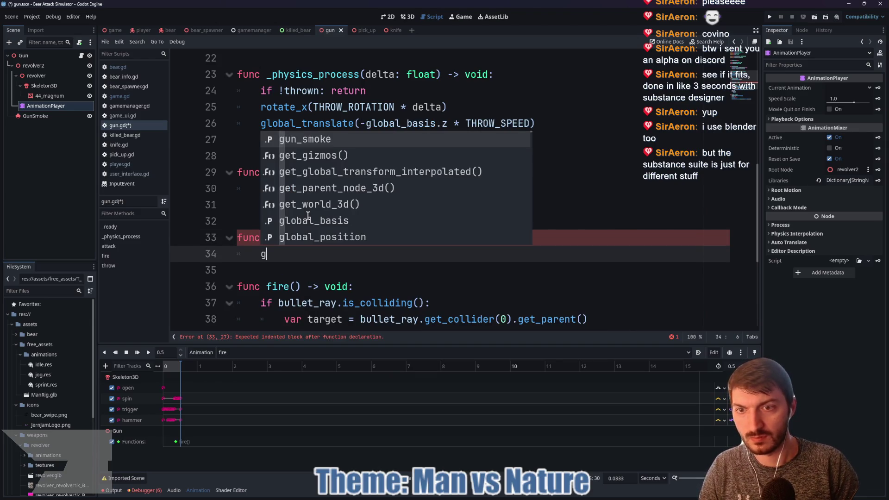
key(Return)
text(/)
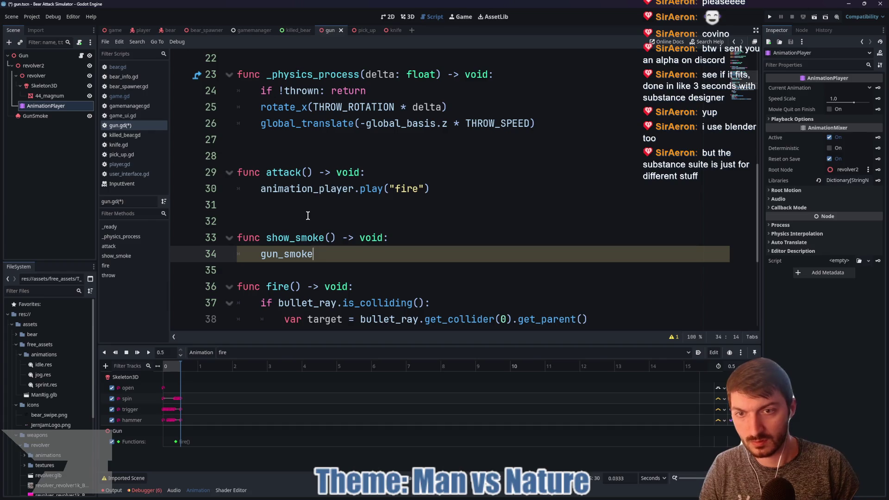
text(.em)
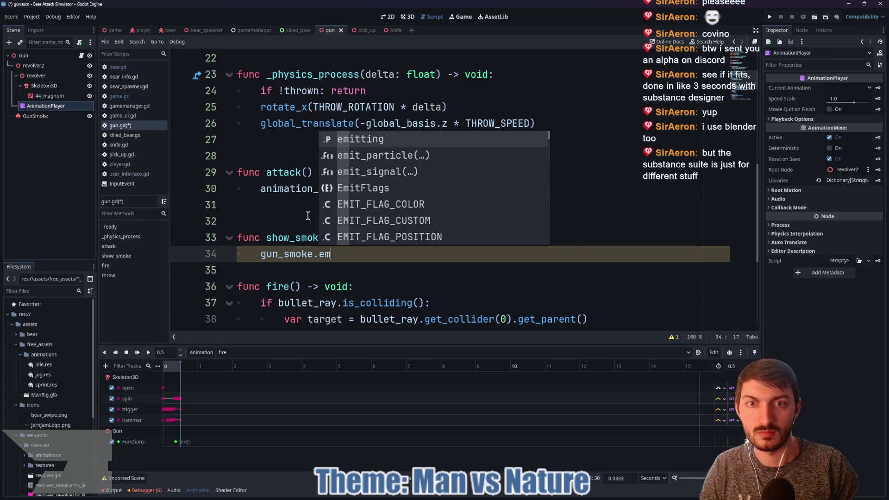
key(Return)
text(= true)
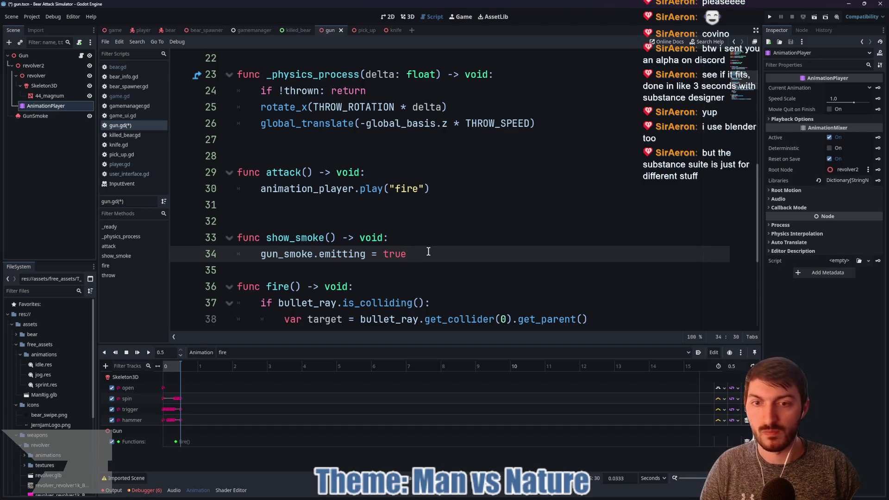
key(ctrl+s)
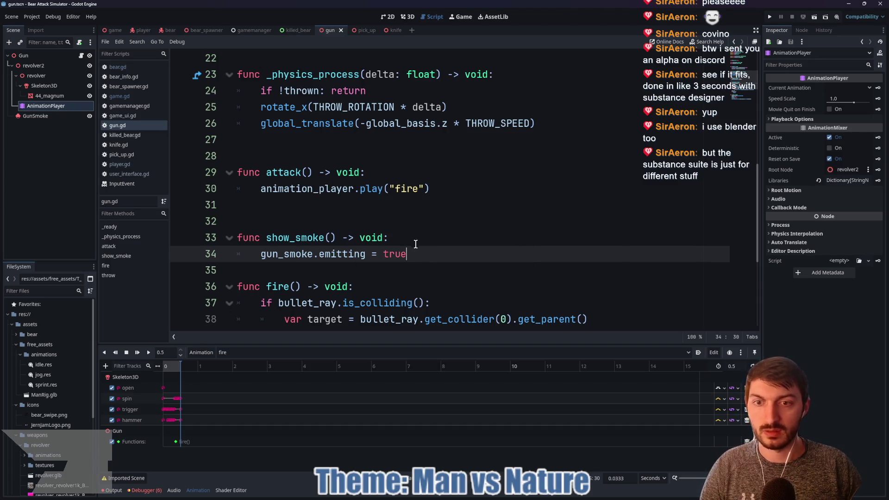
Make the fire animation's function key call show_smoke, then select GunSmoke in the 3D view.
right_click(182, 442)
click(196, 449)
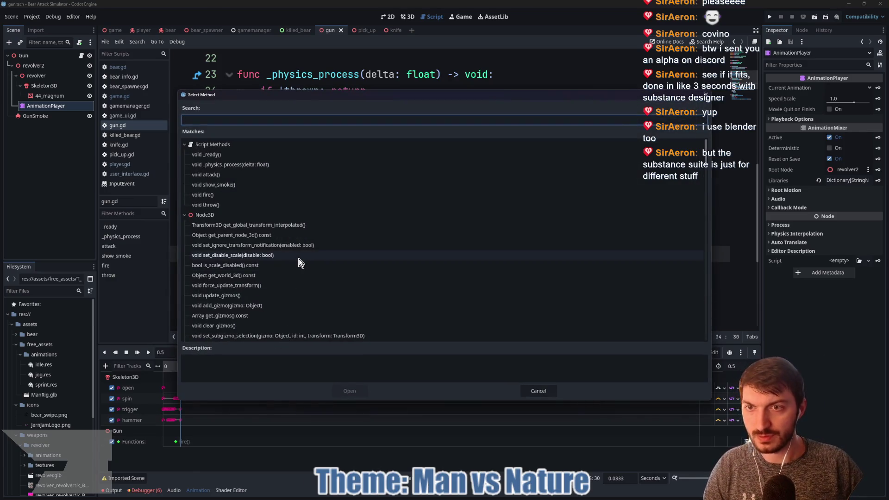
click(240, 186)
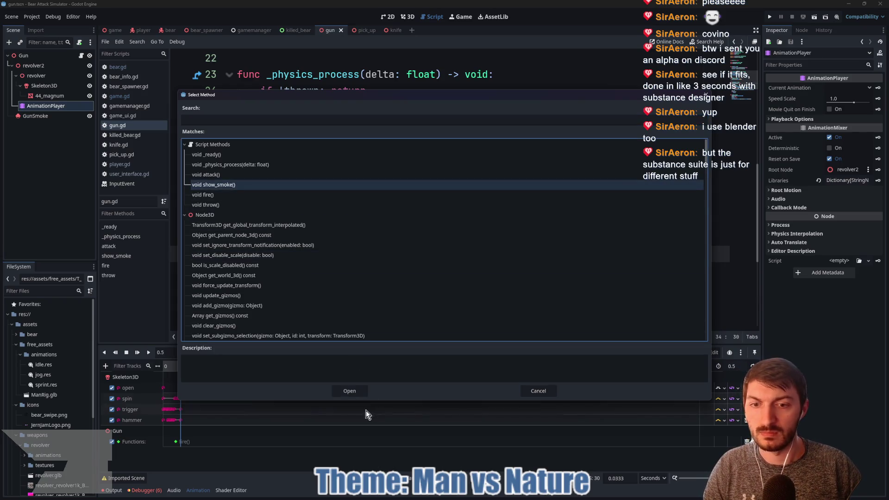
click(363, 391)
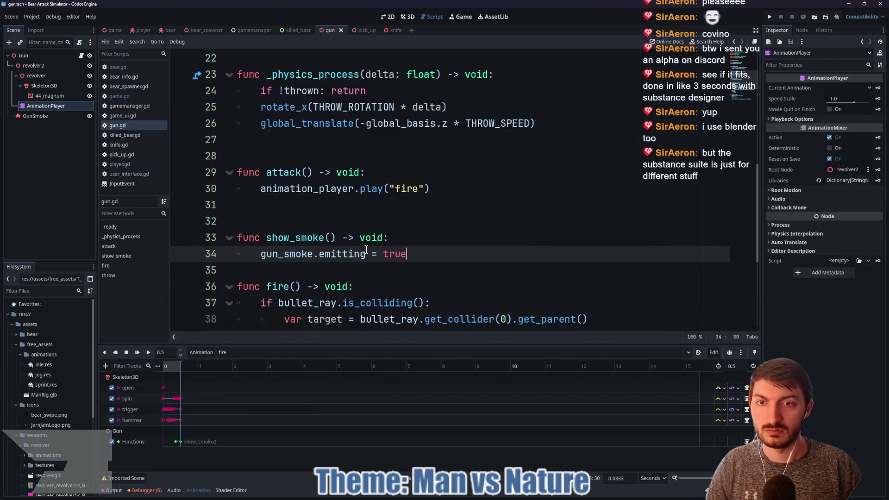
click(46, 116)
click(405, 17)
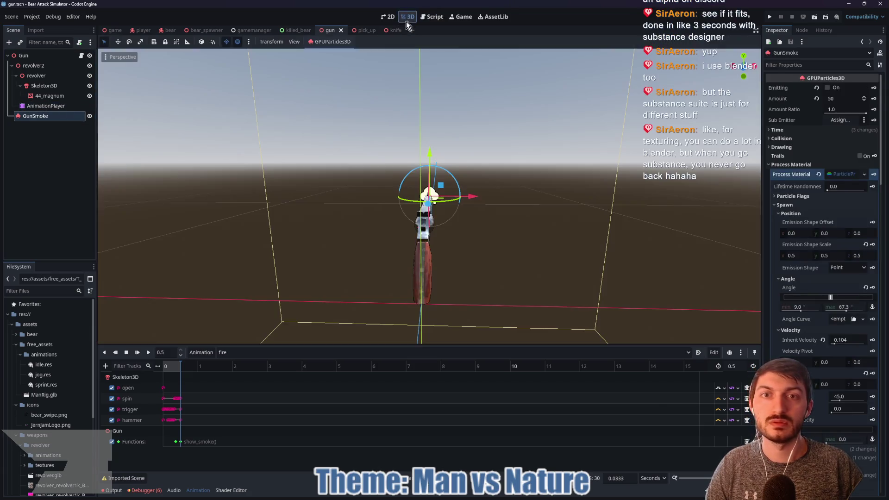
Uncheck One Shot under Time and re-enable Emitting on GunSmoke, then save the scene.
click(828, 87)
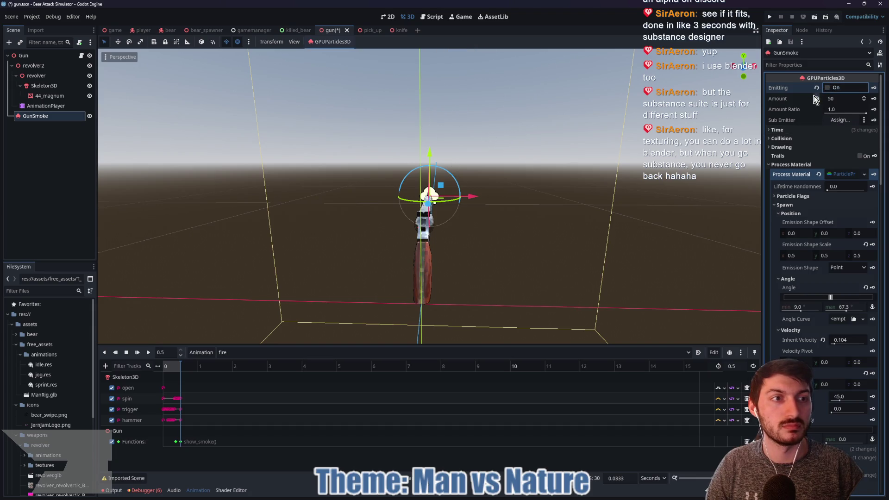
click(785, 131)
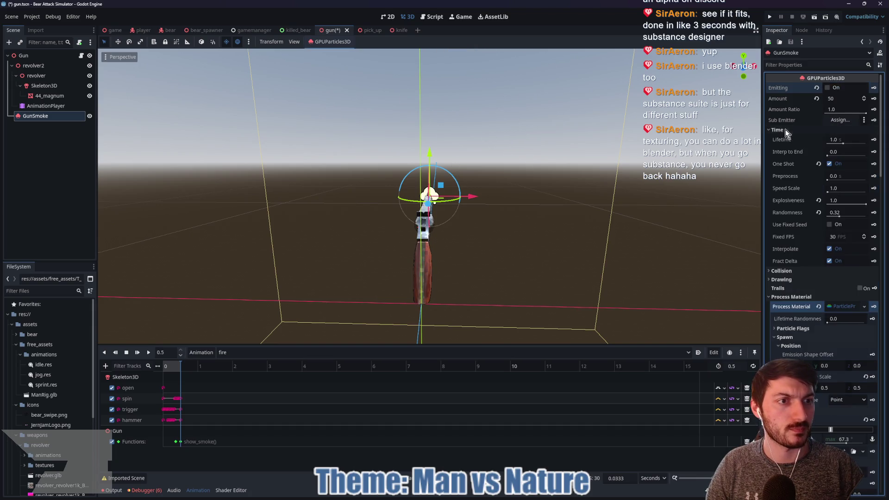
click(829, 165)
click(828, 87)
key(ctrl+s)
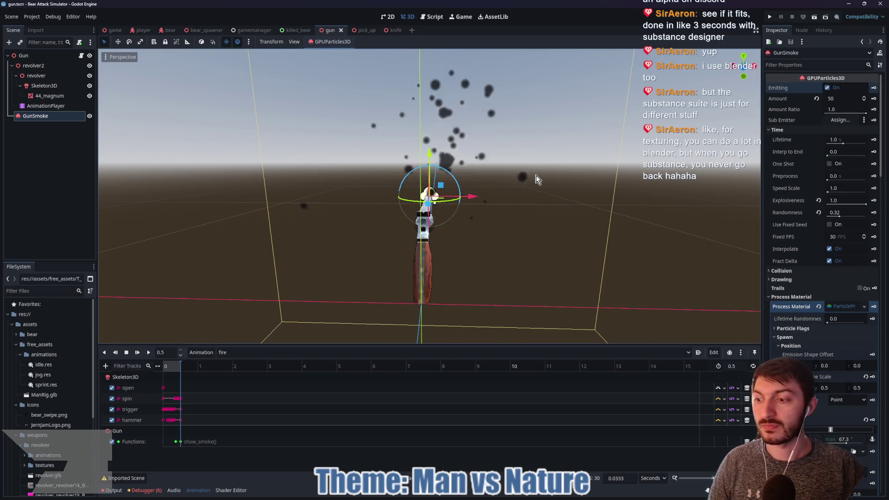
mouse_move(479, 497)
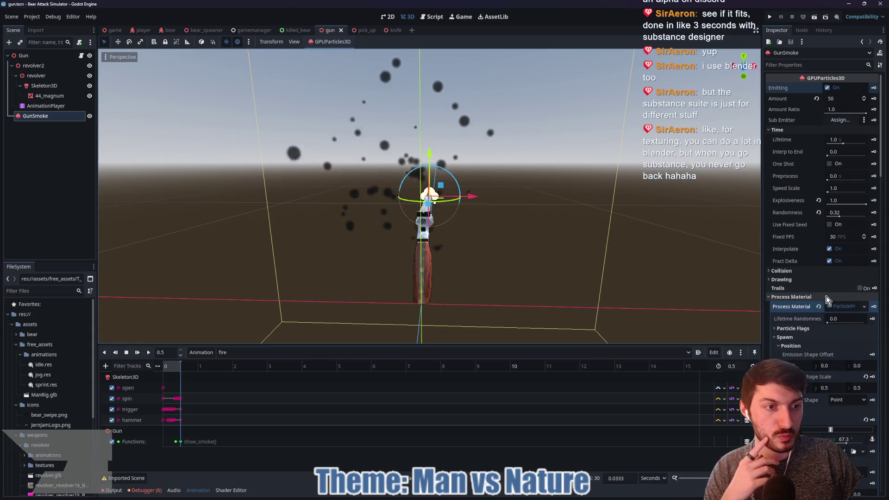
Revert the GunSmoke material's Albedo Texture to empty, then browse the free_assets folder.
scroll(838, 301, down, 15)
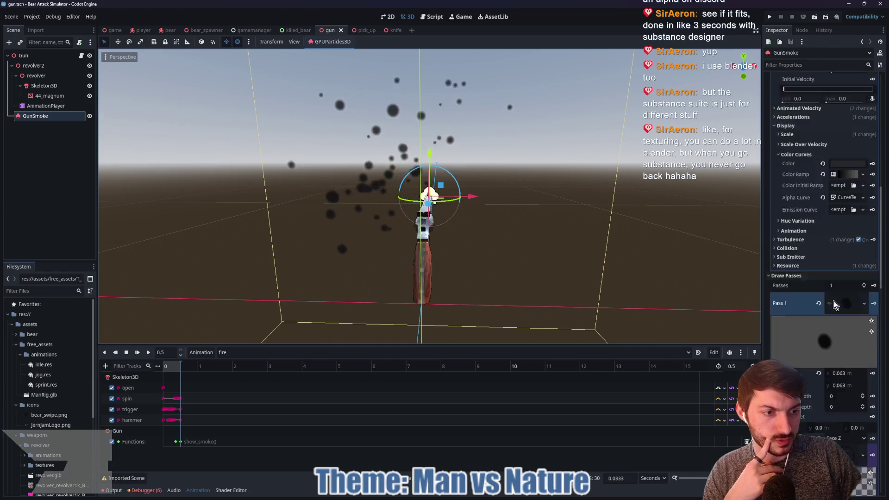
scroll(830, 305, down, 2)
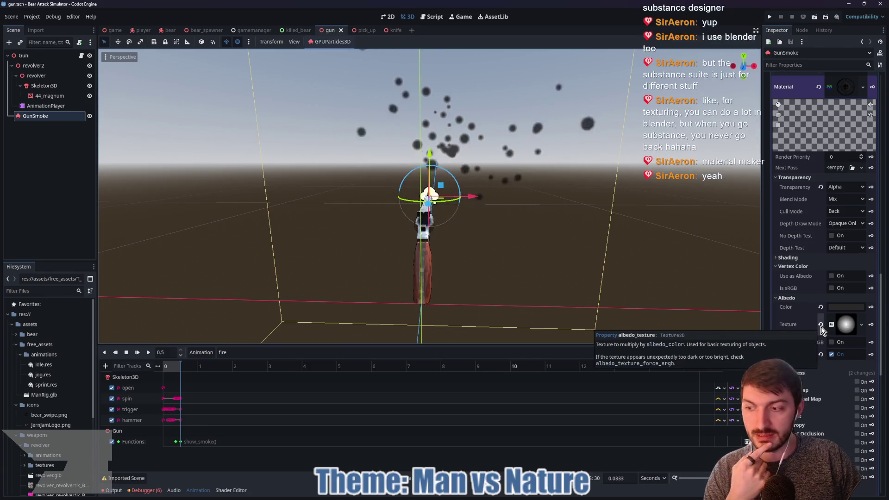
click(820, 324)
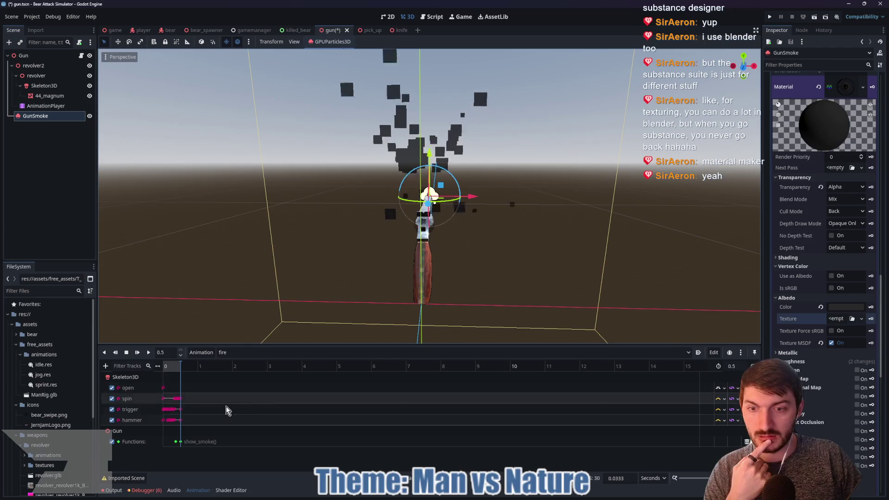
click(21, 345)
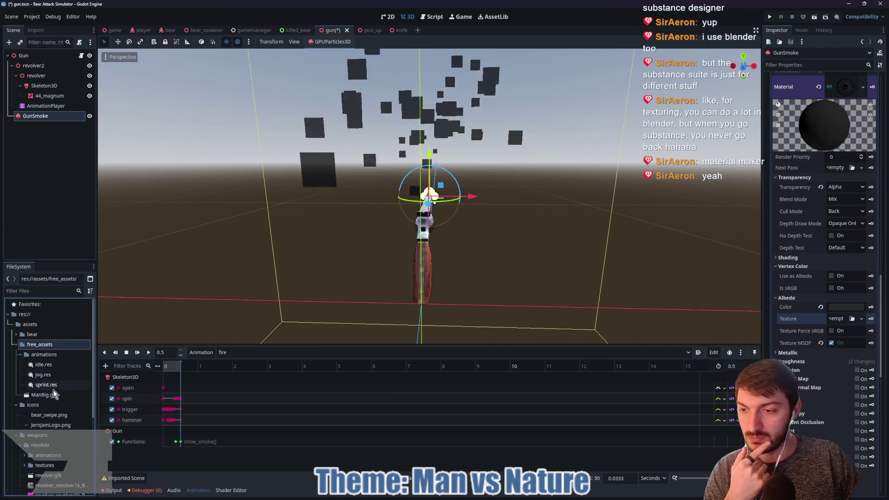